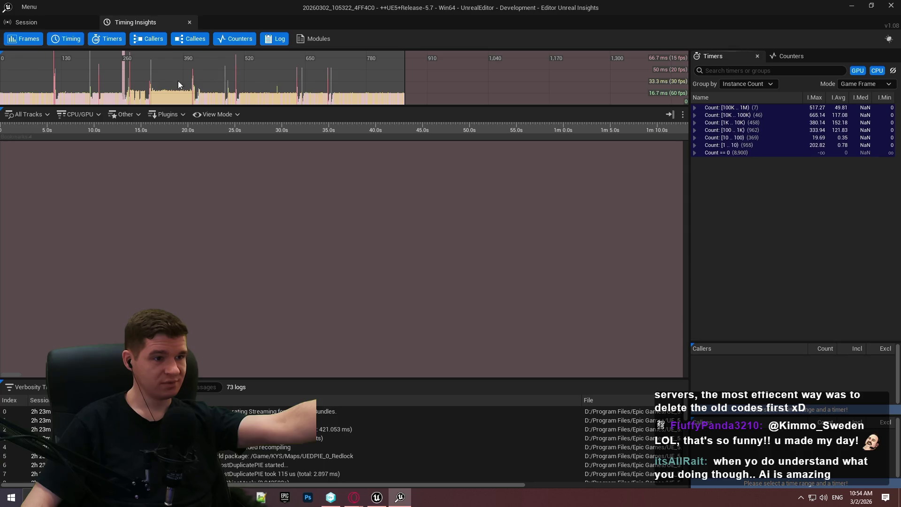
Zoom the Frames graph and load the 71.3 ms Game Frame 502 spike into the Timing view.
{"action": "scroll", "coordinate": [134, 65], "scroll_direction": "down", "scroll_amount": 5}
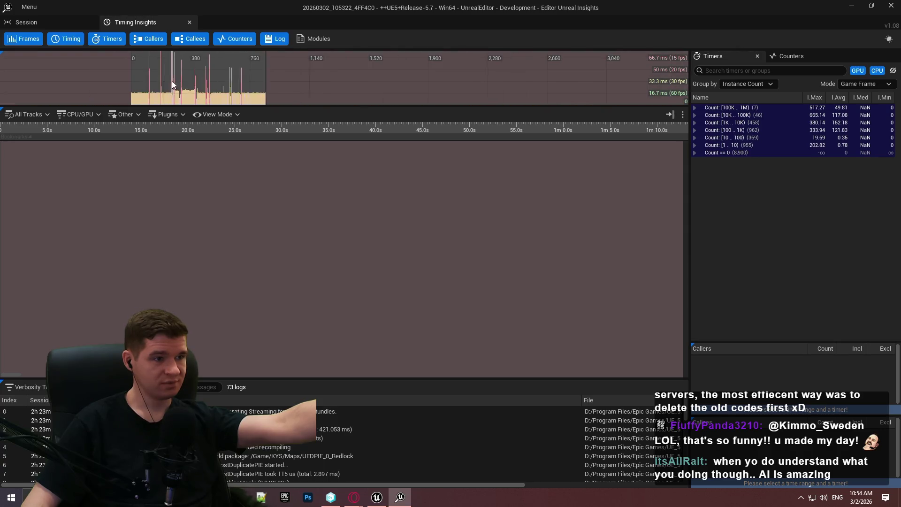
{"action": "scroll", "coordinate": [118, 64], "scroll_direction": "up", "scroll_amount": 3}
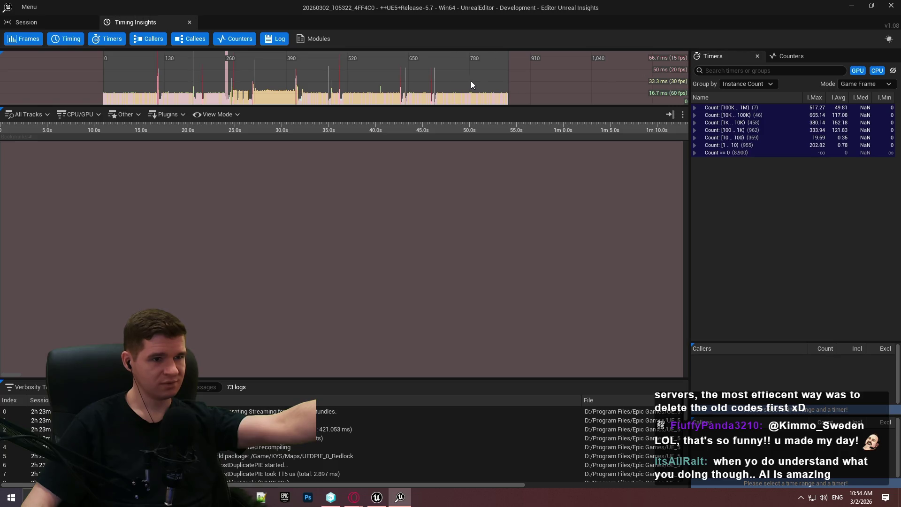
{"action": "mouse_move", "coordinate": [435, 73]}
{"action": "mouse_move", "coordinate": [365, 96]}
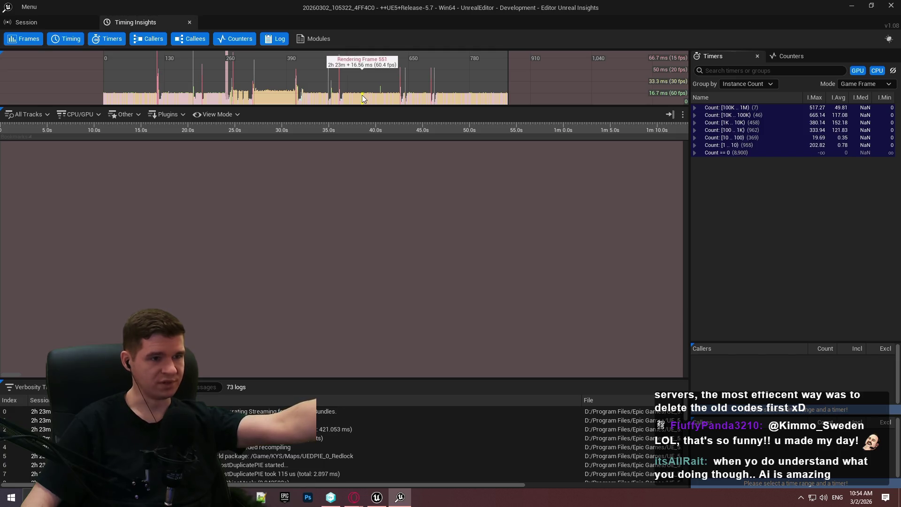
{"action": "mouse_move", "coordinate": [340, 64]}
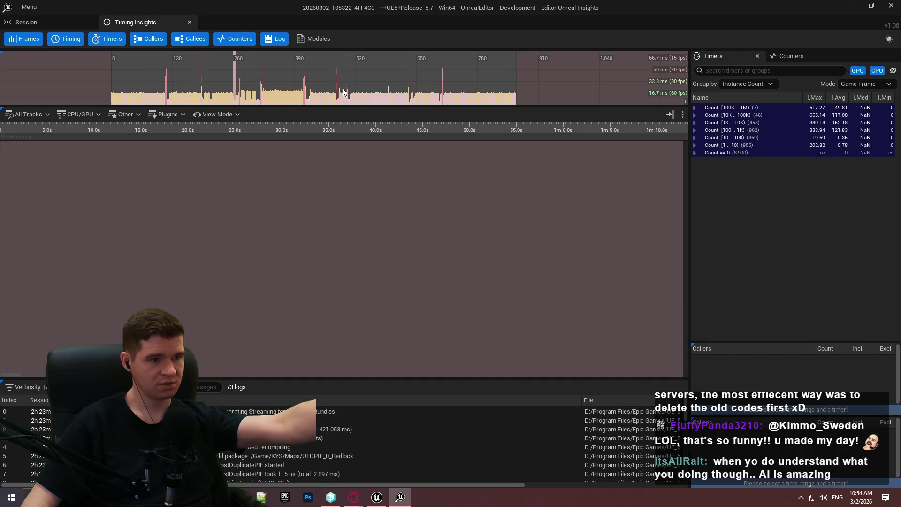
{"action": "left_click", "coordinate": [347, 58]}
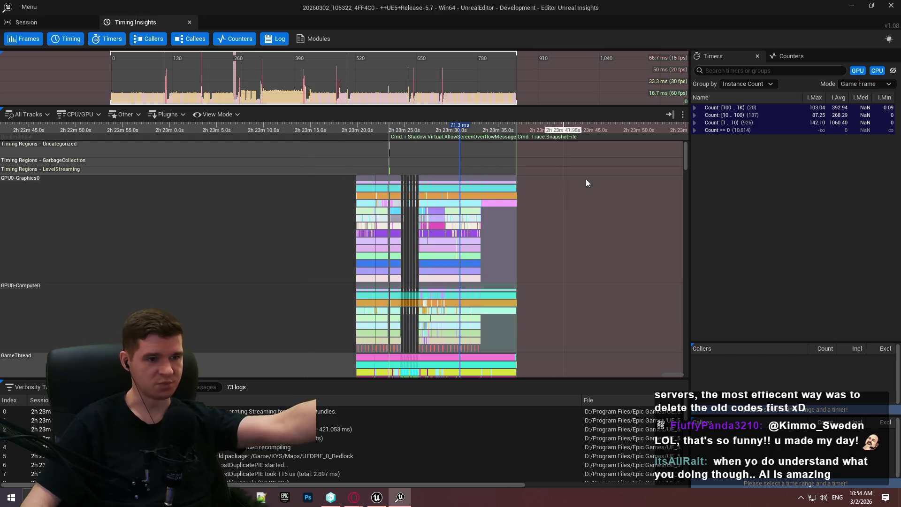
Scroll through the spike frame's GPU, RHI, render and worker thread tracks, then close Insights.
{"action": "left_click_drag", "start_coordinate": [686, 162], "coordinate": [660, 389]}
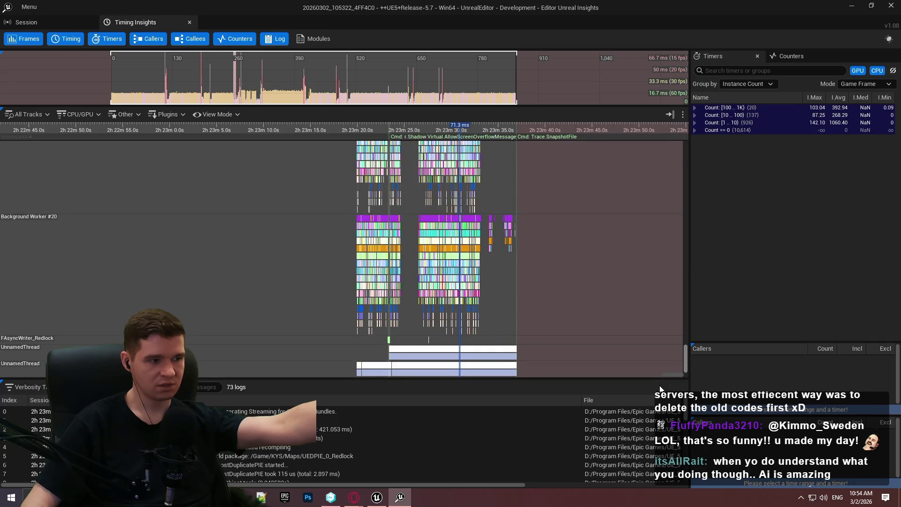
{"action": "left_click_drag", "start_coordinate": [657, 382], "coordinate": [624, 147]}
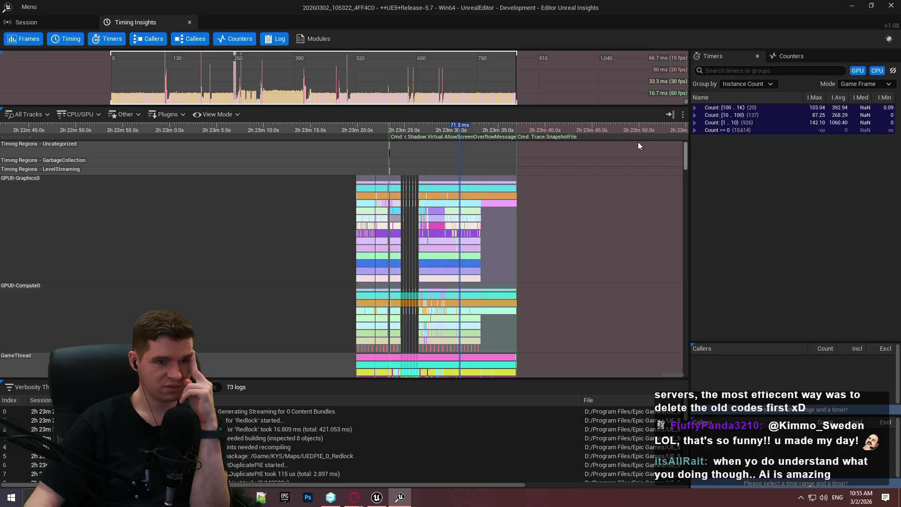
{"action": "scroll", "coordinate": [647, 288], "scroll_direction": "down", "scroll_amount": 10}
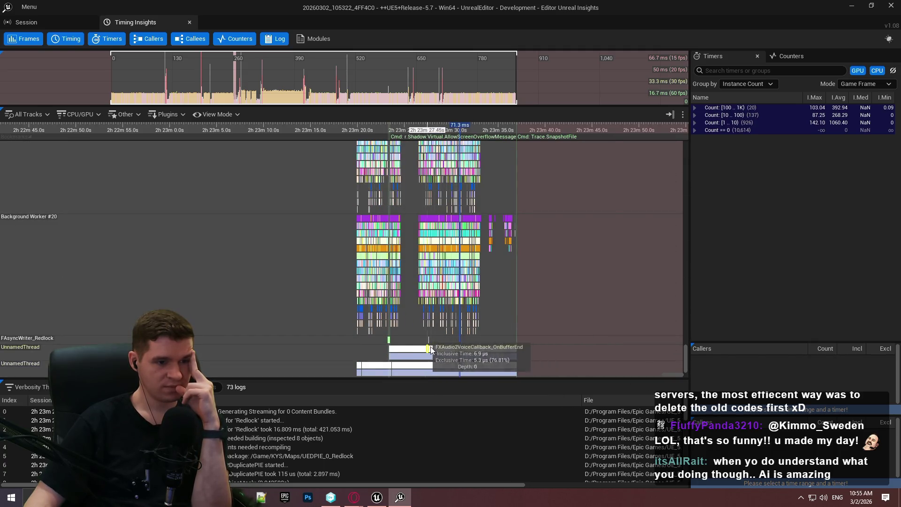
{"action": "left_click_drag", "start_coordinate": [687, 355], "coordinate": [686, 138]}
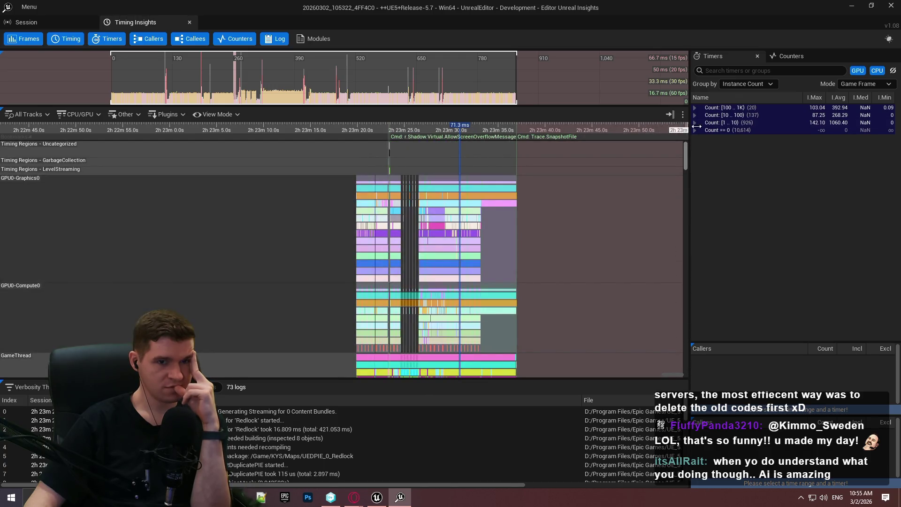
{"action": "left_click", "coordinate": [892, 6]}
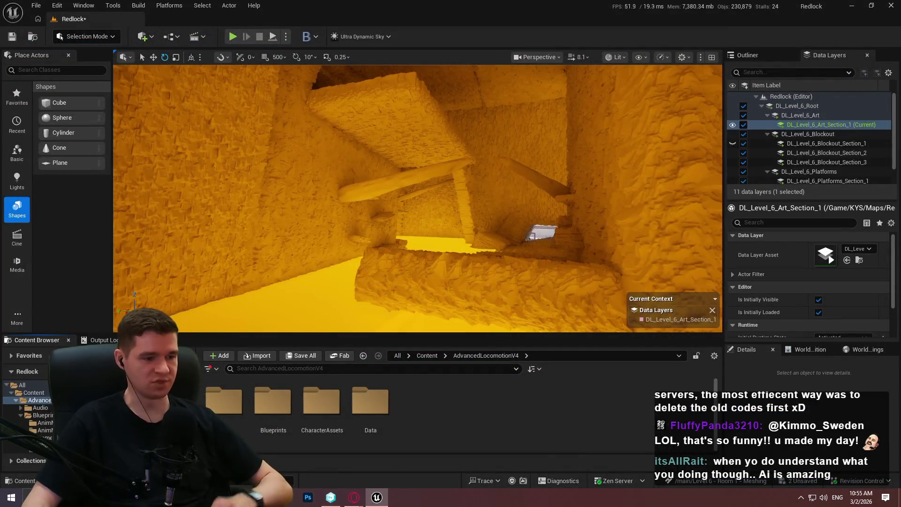
Delete the three old .utrace files from the Profiling folder.
{"action": "left_click", "coordinate": [262, 497]}
{"action": "mouse_move", "coordinate": [587, 204]}
{"action": "left_mouse_down"}
{"action": "mouse_move", "coordinate": [423, 78]}
{"action": "mouse_move", "coordinate": [398, 87]}
{"action": "left_mouse_up"}
{"action": "key", "text": "Delete"}
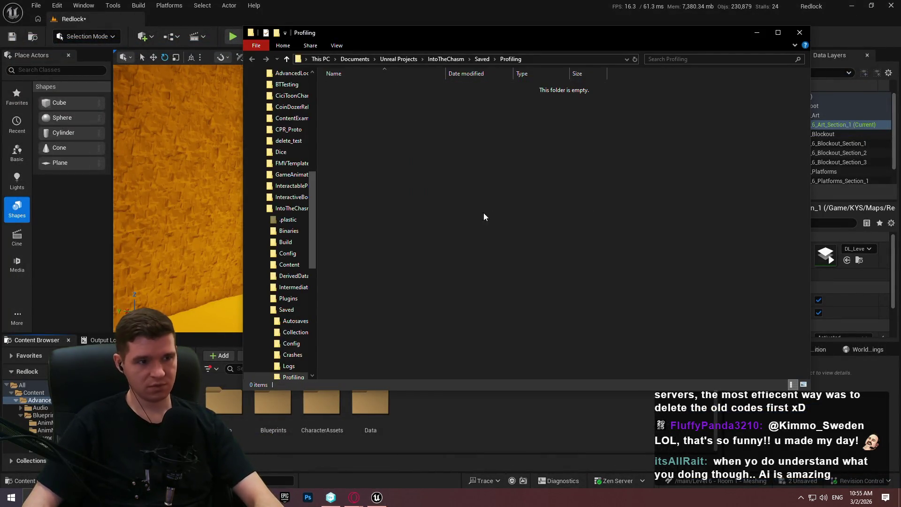
Check 'vsync' is off in Editor Preferences, then start playing Redlock.
{"action": "left_click", "coordinate": [579, 445]}
{"action": "left_click", "coordinate": [57, 6]}
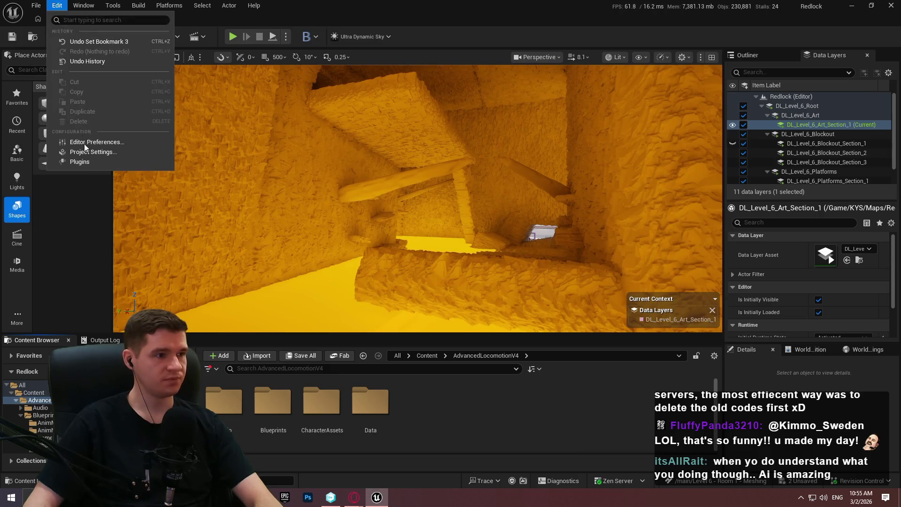
{"action": "left_click", "coordinate": [89, 148]}
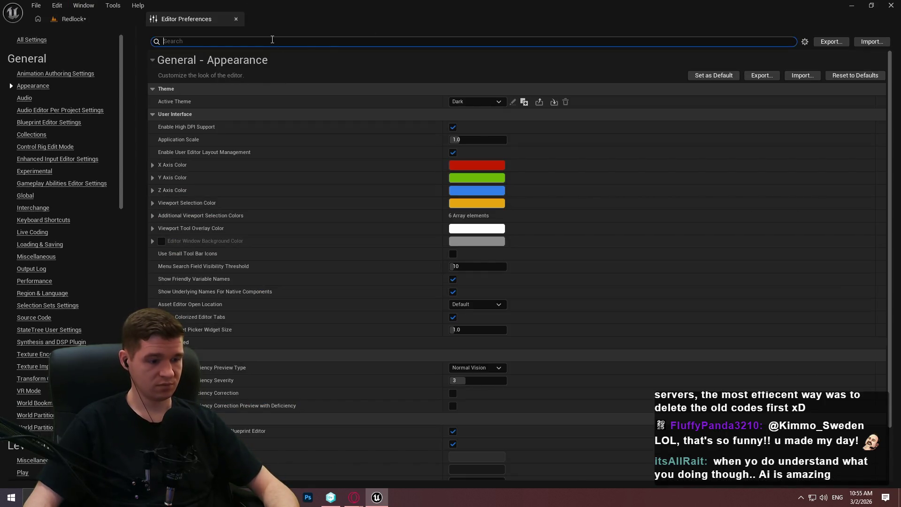
{"action": "type", "text": "vsy"}
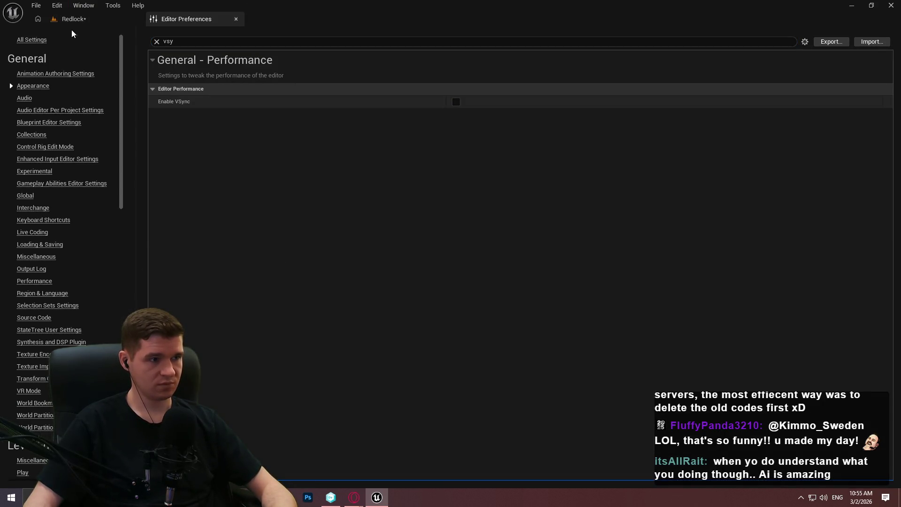
{"action": "left_click", "coordinate": [237, 18]}
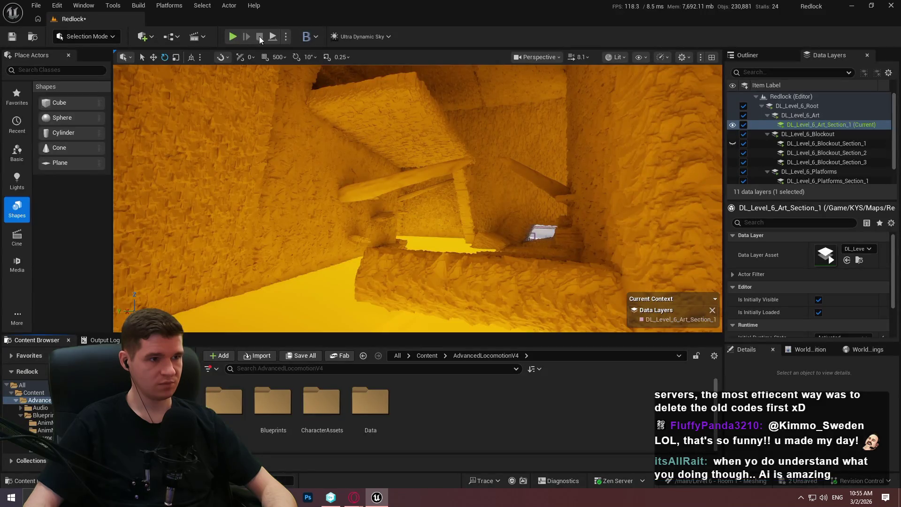
{"action": "key", "text": "alt+p"}
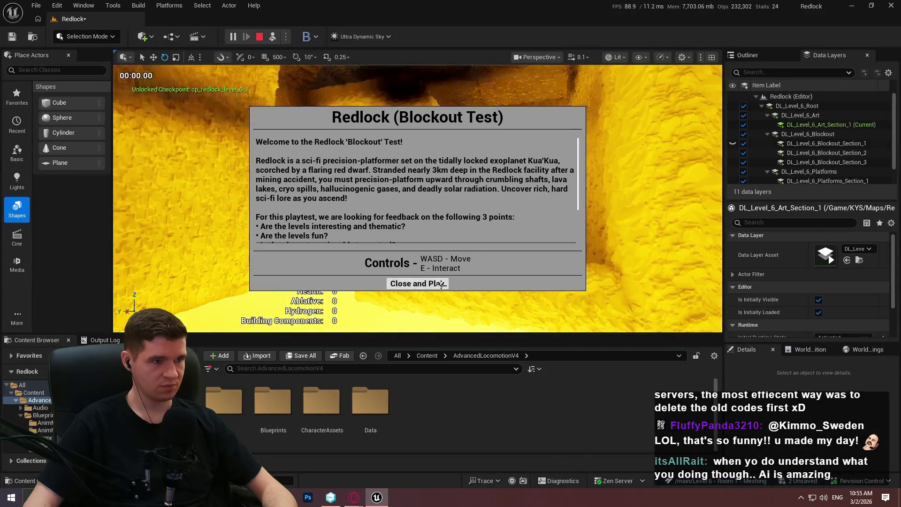
Dismiss the welcome message, go fullscreen with F11 and turn on 'stat fps'.
{"action": "left_click", "coordinate": [416, 284]}
{"action": "key", "text": "F11"}
{"action": "key", "text": "grave"}
{"action": "type", "text": "stat fps"}
{"action": "key", "text": "Return"}
{"action": "key", "text": "grave"}
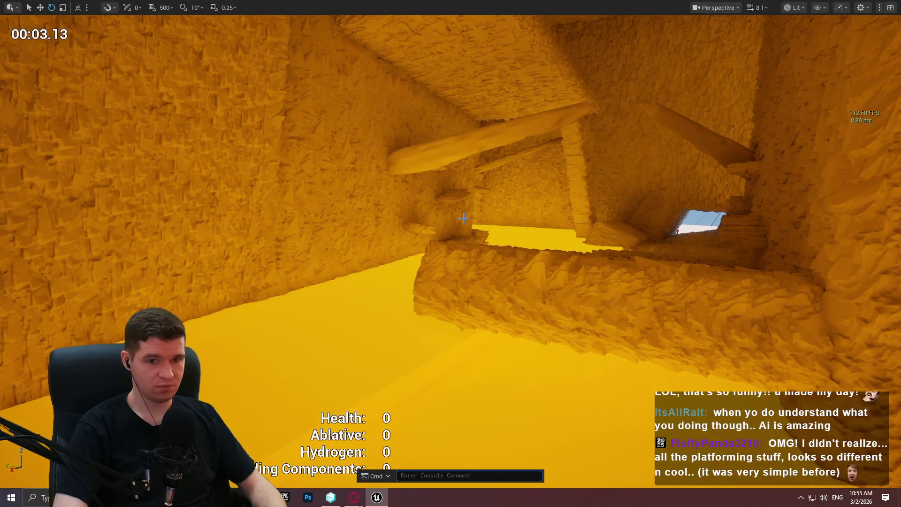
{"action": "key", "text": "Escape"}
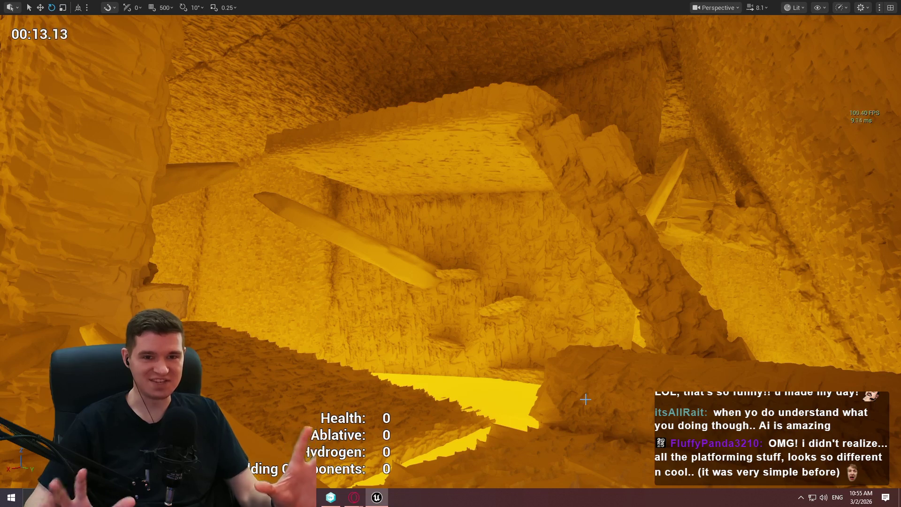
Save three Trace.SnapshotFile snapshots at different spots, then stop playing.
{"action": "key", "text": "grave"}
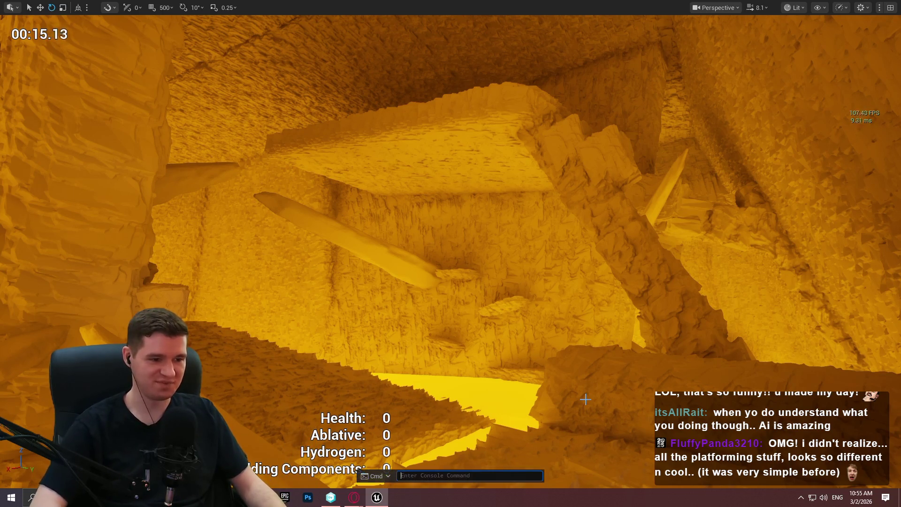
{"action": "key", "text": "Up"}
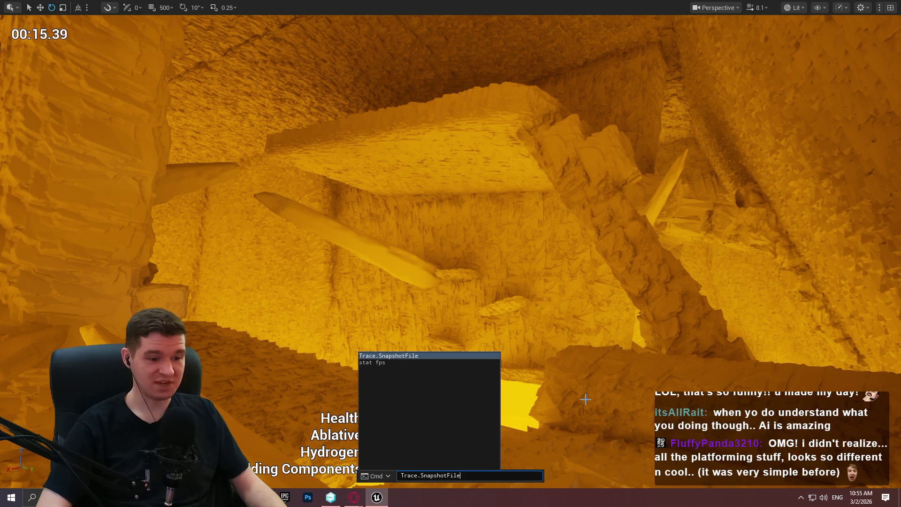
{"action": "key", "text": "Down"}
{"action": "key", "text": "Return"}
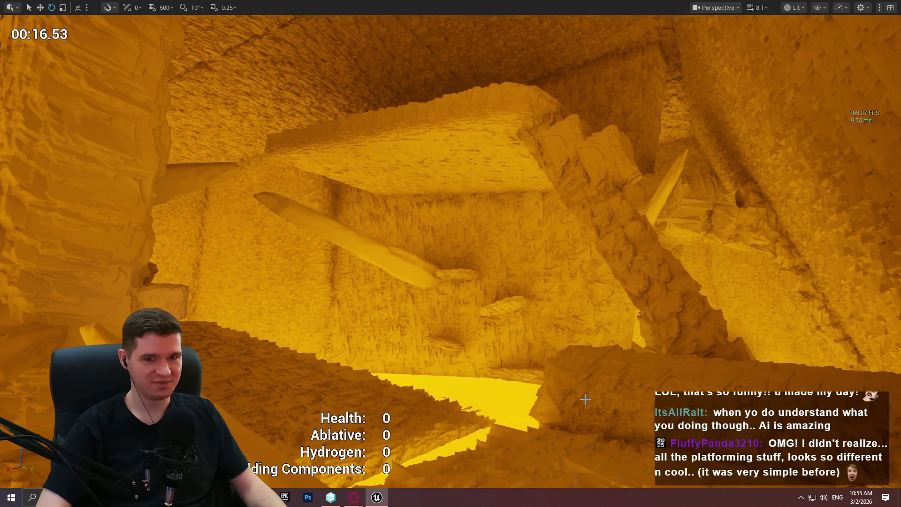
{"action": "key", "text": "grave"}
{"action": "key", "text": "Up"}
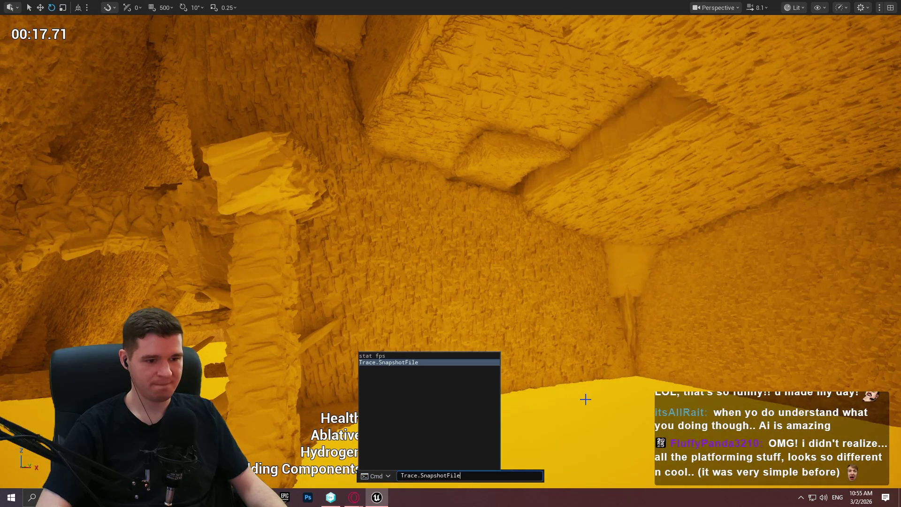
{"action": "key", "text": "Down"}
{"action": "key", "text": "Return"}
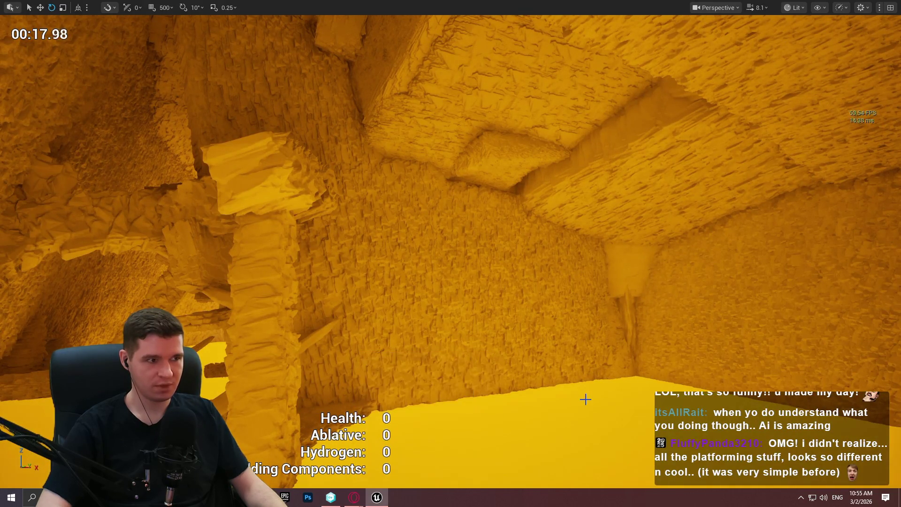
{"action": "key", "text": "grave"}
{"action": "key", "text": "Up"}
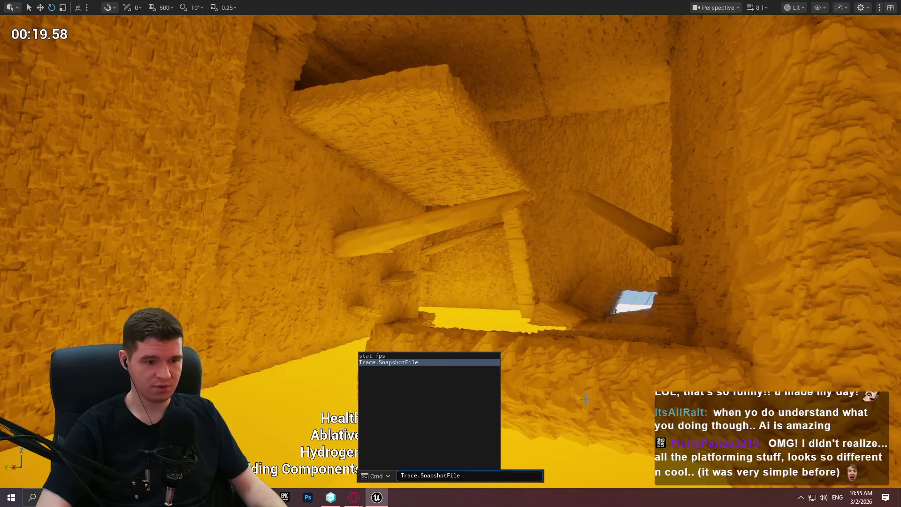
{"action": "key", "text": "Down"}
{"action": "key", "text": "Return"}
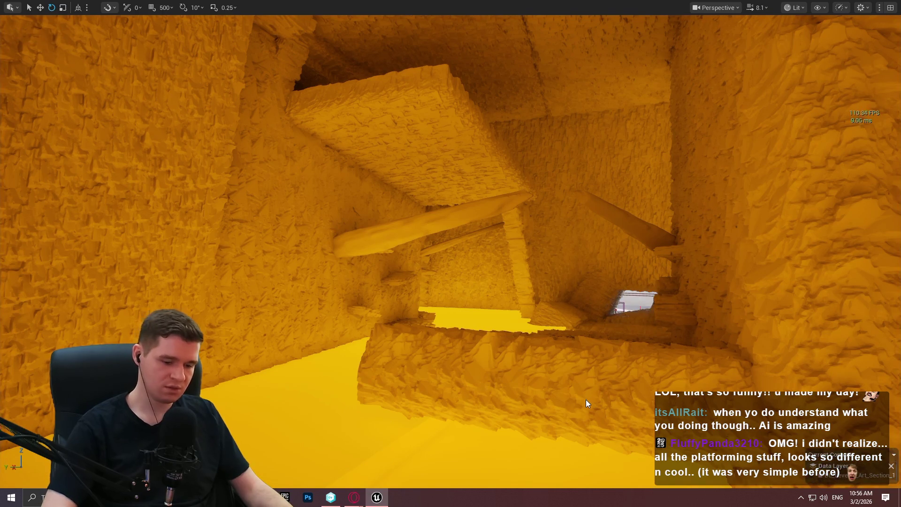
{"action": "key", "text": "F11"}
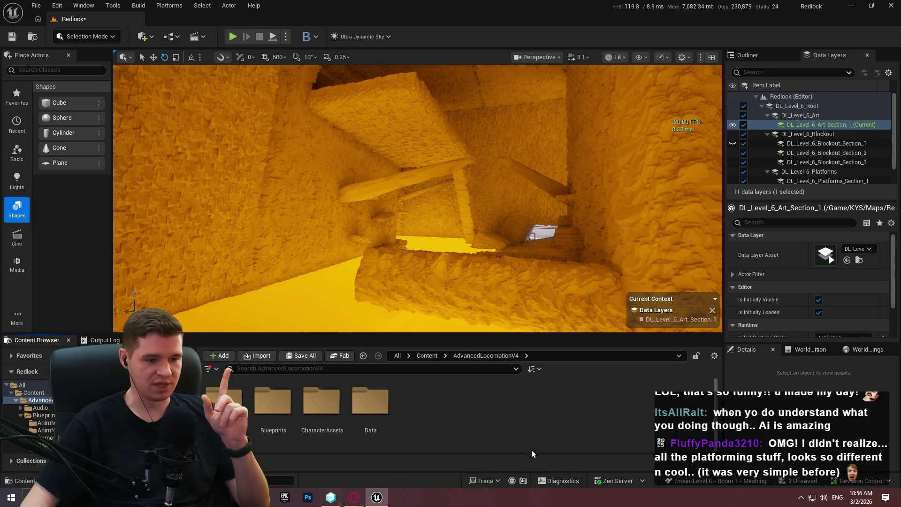
Open the newest trace snapshot from Recent Traces and maximize the Insights window.
{"action": "left_click", "coordinate": [485, 483]}
{"action": "mouse_move", "coordinate": [540, 465]}
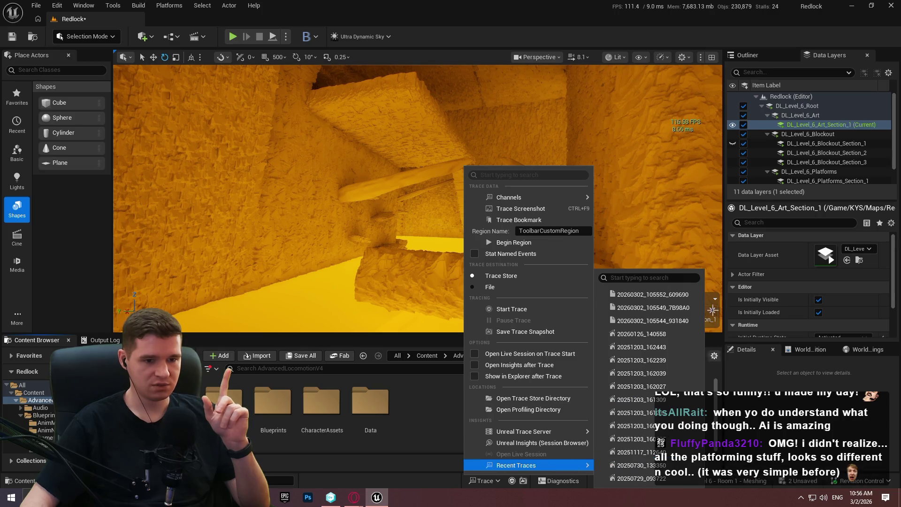
{"action": "left_click", "coordinate": [669, 321]}
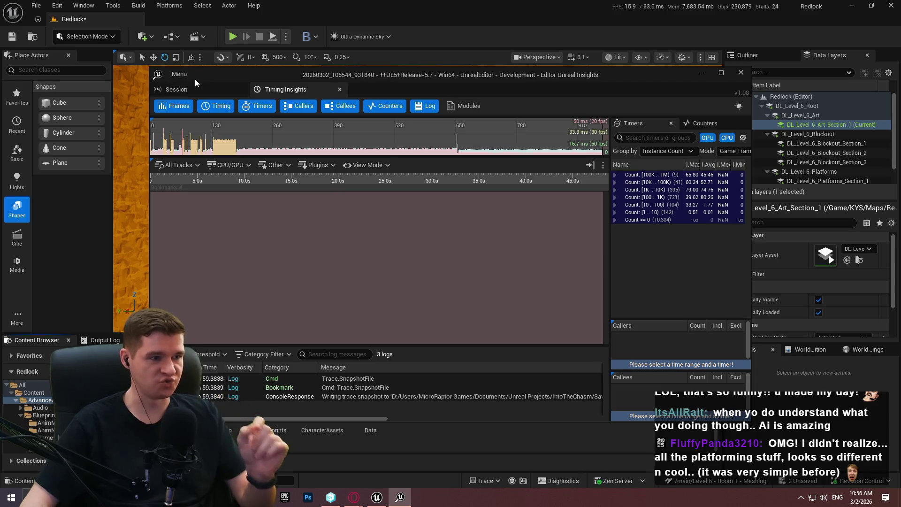
{"action": "left_click_drag", "start_coordinate": [195, 82], "coordinate": [243, 2]}
Select the 30.3 ms spike at frame 653 to show its GPU and game-thread timings.
{"action": "scroll", "coordinate": [319, 94], "scroll_direction": "down", "scroll_amount": 3}
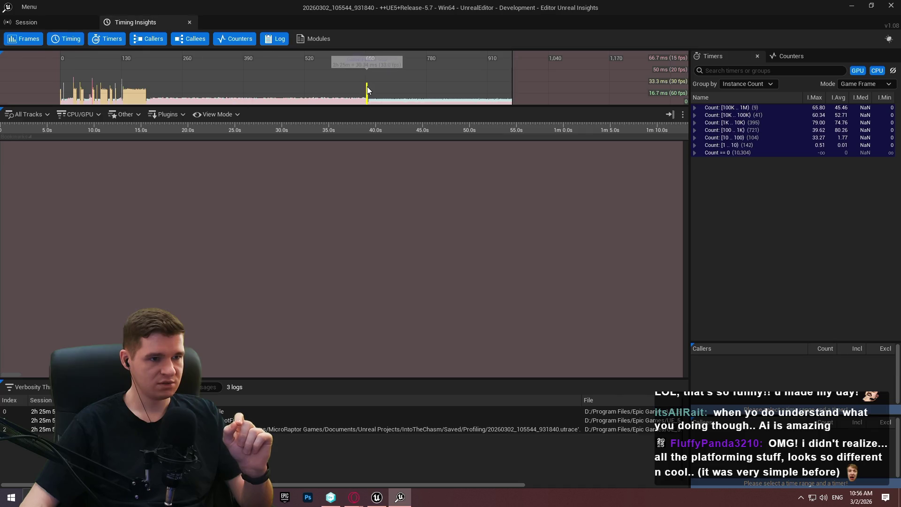
{"action": "left_click", "coordinate": [367, 88]}
{"action": "left_click", "coordinate": [368, 89]}
{"action": "left_click", "coordinate": [367, 88]}
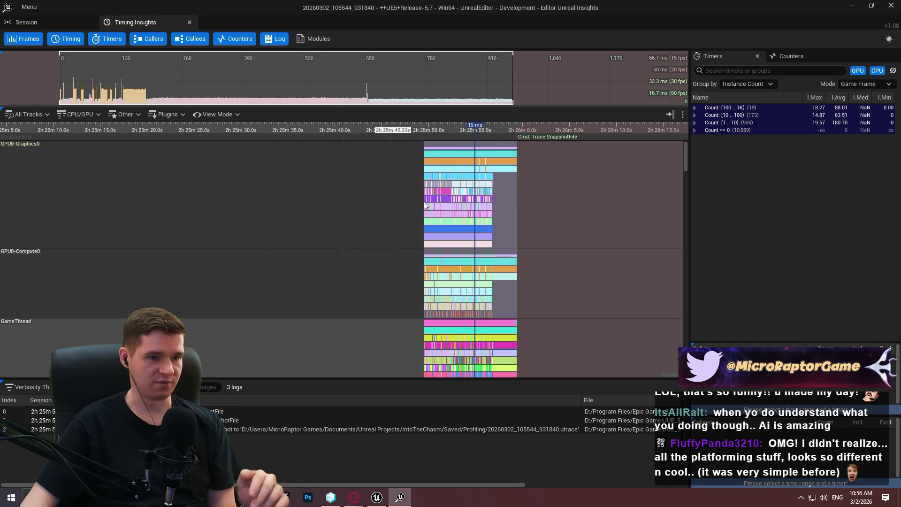
Clear the current 19 ms time range.
{"action": "scroll", "coordinate": [557, 225], "scroll_direction": "up", "scroll_amount": 6}
{"action": "scroll", "coordinate": [557, 219], "scroll_direction": "up", "scroll_amount": 8}
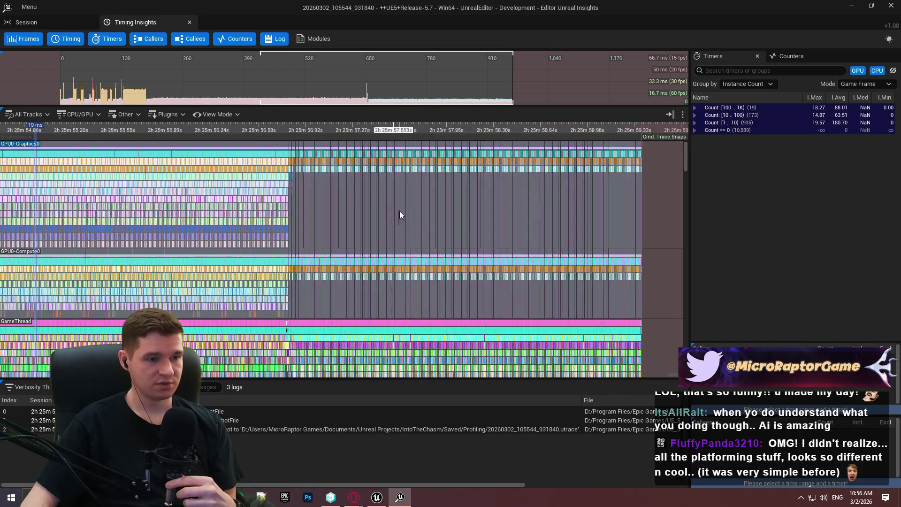
{"action": "scroll", "coordinate": [370, 194], "scroll_direction": "down", "scroll_amount": 7}
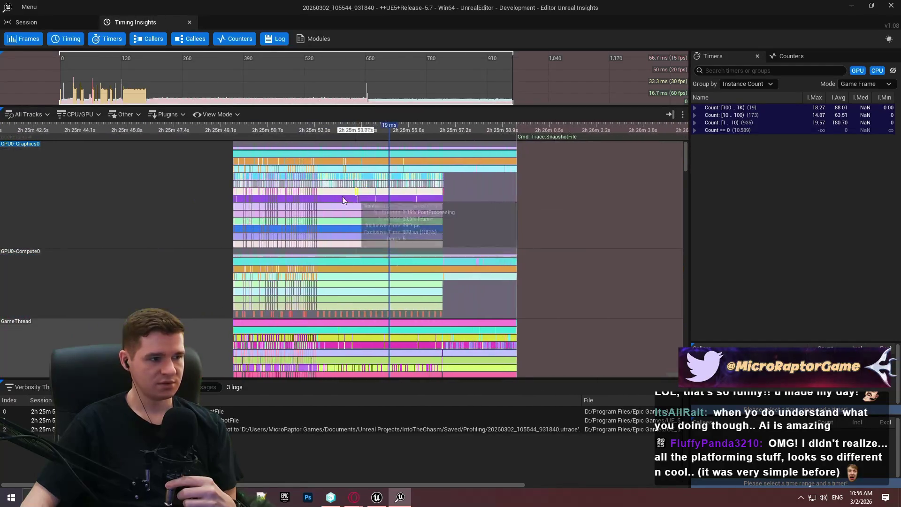
{"action": "mouse_move", "coordinate": [684, 150]}
{"action": "left_mouse_down"}
{"action": "mouse_move", "coordinate": [683, 175]}
{"action": "mouse_move", "coordinate": [688, 90]}
{"action": "left_mouse_up"}
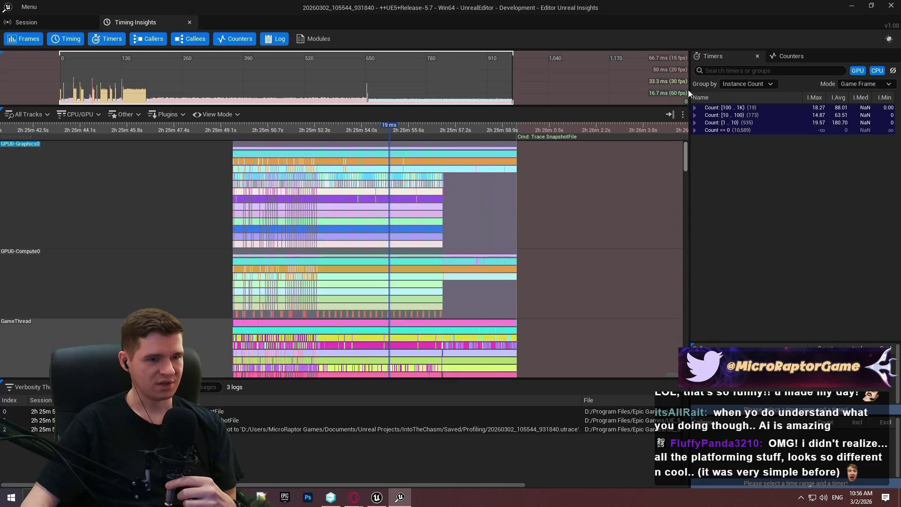
{"action": "left_click", "coordinate": [31, 145]}
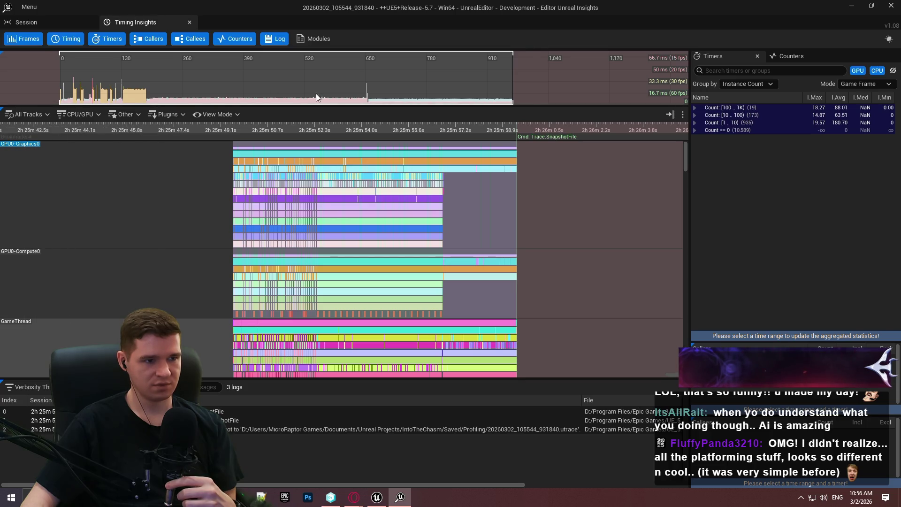
Shift the frames overview right and compare several earlier frames.
{"action": "left_click_drag", "start_coordinate": [321, 96], "coordinate": [339, 102]}
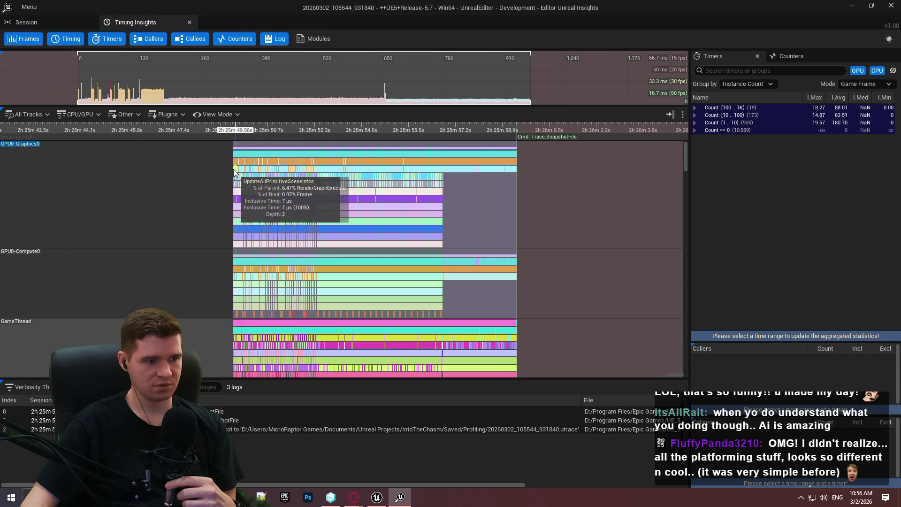
{"action": "scroll", "coordinate": [221, 161], "scroll_direction": "up", "scroll_amount": 5}
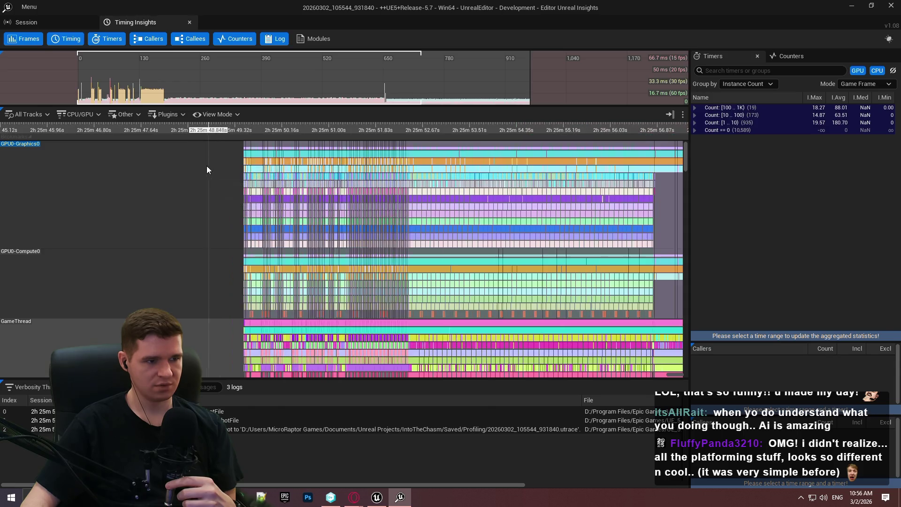
{"action": "scroll", "coordinate": [221, 162], "scroll_direction": "down", "scroll_amount": 6}
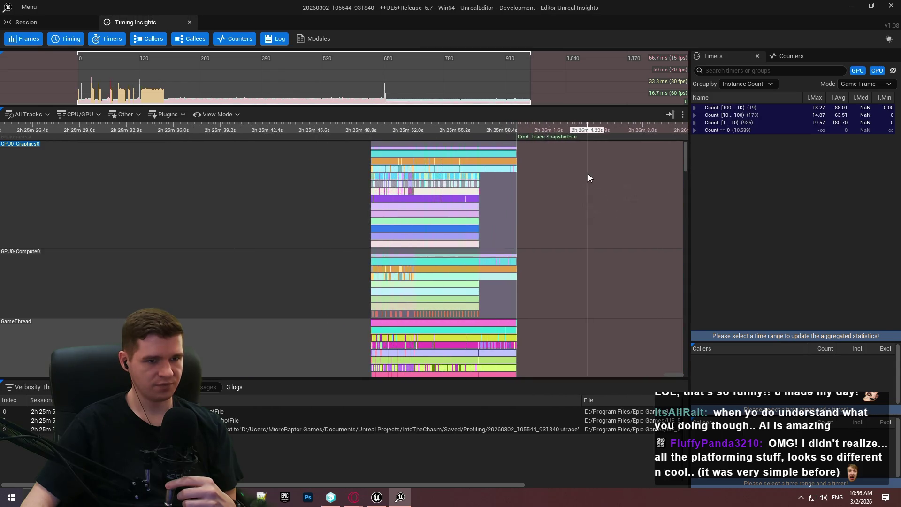
{"action": "left_click", "coordinate": [328, 104]}
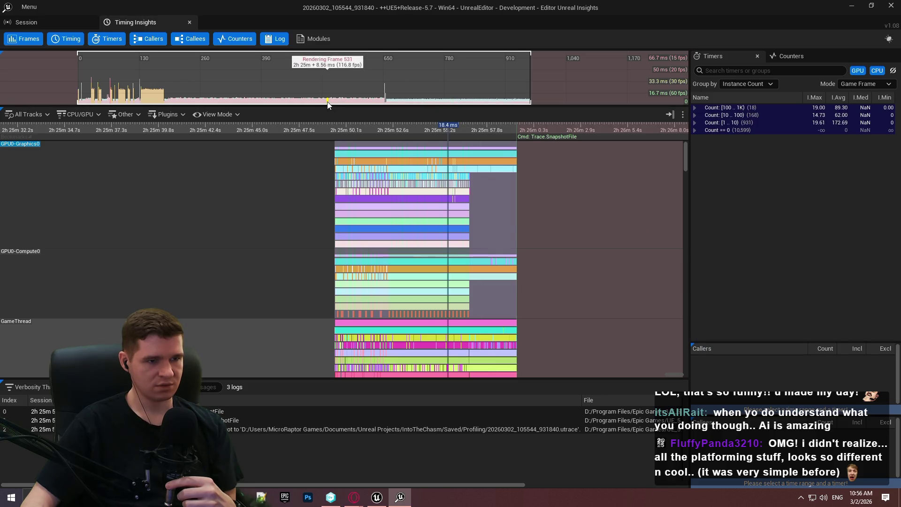
{"action": "left_click", "coordinate": [262, 103]}
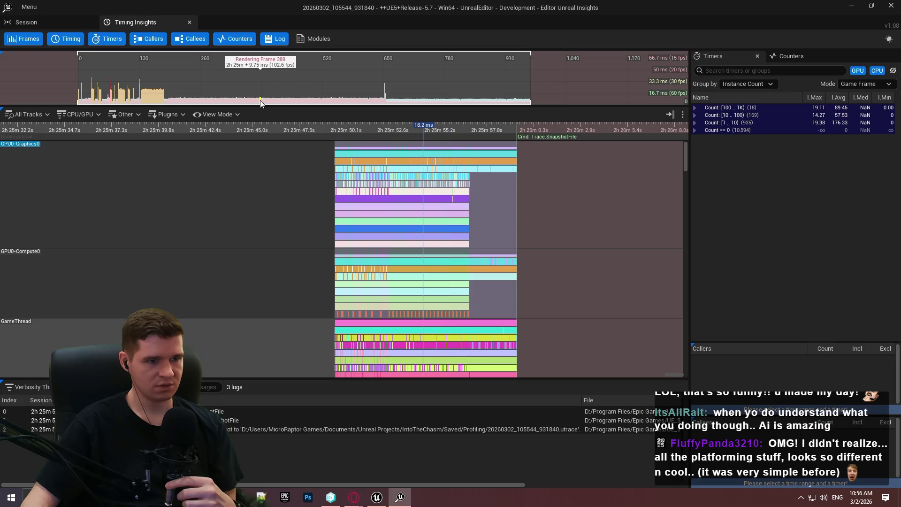
{"action": "left_click", "coordinate": [230, 103]}
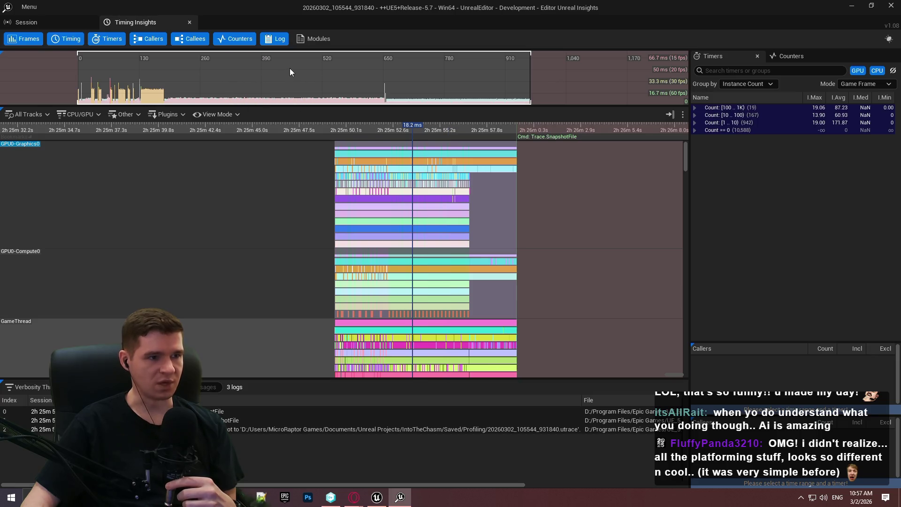
{"action": "right_click", "coordinate": [273, 101]}
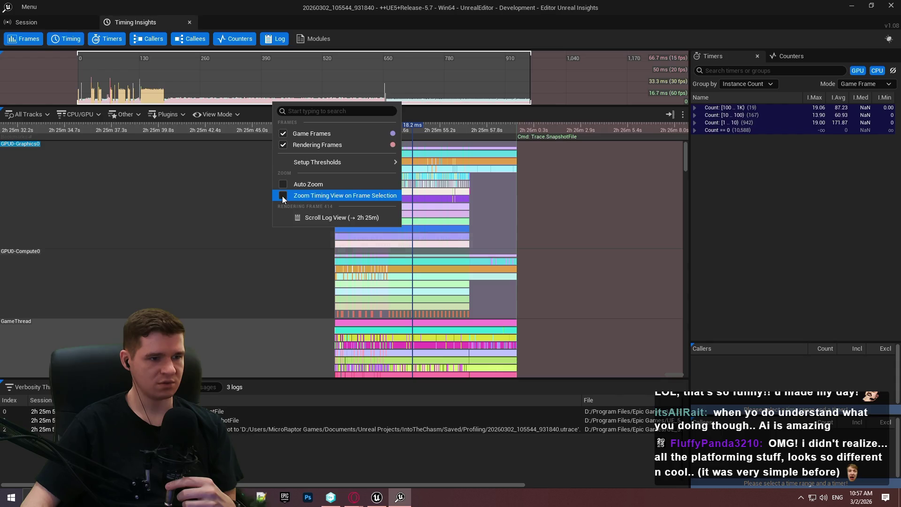
{"action": "left_click", "coordinate": [205, 191]}
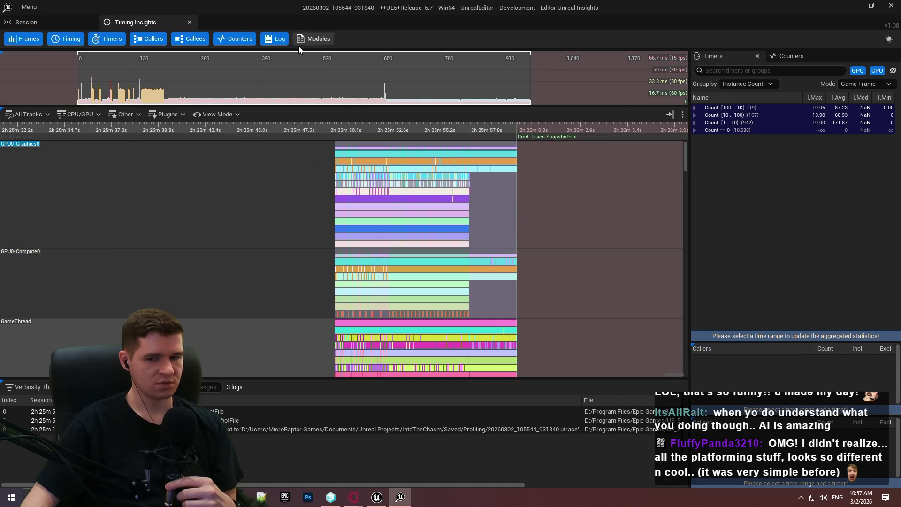
Zoom the Frames graph and select rendering frame 471 (9.45 ms, 105.9 fps).
{"action": "scroll", "coordinate": [305, 80], "scroll_direction": "up", "scroll_amount": 5}
{"action": "scroll", "coordinate": [308, 102], "scroll_direction": "up", "scroll_amount": 2}
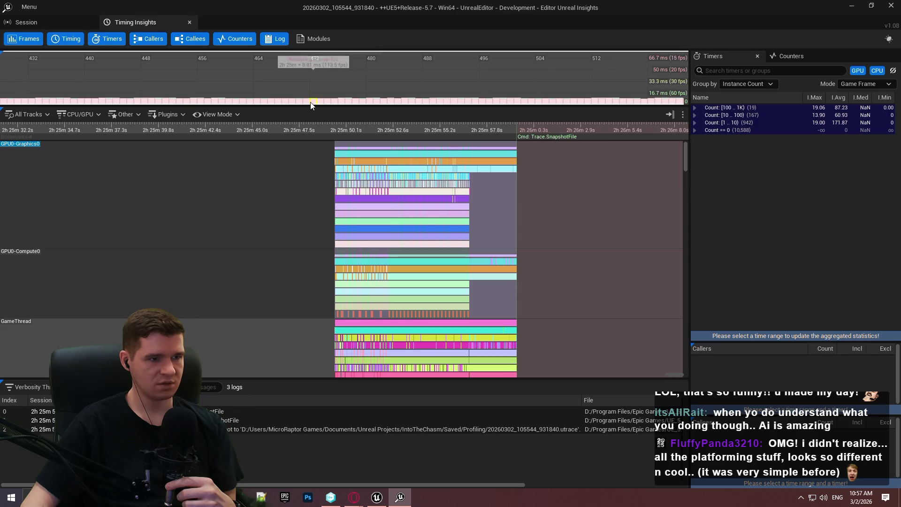
{"action": "left_click", "coordinate": [306, 103]}
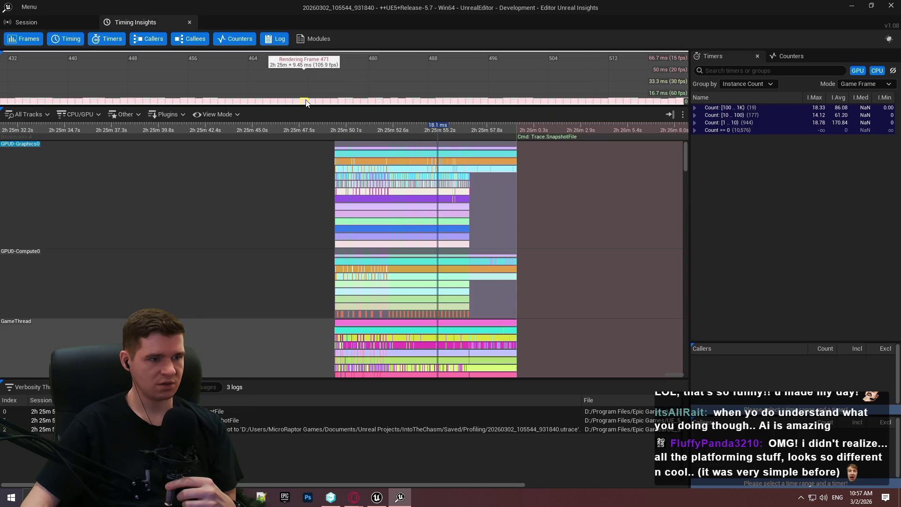
{"action": "right_click", "coordinate": [306, 102]}
{"action": "mouse_move", "coordinate": [359, 161]}
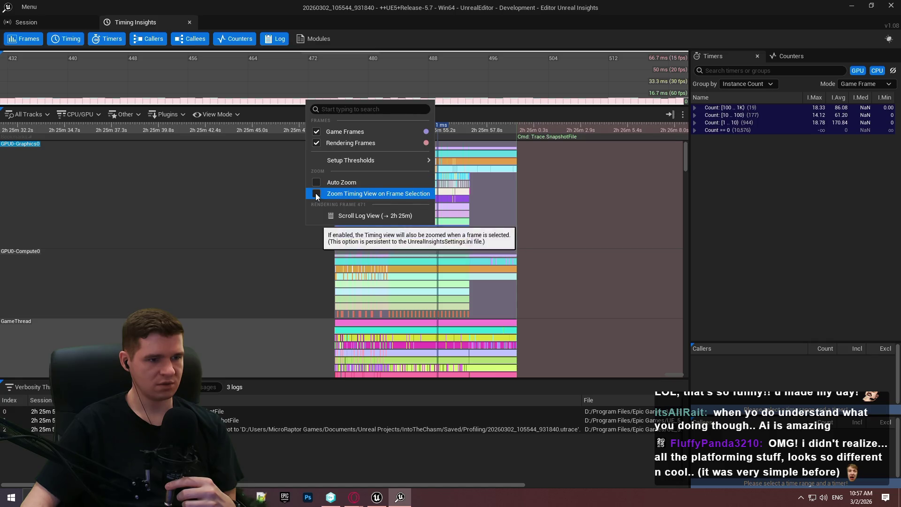
Enable 'Zoom Timing View on Frame Selection', widen the timing panel, and select frame 464.
{"action": "left_click", "coordinate": [316, 193]}
{"action": "scroll", "coordinate": [354, 162], "scroll_direction": "up", "scroll_amount": 5}
{"action": "scroll", "coordinate": [339, 197], "scroll_direction": "up", "scroll_amount": 15}
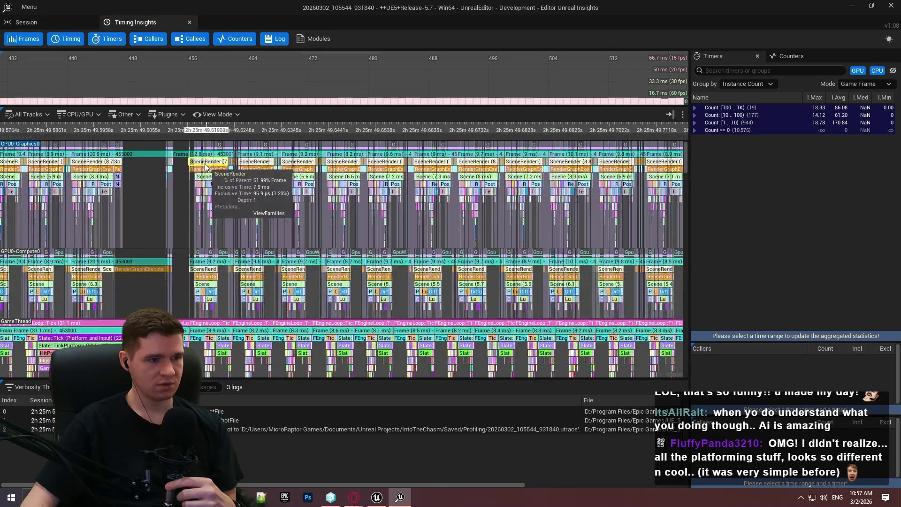
{"action": "scroll", "coordinate": [175, 165], "scroll_direction": "up", "scroll_amount": 5}
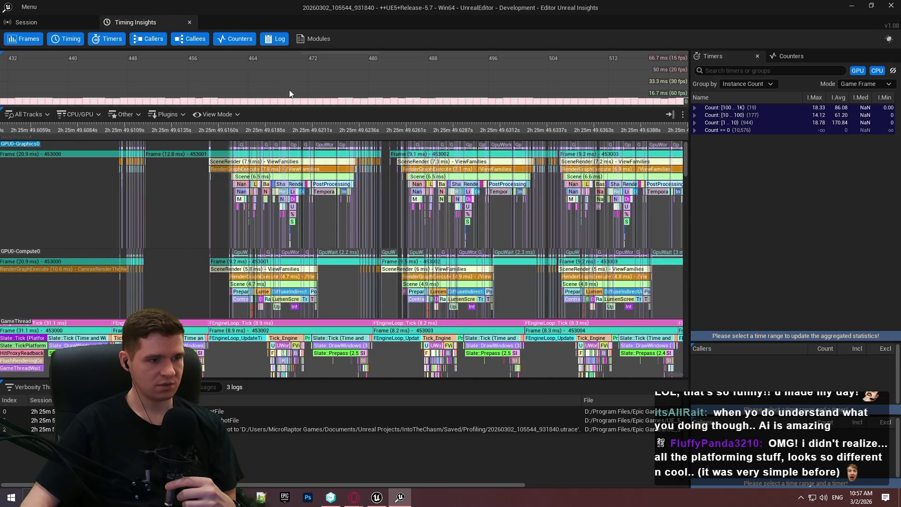
{"action": "left_click", "coordinate": [230, 102]}
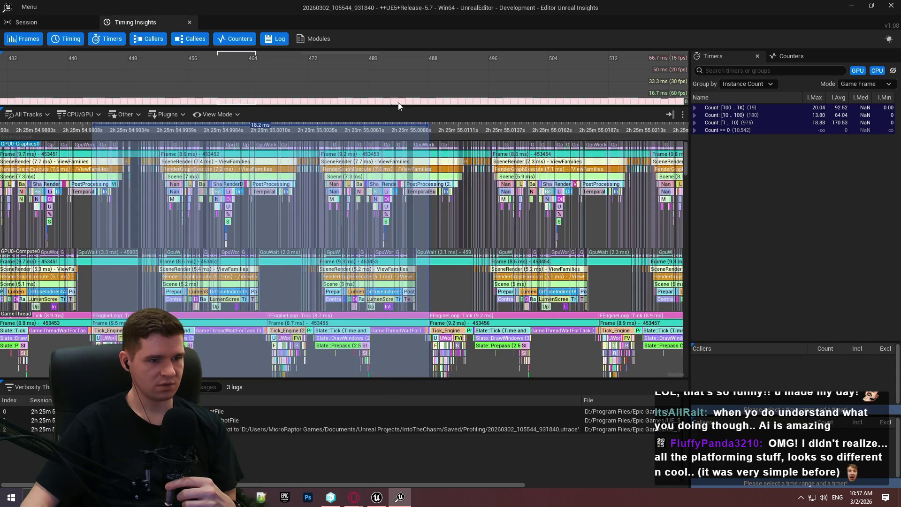
{"action": "mouse_move", "coordinate": [689, 155]}
{"action": "left_mouse_down"}
{"action": "mouse_move", "coordinate": [756, 155]}
{"action": "mouse_move", "coordinate": [742, 155]}
{"action": "left_mouse_up"}
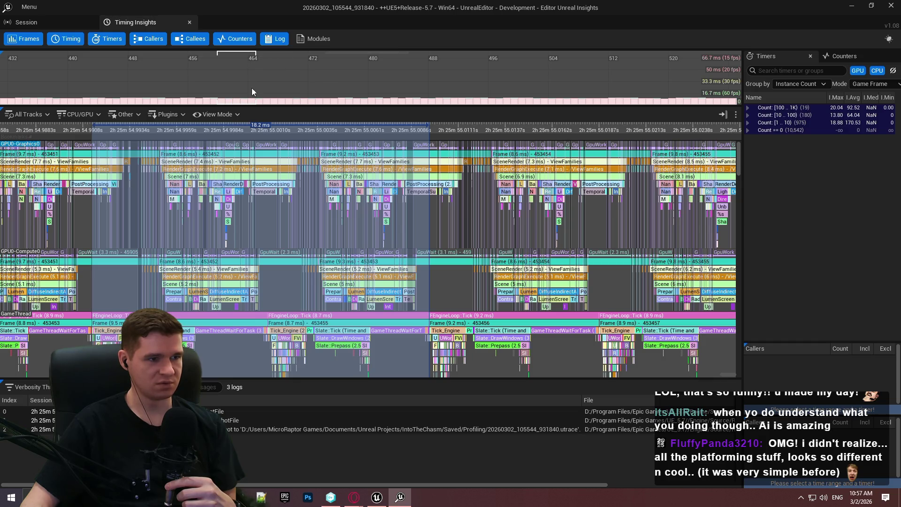
{"action": "left_click", "coordinate": [254, 104]}
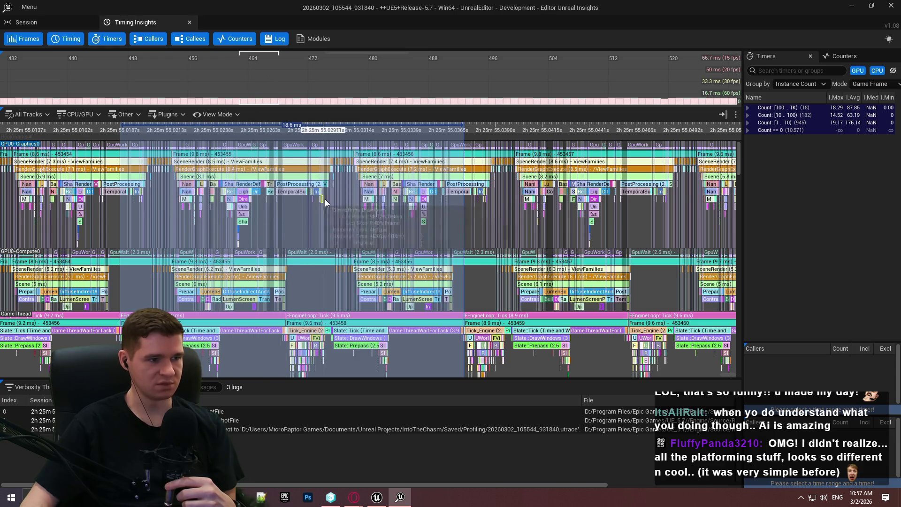
Zoom into the frame and show SceneRender's dependency links between GPU Graphics and Compute.
{"action": "scroll", "coordinate": [346, 185], "scroll_direction": "up", "scroll_amount": 1}
{"action": "scroll", "coordinate": [346, 185], "scroll_direction": "up", "scroll_amount": 1}
{"action": "scroll", "coordinate": [397, 236], "scroll_direction": "up", "scroll_amount": 1}
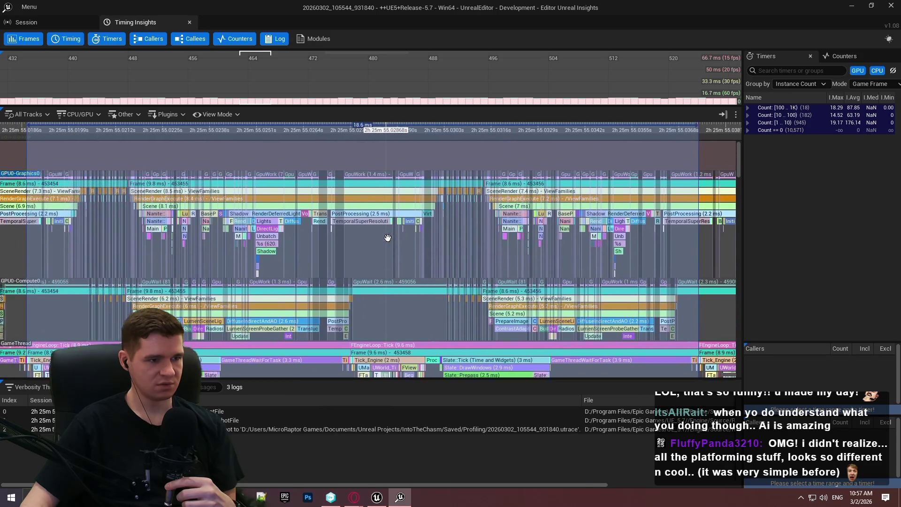
{"action": "scroll", "coordinate": [282, 181], "scroll_direction": "up", "scroll_amount": 3}
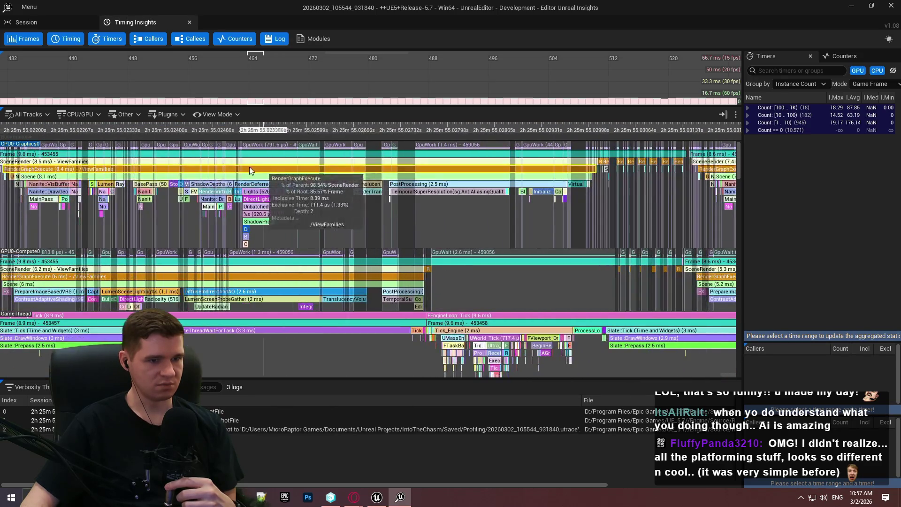
{"action": "scroll", "coordinate": [140, 159], "scroll_direction": "up", "scroll_amount": 2}
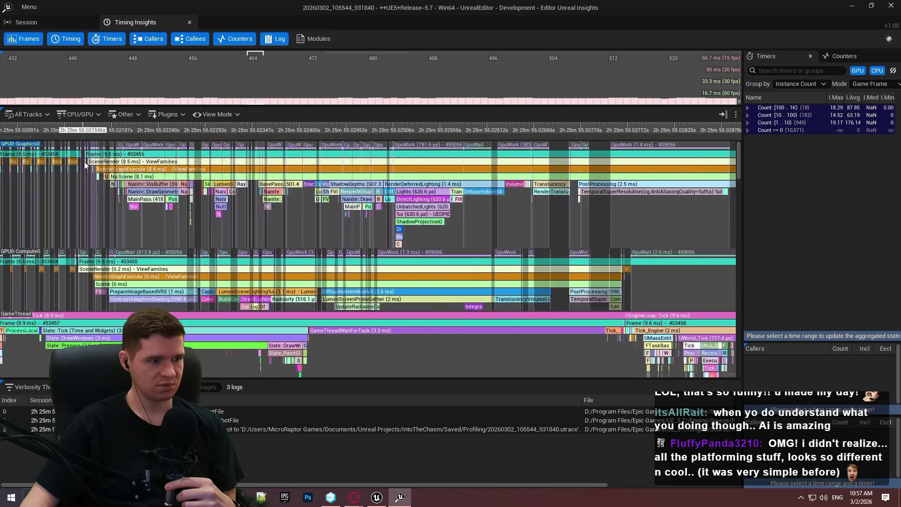
{"action": "left_click", "coordinate": [195, 164]}
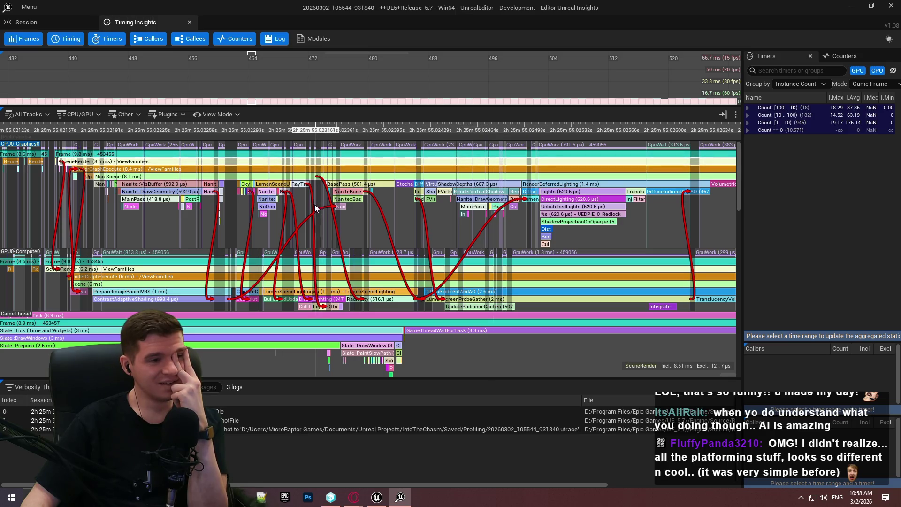
{"action": "scroll", "coordinate": [244, 187], "scroll_direction": "up", "scroll_amount": 4}
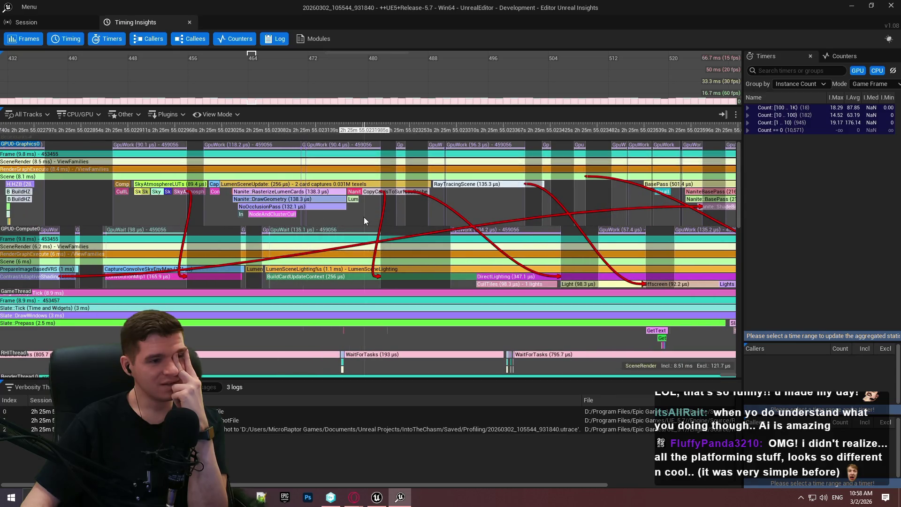
{"action": "scroll", "coordinate": [364, 217], "scroll_direction": "down", "scroll_amount": 2}
{"action": "mouse_move", "coordinate": [279, 215]}
{"action": "left_mouse_down"}
{"action": "mouse_move", "coordinate": [511, 222]}
{"action": "mouse_move", "coordinate": [522, 209]}
{"action": "left_mouse_up"}
{"action": "scroll", "coordinate": [487, 201], "scroll_direction": "down", "scroll_amount": 1}
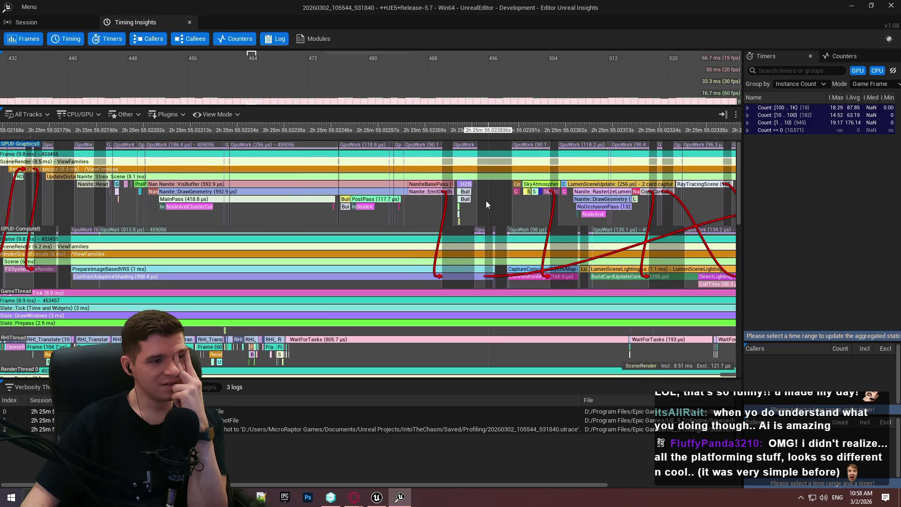
{"action": "mouse_move", "coordinate": [176, 227]}
{"action": "left_mouse_down"}
{"action": "mouse_move", "coordinate": [367, 208]}
{"action": "mouse_move", "coordinate": [307, 240]}
{"action": "mouse_move", "coordinate": [308, 217]}
{"action": "left_mouse_up"}
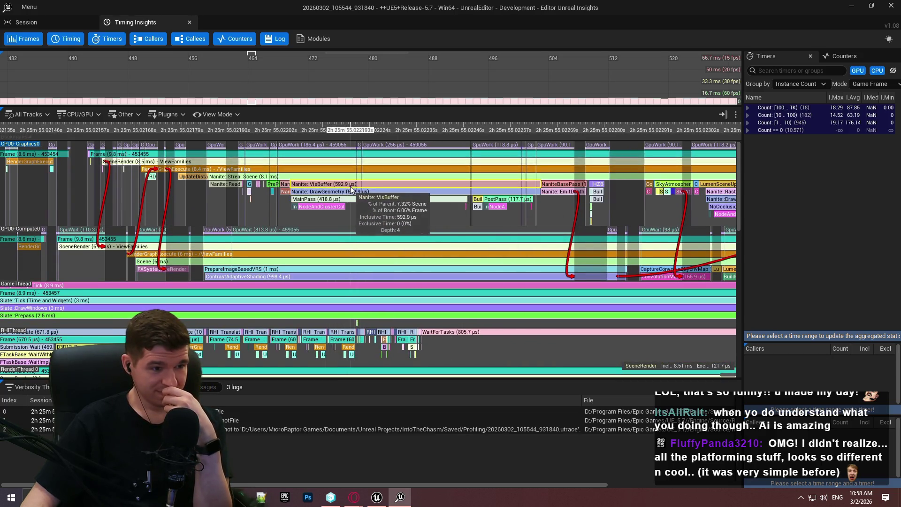
{"action": "scroll", "coordinate": [348, 193], "scroll_direction": "up", "scroll_amount": 3}
{"action": "scroll", "coordinate": [337, 193], "scroll_direction": "up", "scroll_amount": 4}
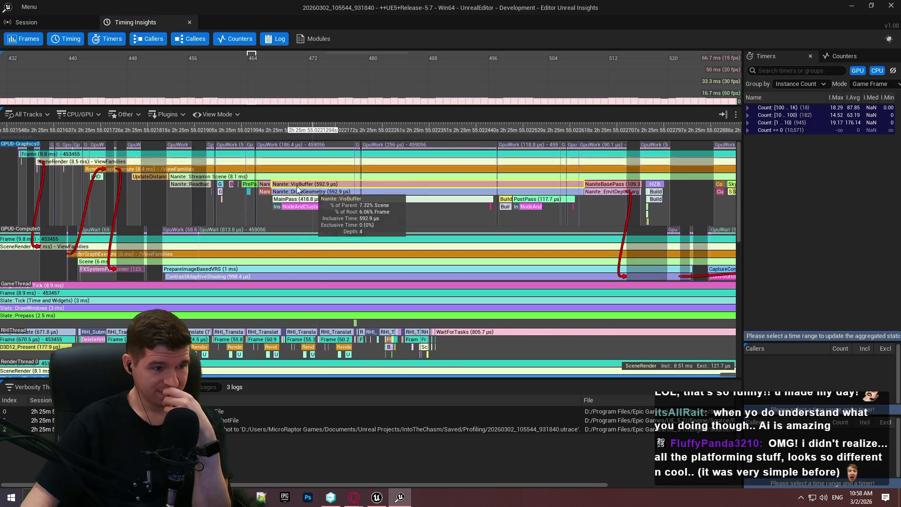
{"action": "scroll", "coordinate": [283, 192], "scroll_direction": "up", "scroll_amount": 1}
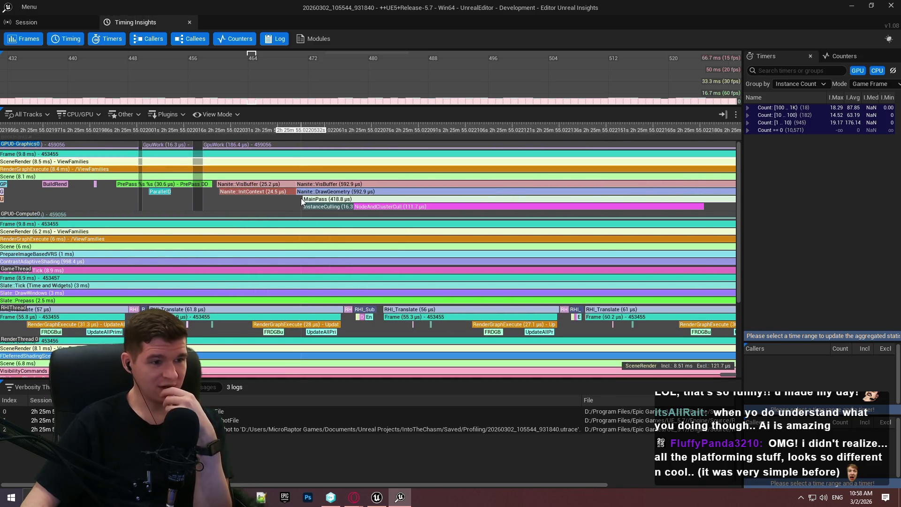
{"action": "scroll", "coordinate": [299, 196], "scroll_direction": "down", "scroll_amount": 3}
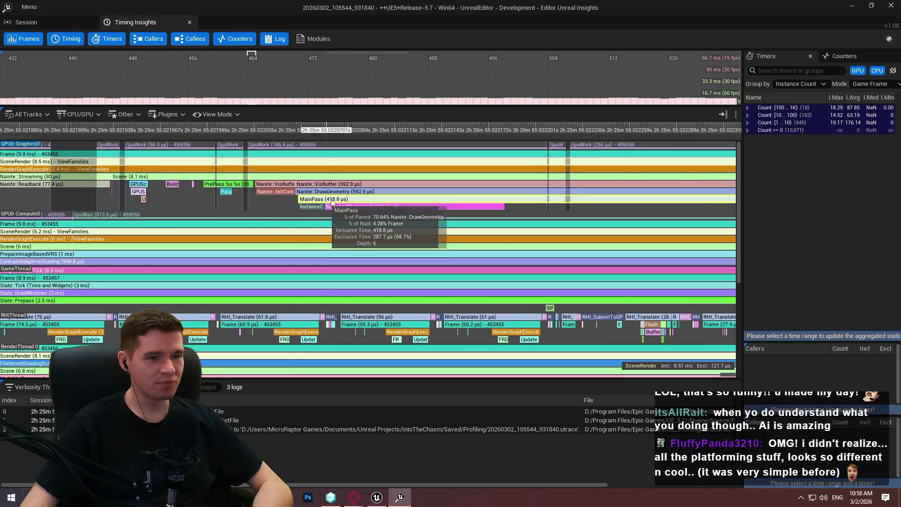
{"action": "scroll", "coordinate": [389, 218], "scroll_direction": "up", "scroll_amount": 3}
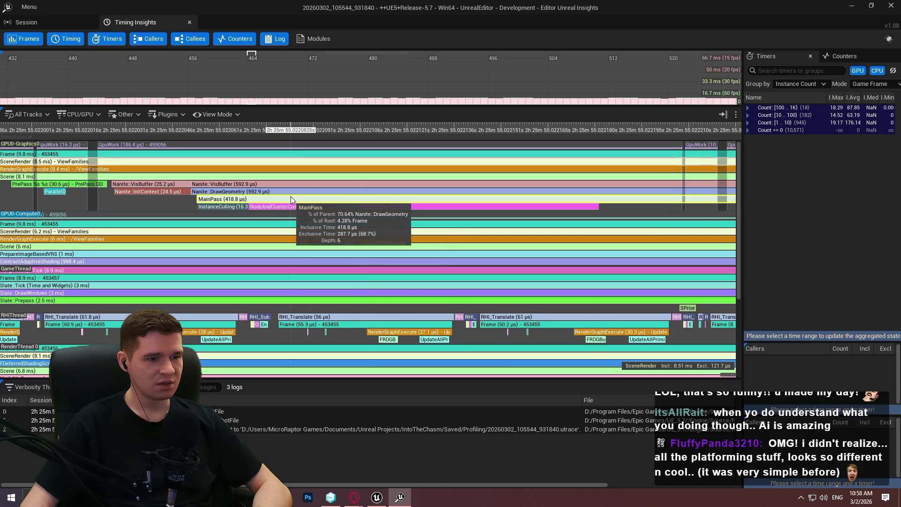
{"action": "mouse_move", "coordinate": [288, 192]}
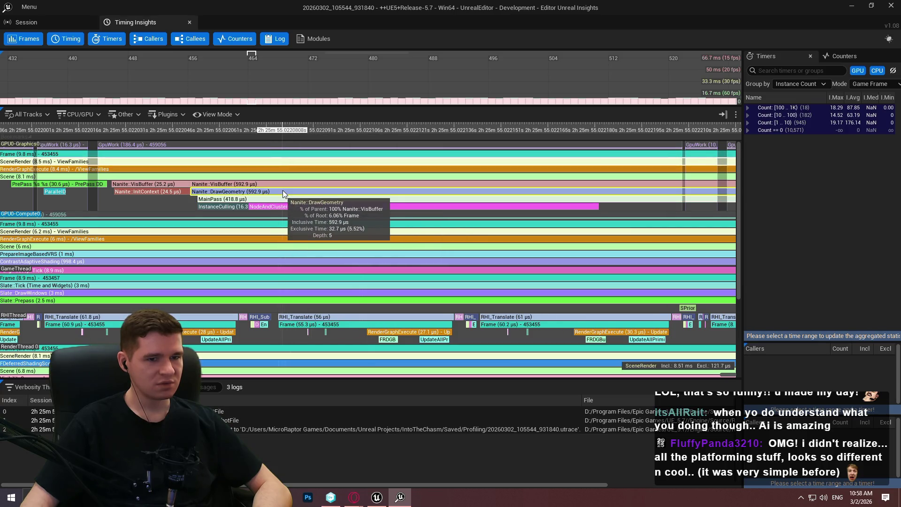
{"action": "scroll", "coordinate": [284, 191], "scroll_direction": "down", "scroll_amount": 5}
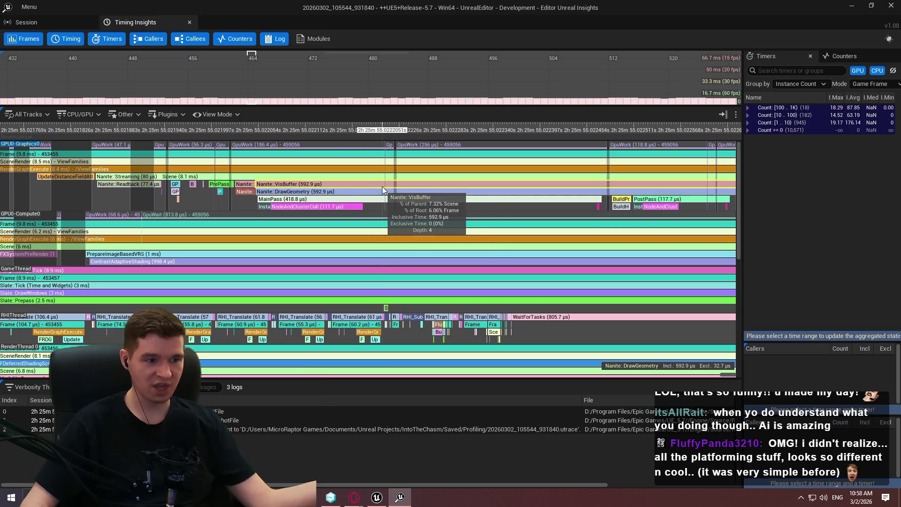
{"action": "scroll", "coordinate": [225, 186], "scroll_direction": "up", "scroll_amount": 1}
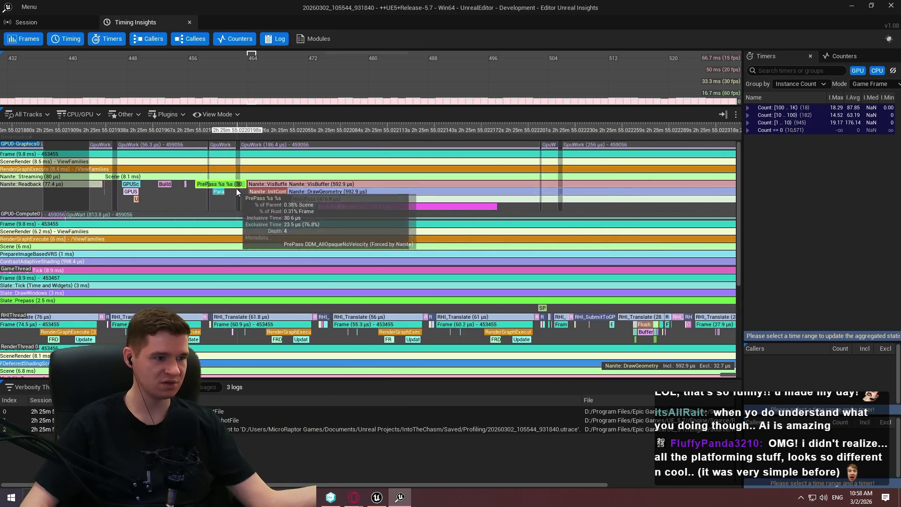
{"action": "scroll", "coordinate": [232, 187], "scroll_direction": "up", "scroll_amount": 6}
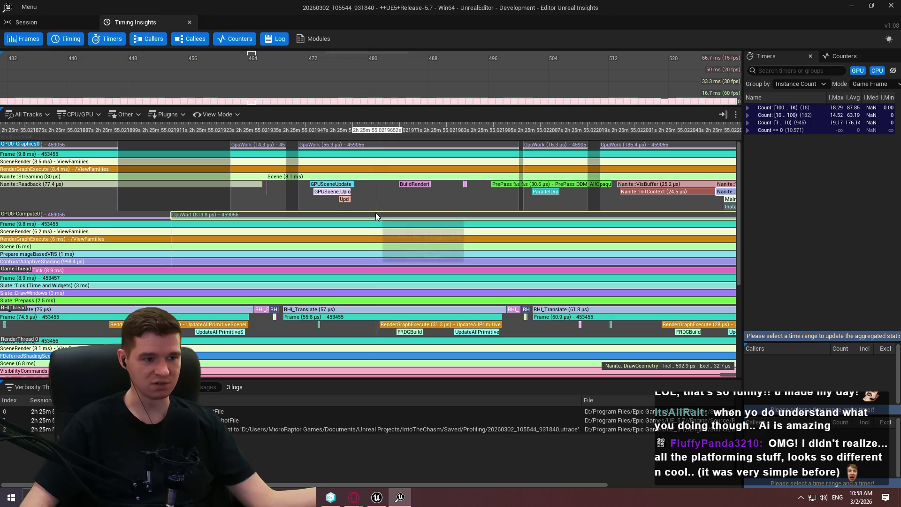
{"action": "scroll", "coordinate": [368, 210], "scroll_direction": "down", "scroll_amount": 3}
{"action": "left_click_drag", "start_coordinate": [539, 206], "coordinate": [350, 221]}
{"action": "scroll", "coordinate": [350, 221], "scroll_direction": "down", "scroll_amount": 2}
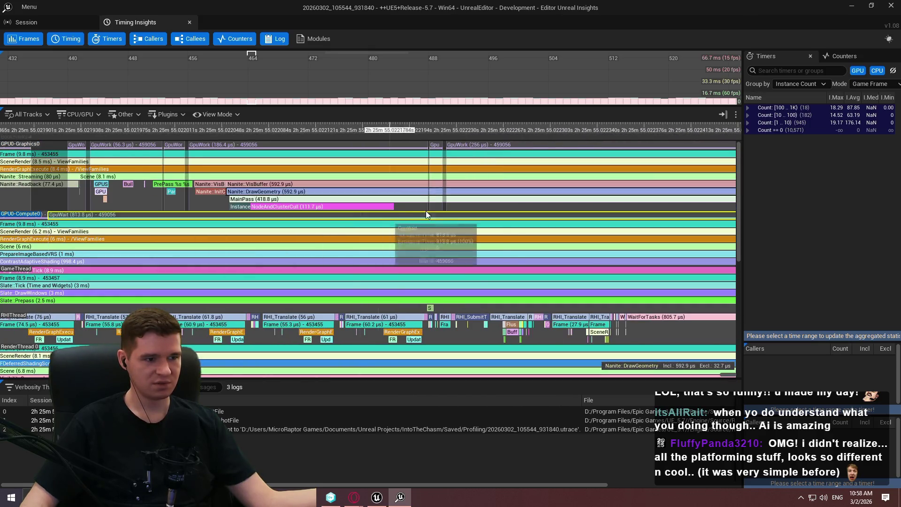
{"action": "mouse_move", "coordinate": [301, 209]}
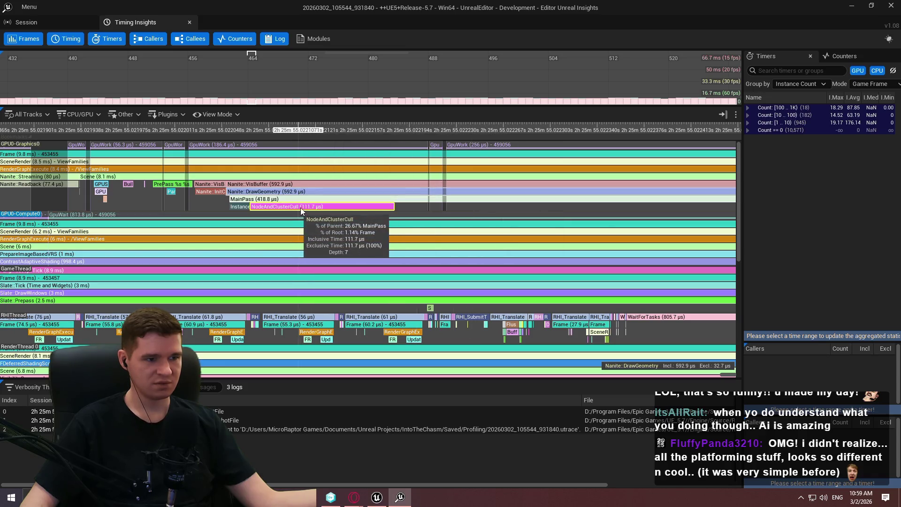
{"action": "scroll", "coordinate": [297, 208], "scroll_direction": "down", "scroll_amount": 1}
{"action": "left_click_drag", "start_coordinate": [298, 207], "coordinate": [185, 207]}
{"action": "left_click_drag", "start_coordinate": [655, 222], "coordinate": [485, 214]}
{"action": "mouse_move", "coordinate": [621, 207]}
{"action": "left_mouse_down"}
{"action": "mouse_move", "coordinate": [402, 217]}
{"action": "mouse_move", "coordinate": [634, 192]}
{"action": "mouse_move", "coordinate": [752, 167]}
{"action": "mouse_move", "coordinate": [805, 183]}
{"action": "left_mouse_up"}
{"action": "mouse_move", "coordinate": [367, 502]}
{"action": "left_click", "coordinate": [408, 451]}
Search Google for 'nanite ue5'.
{"action": "left_click", "coordinate": [297, 70]}
{"action": "key", "text": "ctrl+a"}
{"action": "type", "text": "nanite"}
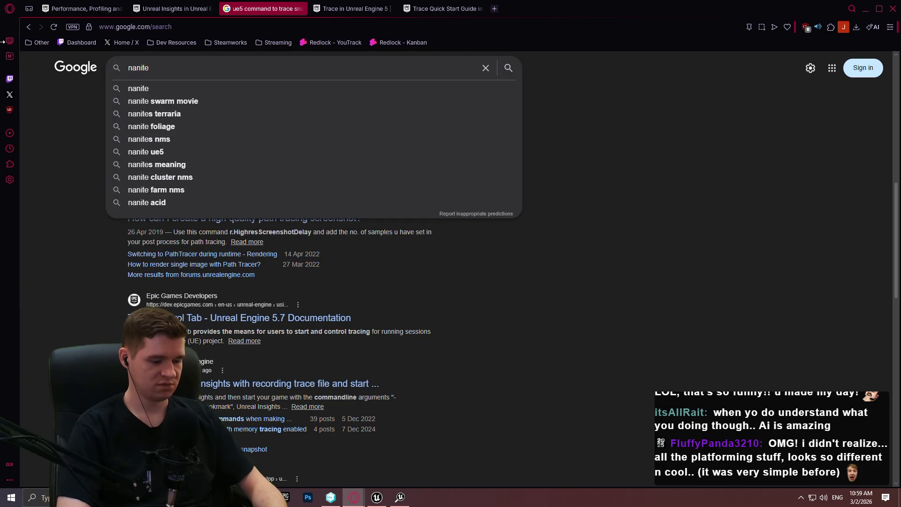
{"action": "type", "text": " ue5"}
{"action": "key", "text": "Return"}
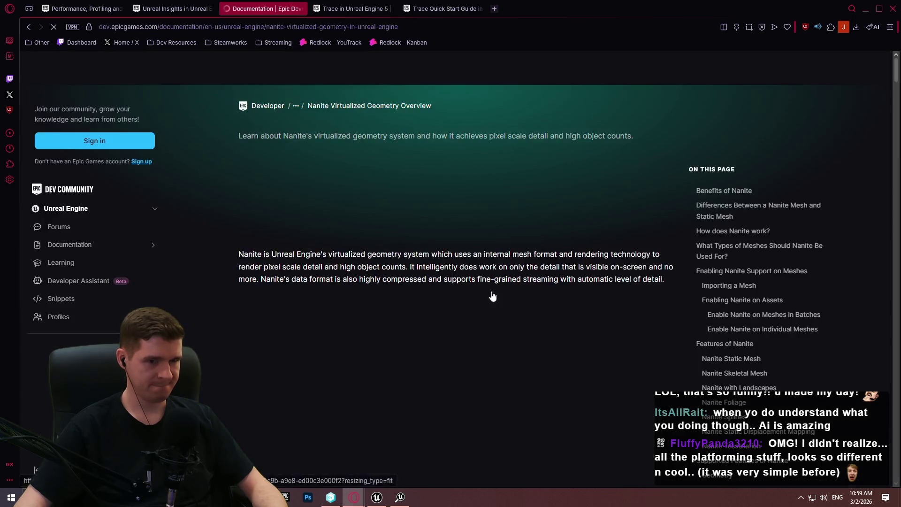
Read the Nanite overview from 'How does Nanite work?' and open Nanite Technical Details.
{"action": "scroll", "coordinate": [765, 260], "scroll_direction": "down", "scroll_amount": 3}
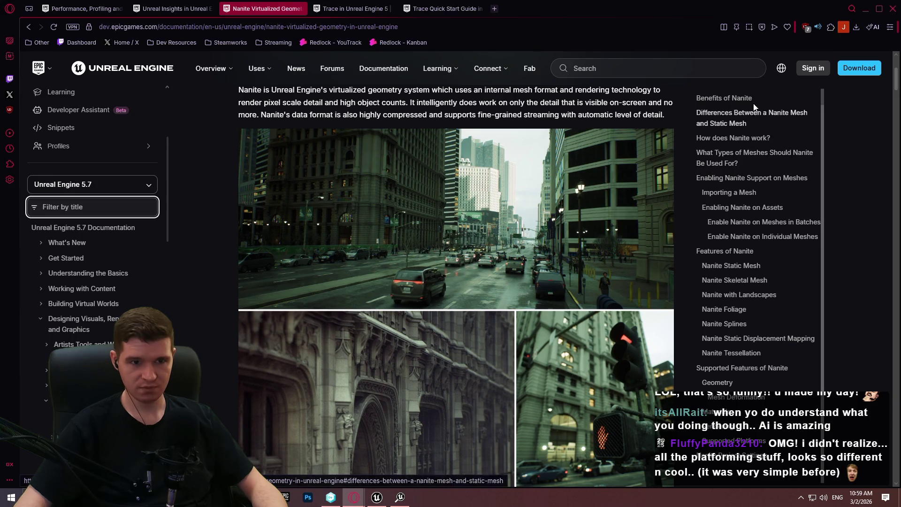
{"action": "left_click", "coordinate": [744, 138]}
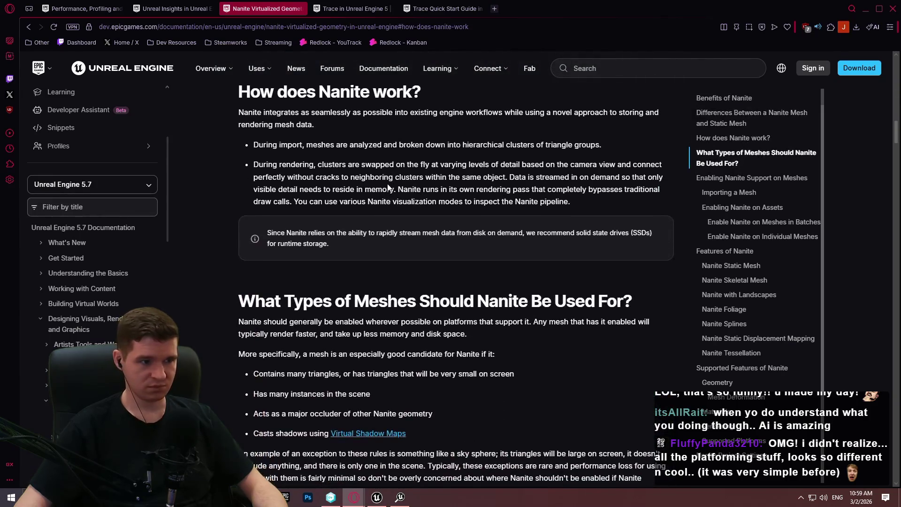
{"action": "scroll", "coordinate": [387, 162], "scroll_direction": "down", "scroll_amount": 10}
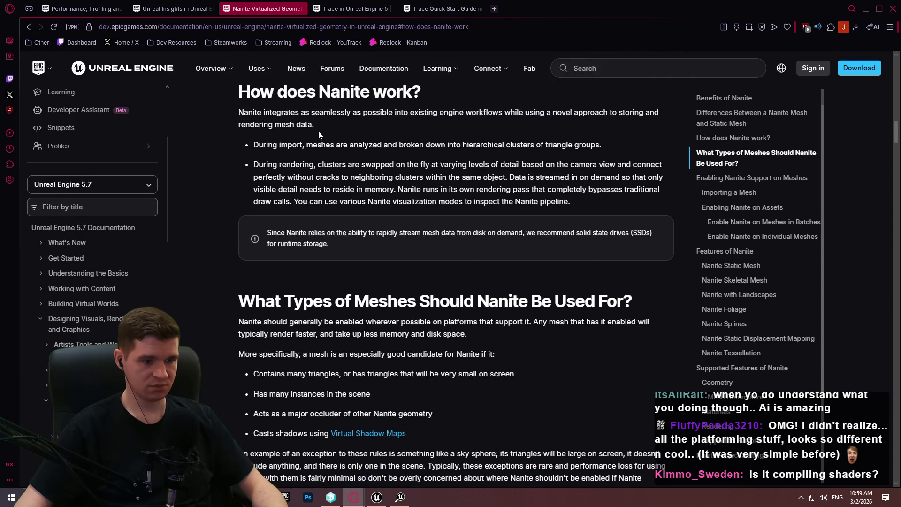
{"action": "scroll", "coordinate": [332, 135], "scroll_direction": "down", "scroll_amount": 5}
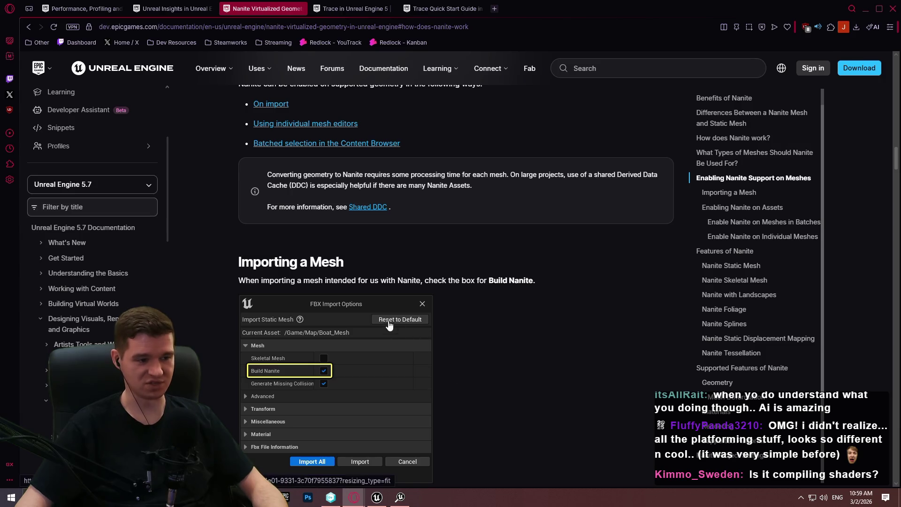
{"action": "scroll", "coordinate": [564, 295], "scroll_direction": "down", "scroll_amount": 4}
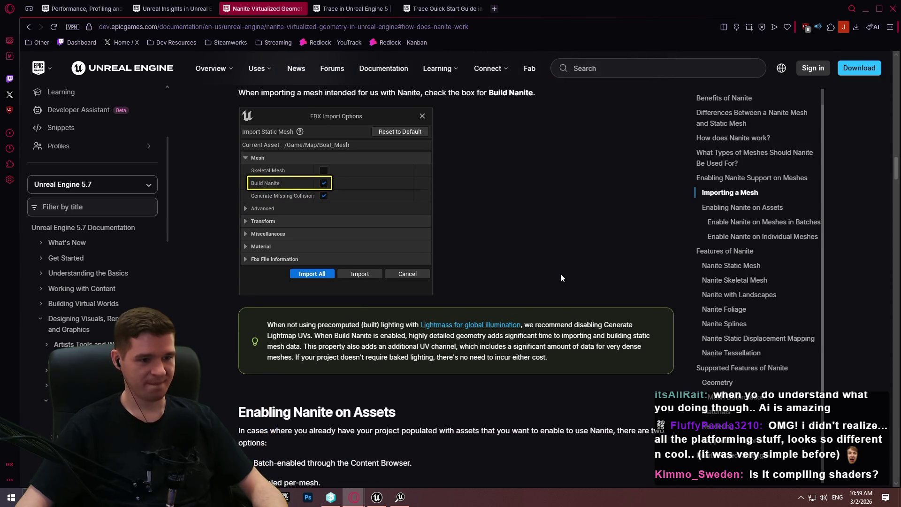
{"action": "scroll", "coordinate": [560, 274], "scroll_direction": "down", "scroll_amount": 4}
{"action": "scroll", "coordinate": [430, 240], "scroll_direction": "down", "scroll_amount": 4}
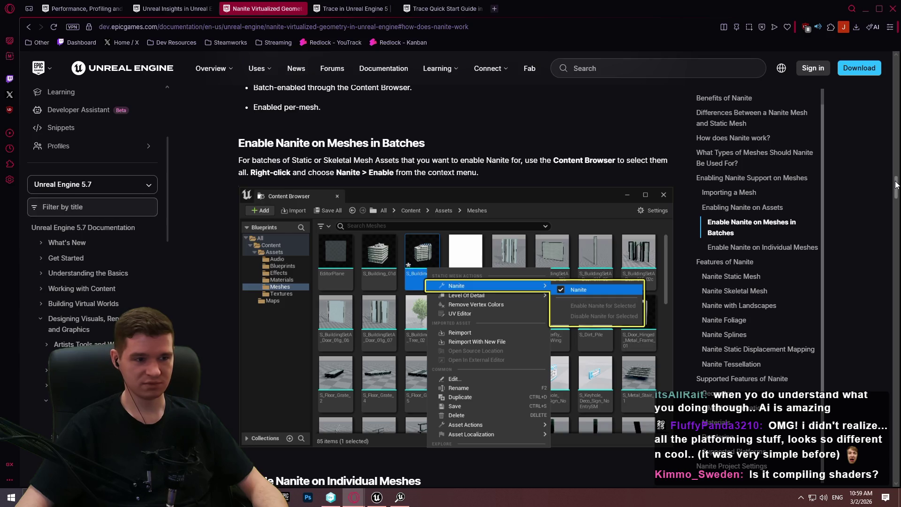
{"action": "mouse_move", "coordinate": [896, 184]}
{"action": "left_mouse_down"}
{"action": "mouse_move", "coordinate": [895, 371]}
{"action": "mouse_move", "coordinate": [895, 354]}
{"action": "left_mouse_up"}
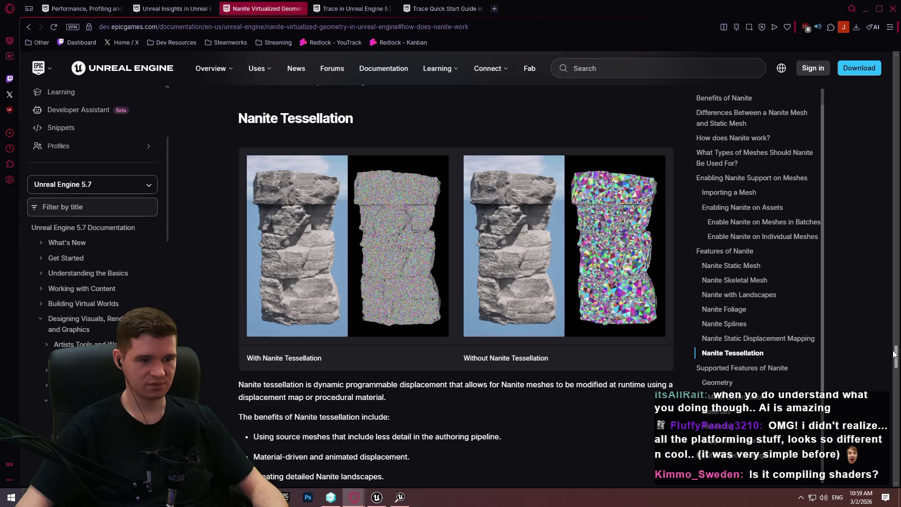
{"action": "left_click_drag", "start_coordinate": [895, 354], "coordinate": [895, 446]}
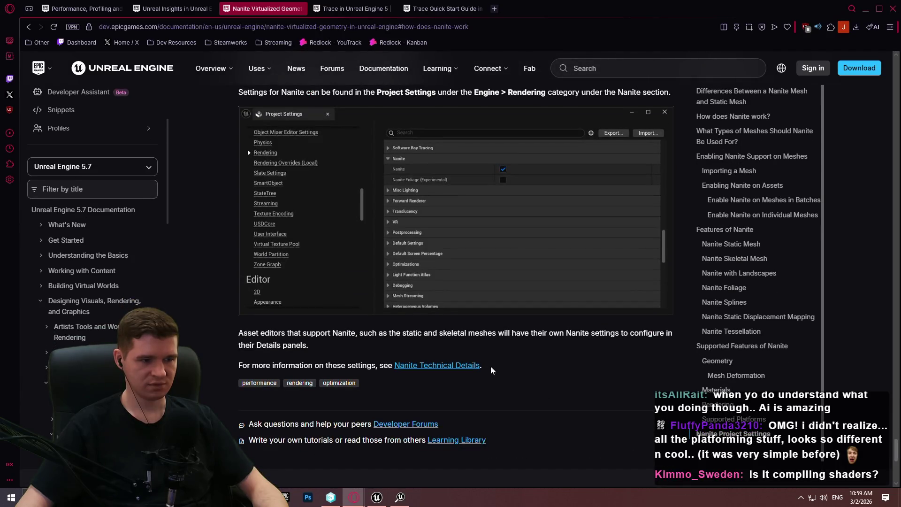
{"action": "left_click", "coordinate": [443, 366]}
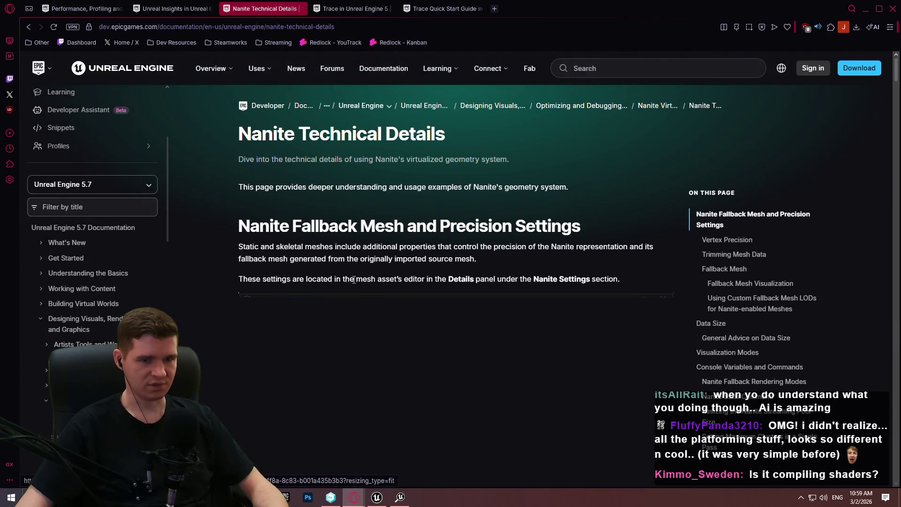
Start a new web search for 'ue5 render'.
{"action": "mouse_move", "coordinate": [898, 73]}
{"action": "left_mouse_down"}
{"action": "mouse_move", "coordinate": [875, 413]}
{"action": "mouse_move", "coordinate": [862, 461]}
{"action": "mouse_move", "coordinate": [843, 49]}
{"action": "left_mouse_up"}
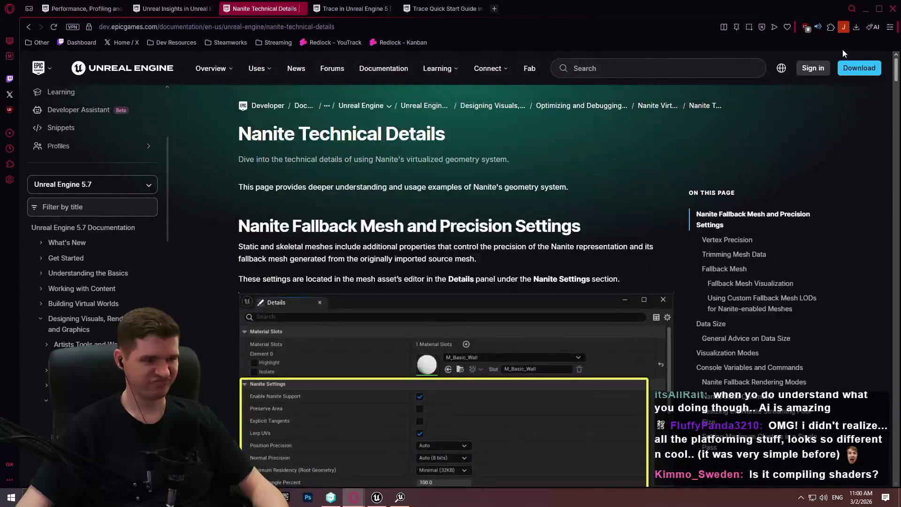
{"action": "left_click", "coordinate": [289, 27]}
{"action": "type", "text": "ue5 render"}
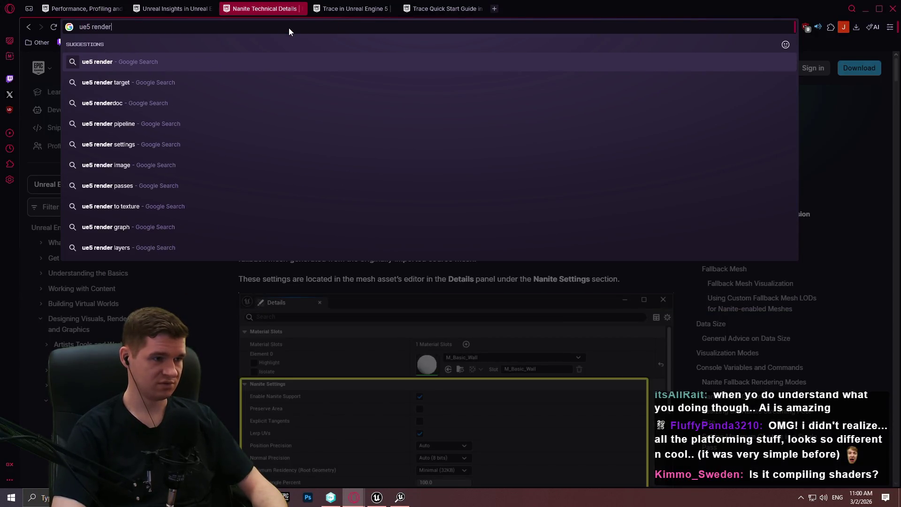
Open the 'Rendering pipeline UE5' tutorial and read down through the article.
{"action": "left_click", "coordinate": [222, 126]}
{"action": "left_click", "coordinate": [221, 156]}
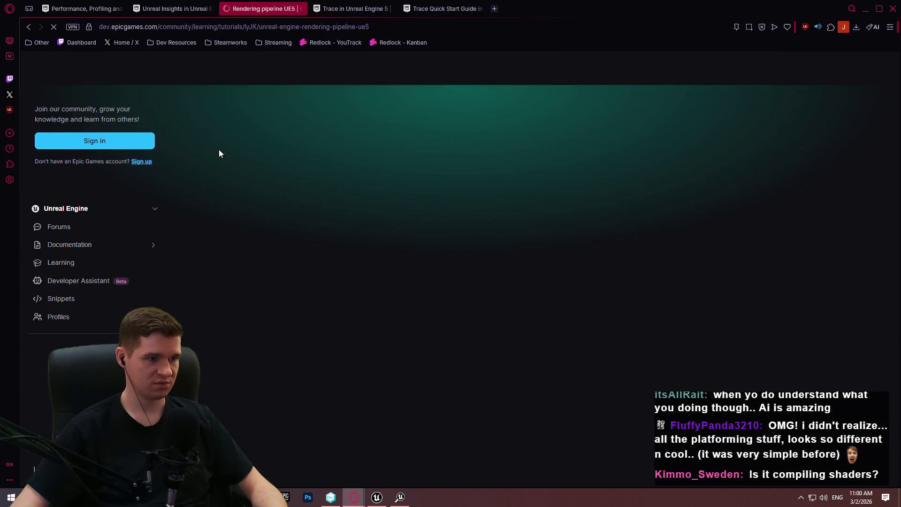
{"action": "scroll", "coordinate": [409, 171], "scroll_direction": "down", "scroll_amount": 5}
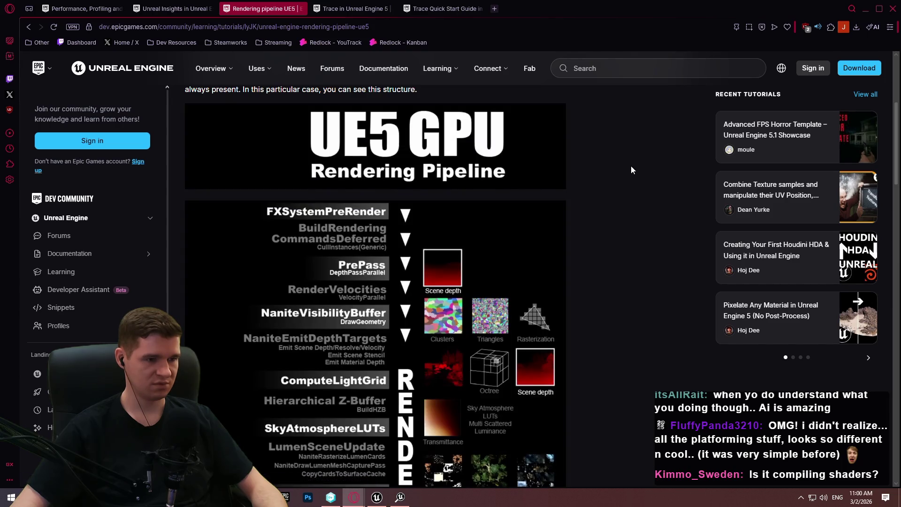
{"action": "scroll", "coordinate": [631, 170], "scroll_direction": "down", "scroll_amount": 2}
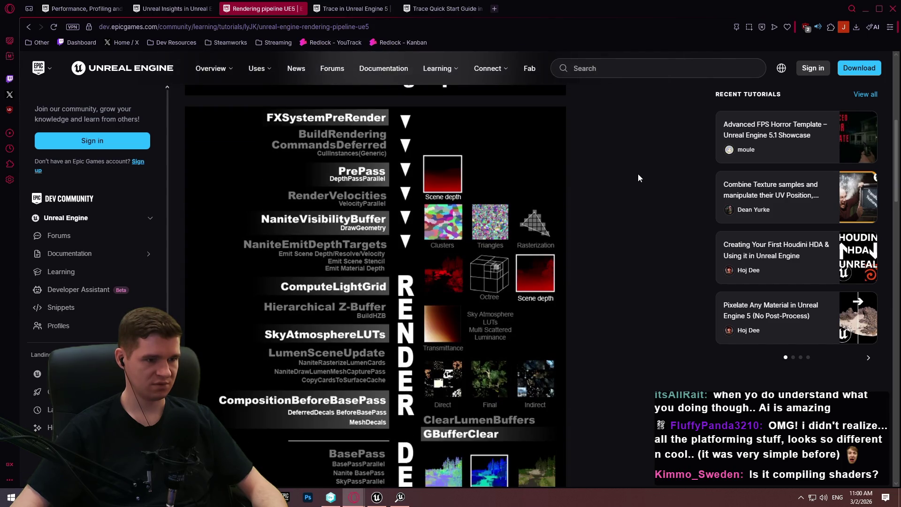
{"action": "scroll", "coordinate": [626, 178], "scroll_direction": "down", "scroll_amount": 3}
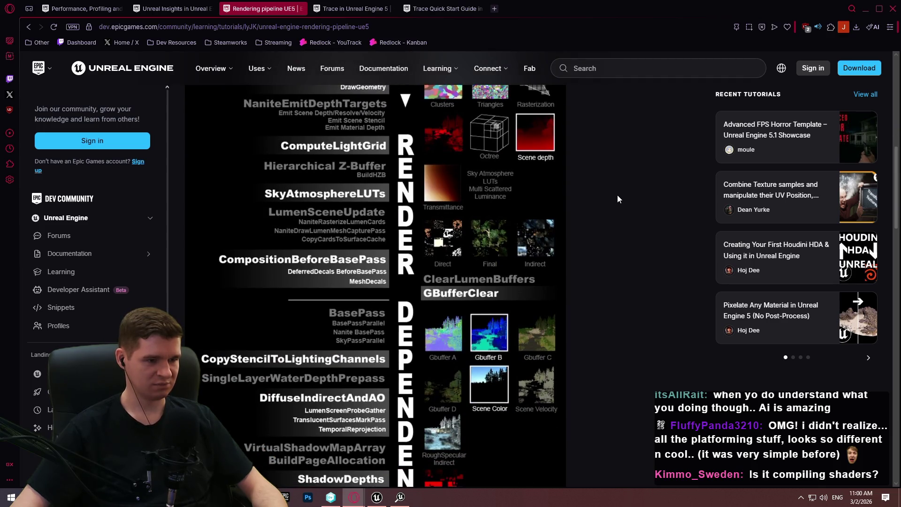
{"action": "scroll", "coordinate": [608, 196], "scroll_direction": "down", "scroll_amount": 2}
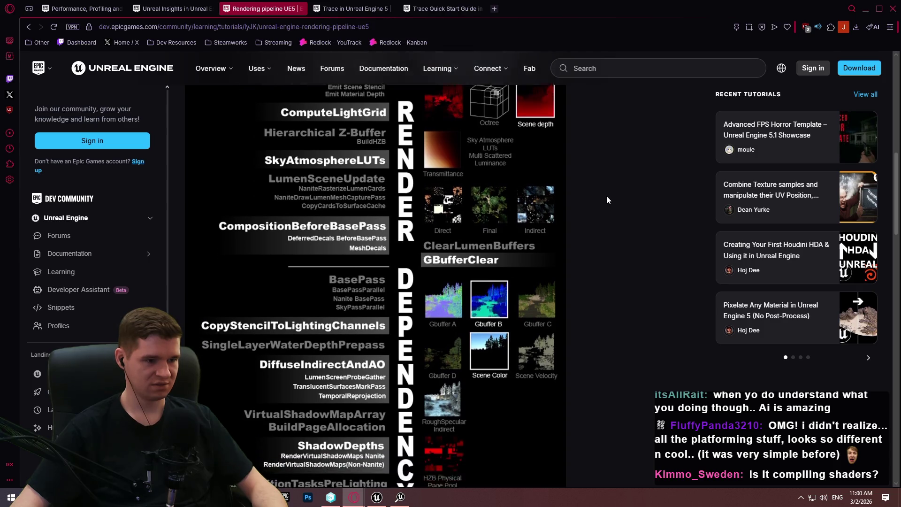
{"action": "scroll", "coordinate": [605, 188], "scroll_direction": "down", "scroll_amount": 4}
{"action": "scroll", "coordinate": [605, 183], "scroll_direction": "down", "scroll_amount": 5}
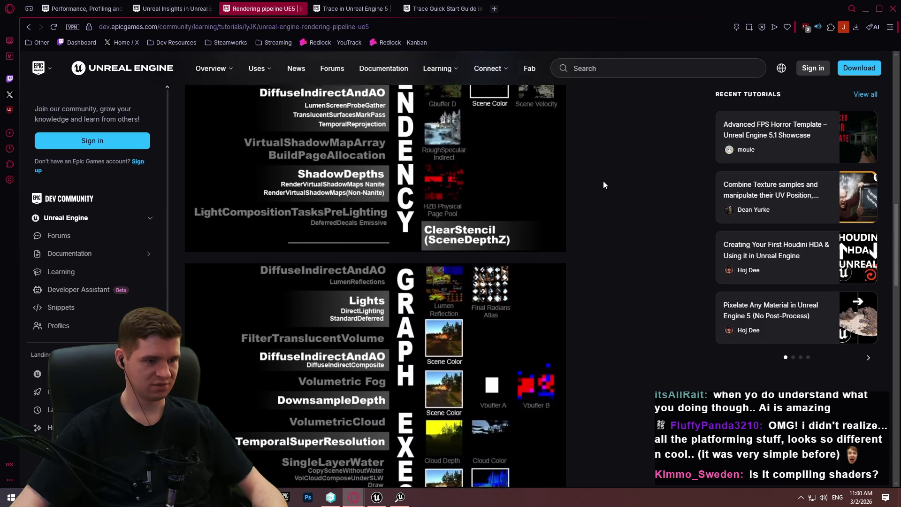
{"action": "scroll", "coordinate": [604, 171], "scroll_direction": "down", "scroll_amount": 4}
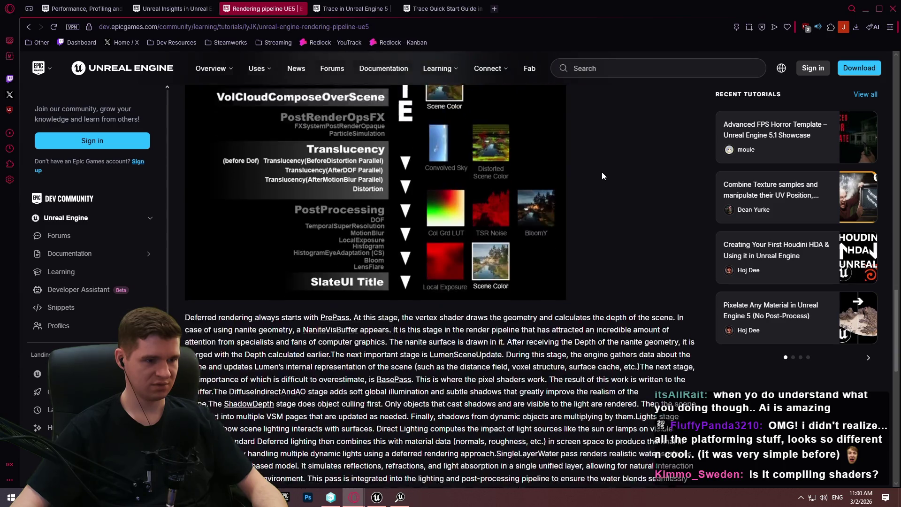
{"action": "mouse_move", "coordinate": [892, 312]}
{"action": "left_mouse_down"}
{"action": "mouse_move", "coordinate": [899, 356]}
{"action": "mouse_move", "coordinate": [891, 343]}
{"action": "left_mouse_up"}
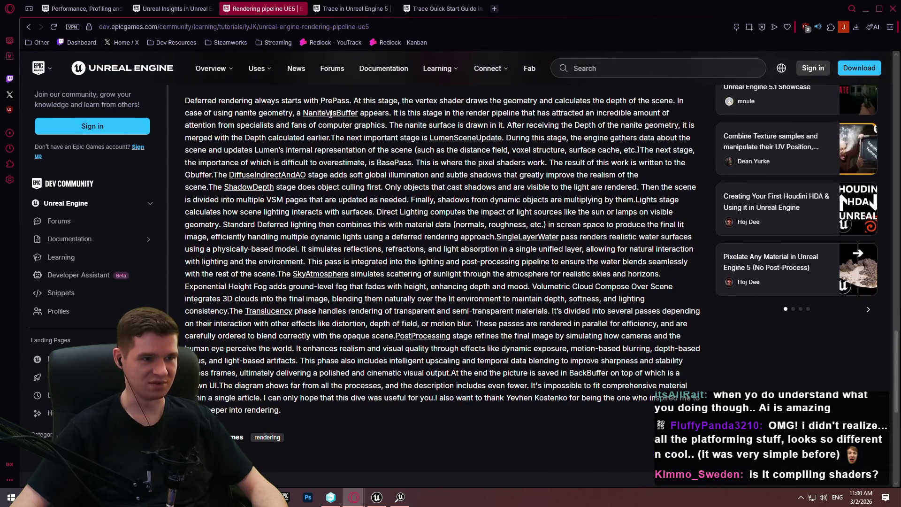
{"action": "scroll", "coordinate": [298, 121], "scroll_direction": "up", "scroll_amount": 1}
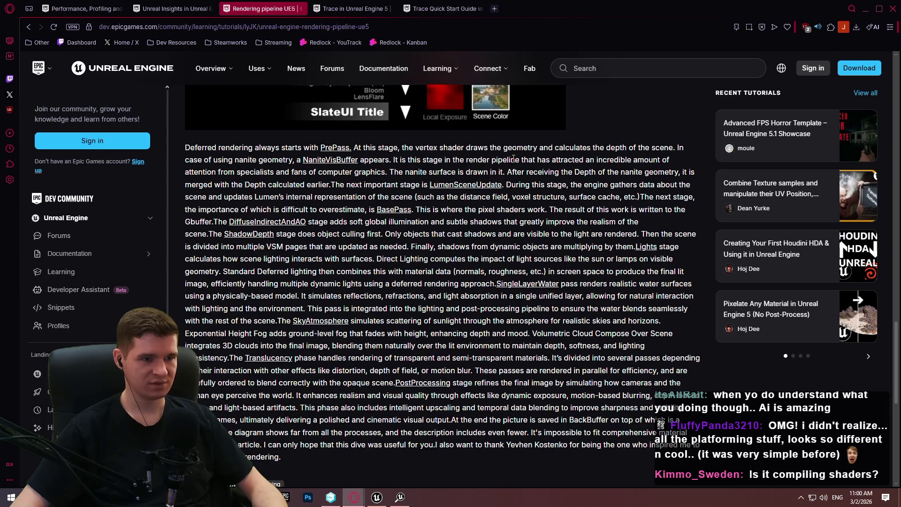
Select the passage from 'a NaniteVisBuffer' to 'calculated earlier.'.
{"action": "left_click_drag", "start_coordinate": [263, 172], "coordinate": [339, 171]}
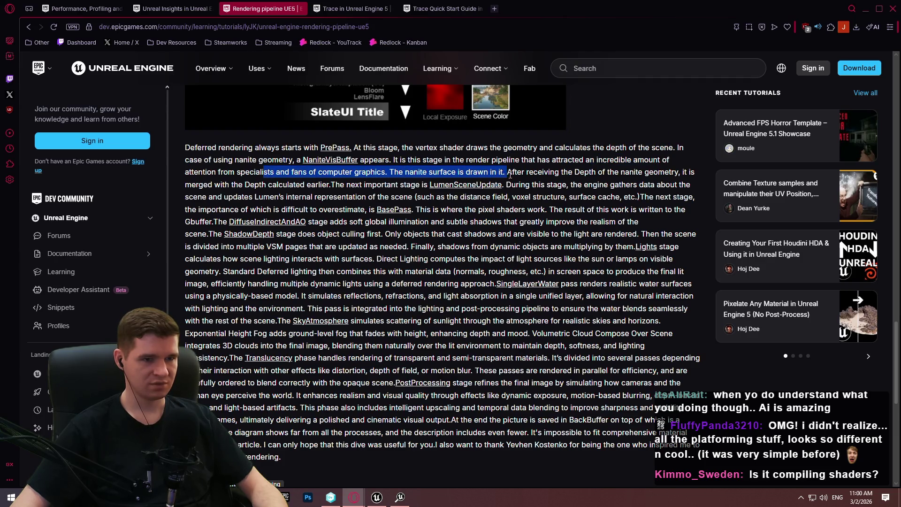
{"action": "left_click_drag", "start_coordinate": [511, 174], "coordinate": [511, 175]}
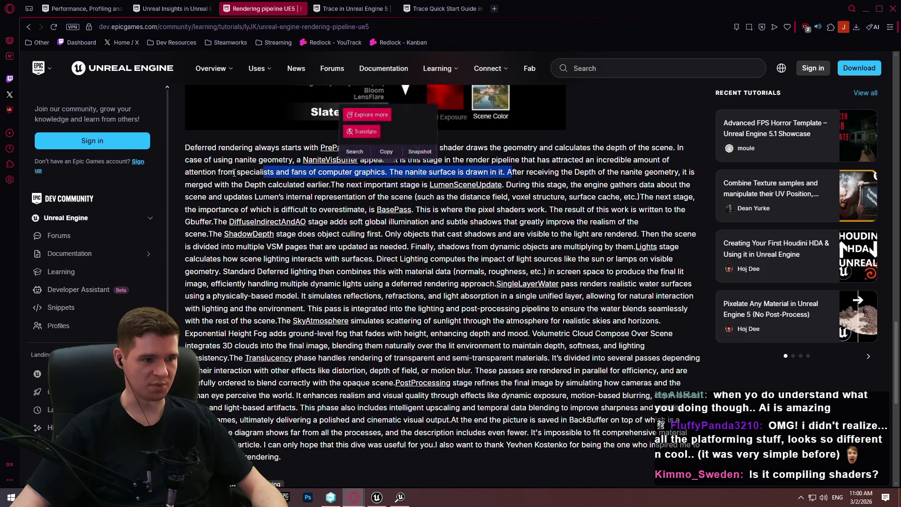
{"action": "left_click", "coordinate": [547, 184]}
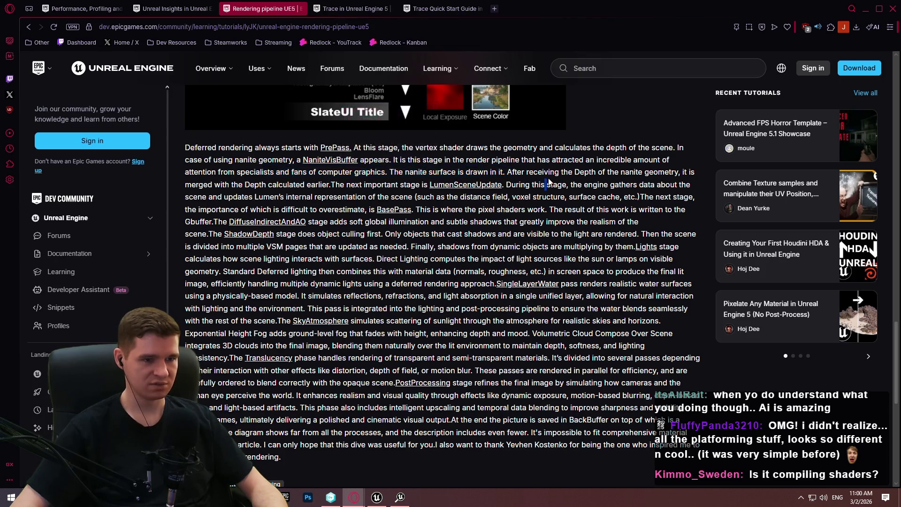
{"action": "mouse_move", "coordinate": [333, 184]}
{"action": "left_mouse_down"}
{"action": "mouse_move", "coordinate": [301, 148]}
{"action": "mouse_move", "coordinate": [297, 160]}
{"action": "left_mouse_up"}
Minimize Opera and pan the timing tracks back to earlier GPU events, including UpdateLumenSceneBuffers.
{"action": "left_click", "coordinate": [868, 7]}
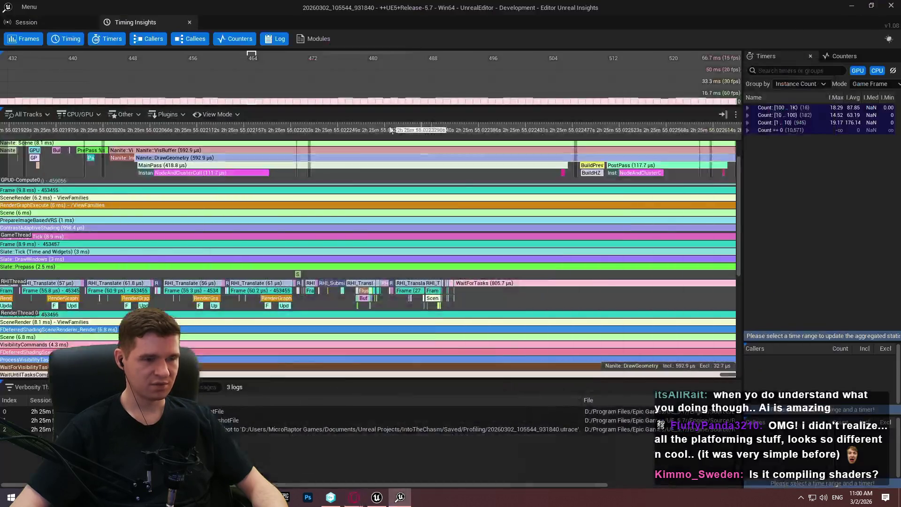
{"action": "scroll", "coordinate": [292, 164], "scroll_direction": "down", "scroll_amount": 1}
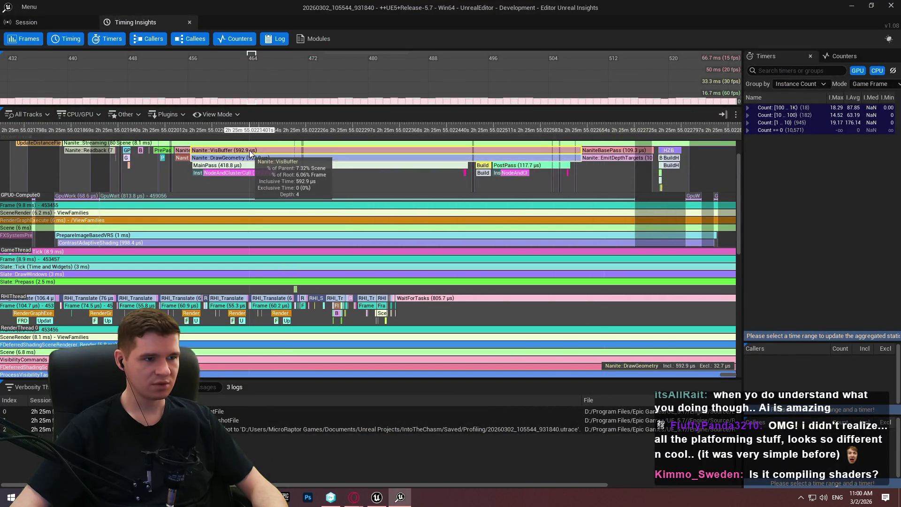
{"action": "scroll", "coordinate": [184, 165], "scroll_direction": "down", "scroll_amount": 1}
{"action": "left_click_drag", "start_coordinate": [146, 167], "coordinate": [149, 219]}
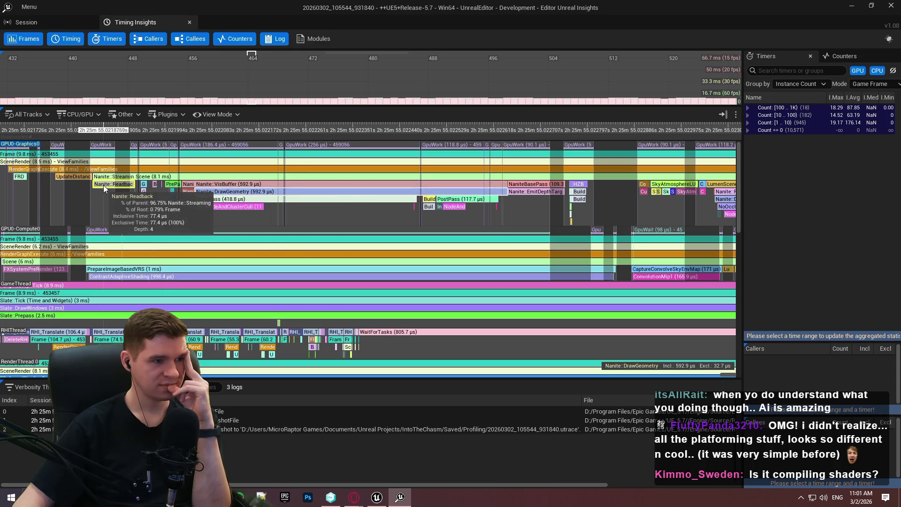
{"action": "mouse_move", "coordinate": [60, 187]}
{"action": "left_mouse_down"}
{"action": "mouse_move", "coordinate": [242, 206]}
{"action": "mouse_move", "coordinate": [241, 188]}
{"action": "left_mouse_up"}
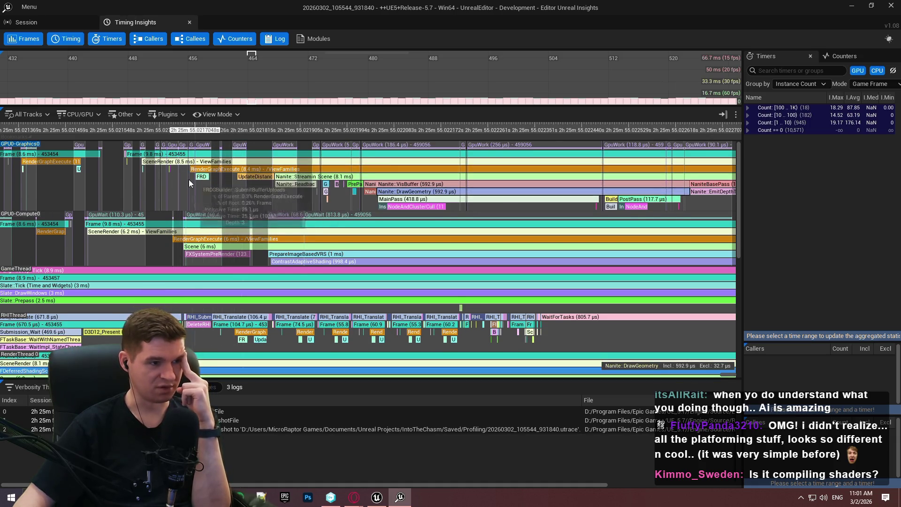
{"action": "scroll", "coordinate": [195, 182], "scroll_direction": "up", "scroll_amount": 8}
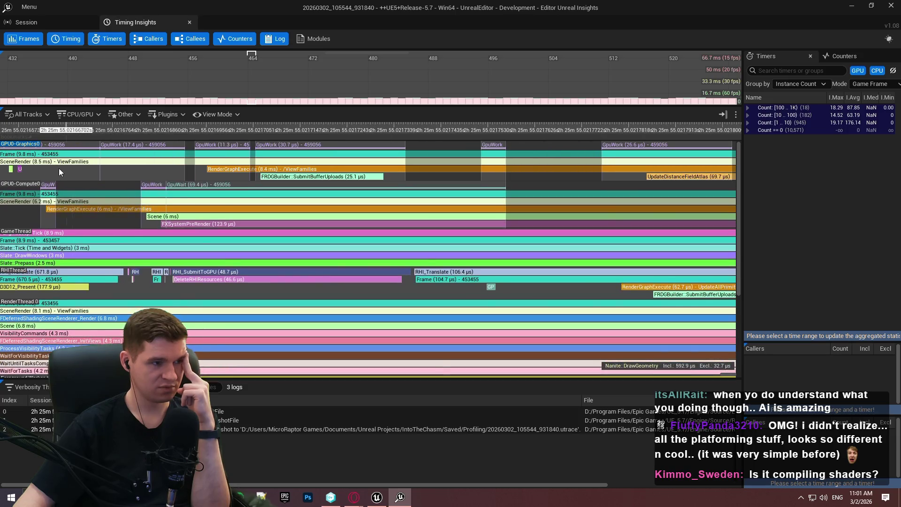
{"action": "scroll", "coordinate": [63, 168], "scroll_direction": "up", "scroll_amount": 3}
{"action": "left_click_drag", "start_coordinate": [63, 168], "coordinate": [324, 168]}
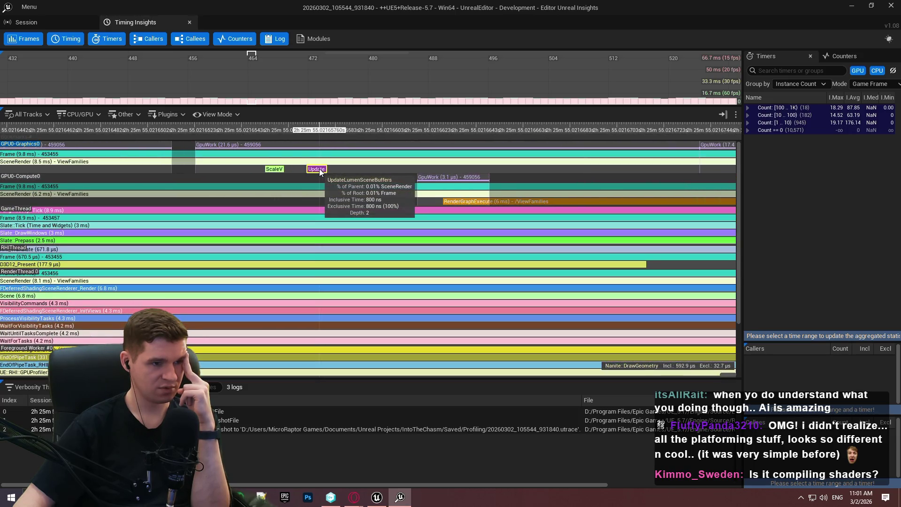
Zoom in around the ScaleVariableRateShadingTexture shading-rate events.
{"action": "scroll", "coordinate": [319, 168], "scroll_direction": "up", "scroll_amount": 2}
{"action": "scroll", "coordinate": [244, 170], "scroll_direction": "up", "scroll_amount": 2}
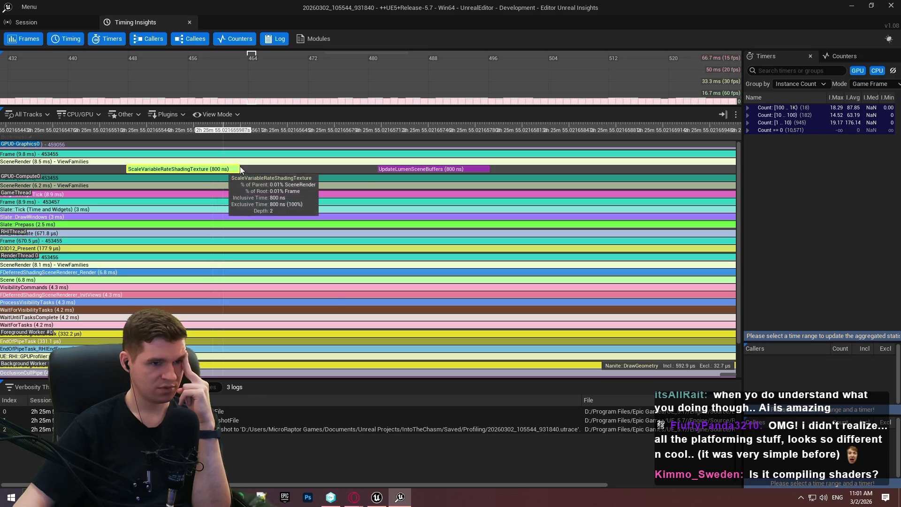
{"action": "scroll", "coordinate": [256, 173], "scroll_direction": "down", "scroll_amount": 2}
{"action": "mouse_move", "coordinate": [255, 174]}
{"action": "left_mouse_down"}
{"action": "mouse_move", "coordinate": [527, 186]}
{"action": "mouse_move", "coordinate": [495, 174]}
{"action": "left_mouse_up"}
{"action": "scroll", "coordinate": [329, 178], "scroll_direction": "down", "scroll_amount": 4}
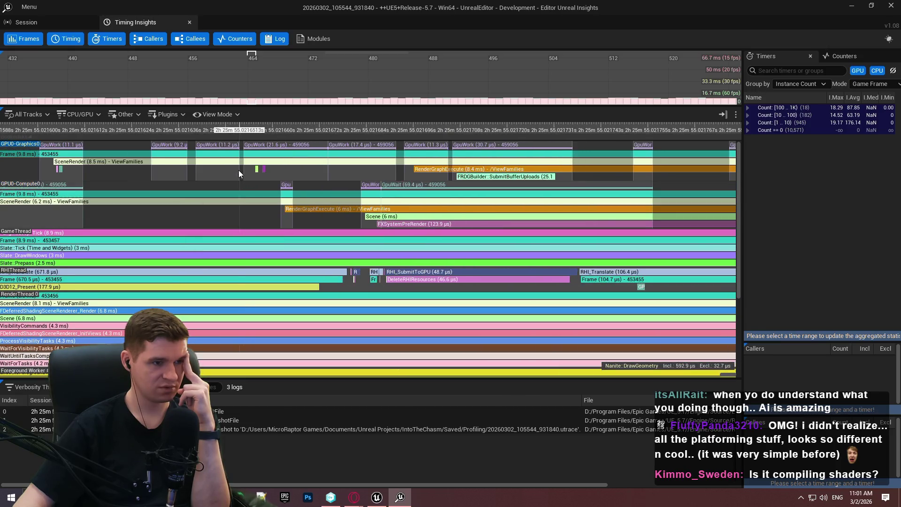
{"action": "scroll", "coordinate": [280, 168], "scroll_direction": "down", "scroll_amount": 2}
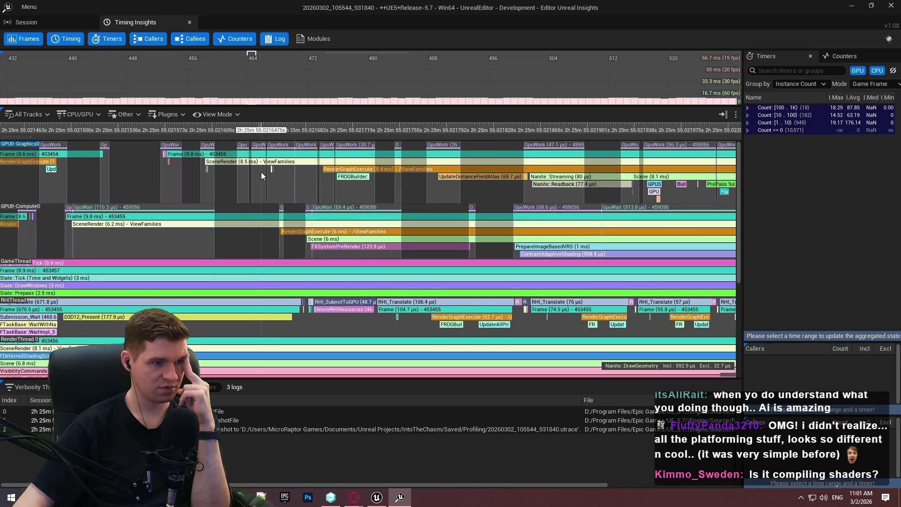
{"action": "scroll", "coordinate": [169, 162], "scroll_direction": "up", "scroll_amount": 1}
{"action": "scroll", "coordinate": [147, 161], "scroll_direction": "up", "scroll_amount": 5}
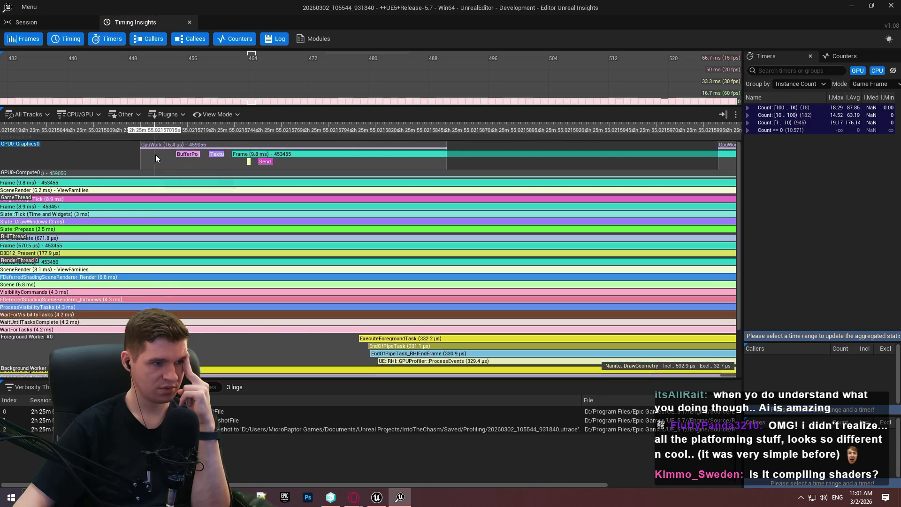
{"action": "scroll", "coordinate": [256, 153], "scroll_direction": "up", "scroll_amount": 1}
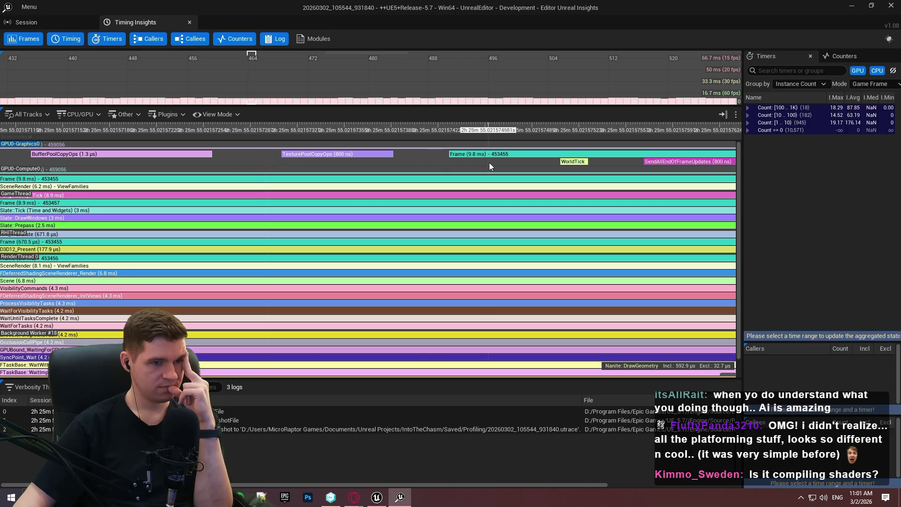
Pan to the end of frame 453455 showing BufferPoolCopyOps and TexturePoolCopyOps.
{"action": "left_click_drag", "start_coordinate": [489, 162], "coordinate": [271, 162]}
{"action": "scroll", "coordinate": [343, 165], "scroll_direction": "down", "scroll_amount": 4}
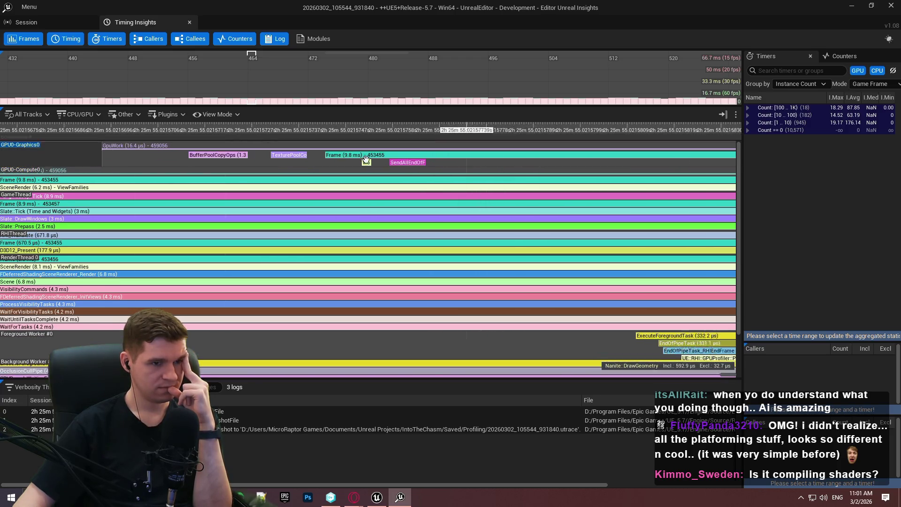
{"action": "scroll", "coordinate": [590, 162], "scroll_direction": "down", "scroll_amount": 1}
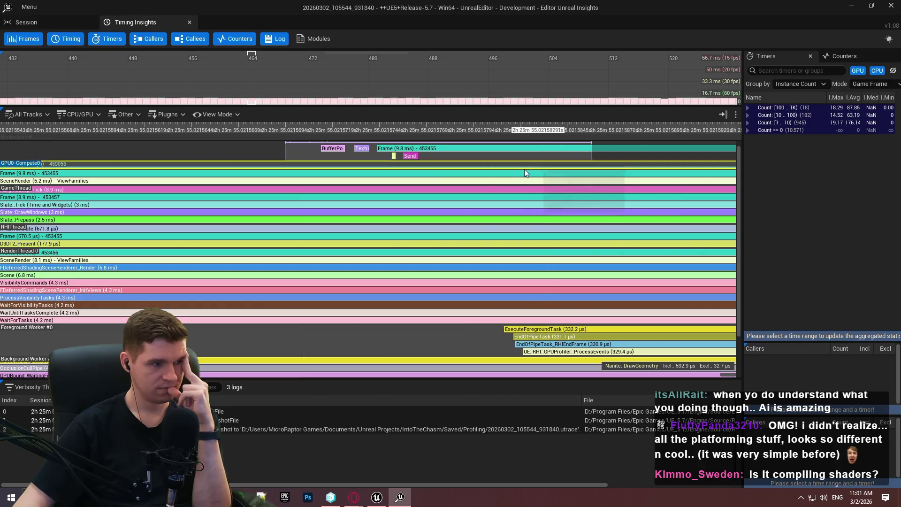
{"action": "scroll", "coordinate": [23, 155], "scroll_direction": "up", "scroll_amount": 1}
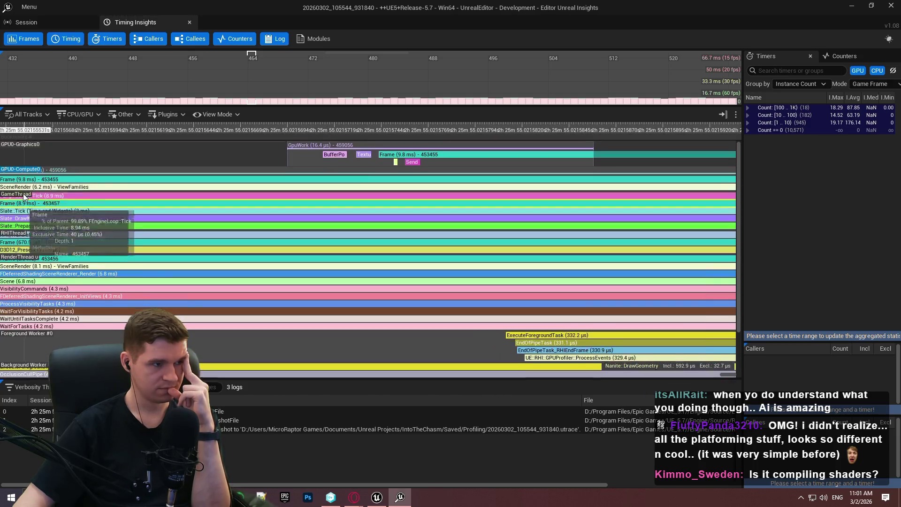
Dismiss the GPU0-Graphics0 track options, restore the Frames graph and jump to frame 427 from Timers.
{"action": "right_click", "coordinate": [18, 144]}
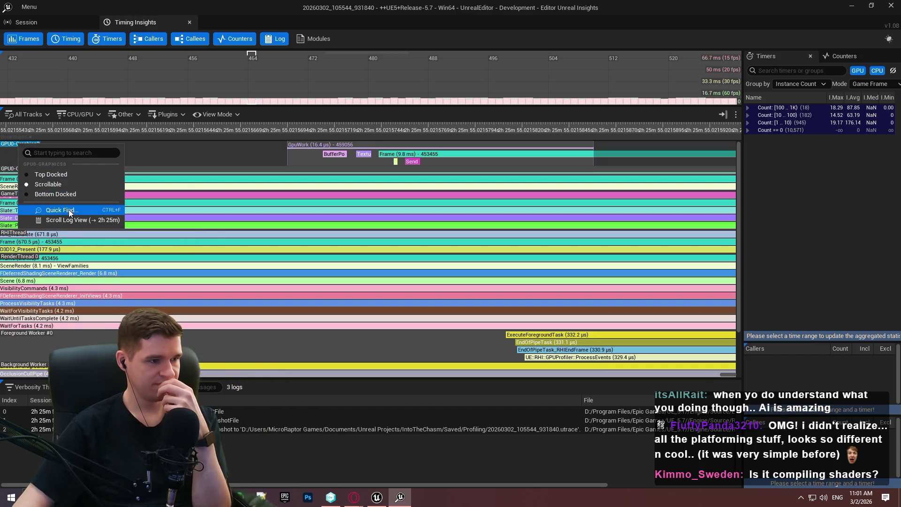
{"action": "left_click", "coordinate": [244, 164]}
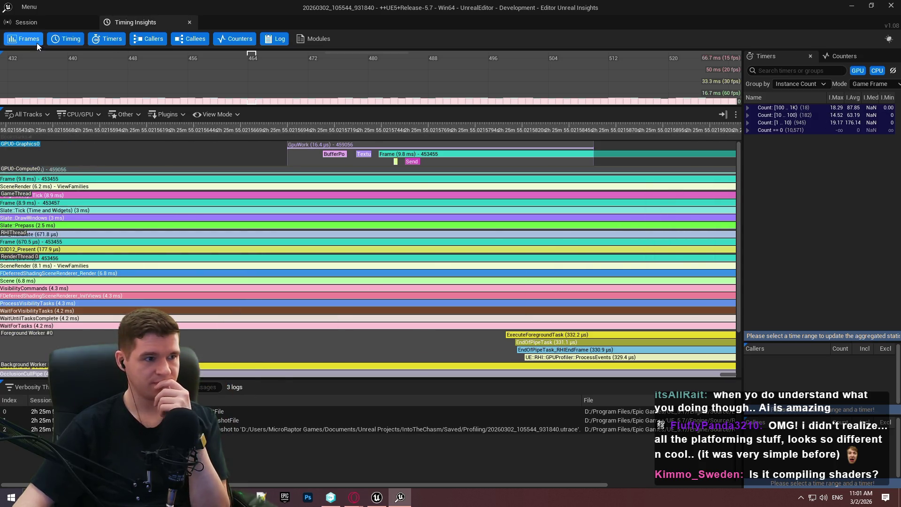
{"action": "left_click", "coordinate": [54, 41]}
{"action": "left_click", "coordinate": [54, 41]}
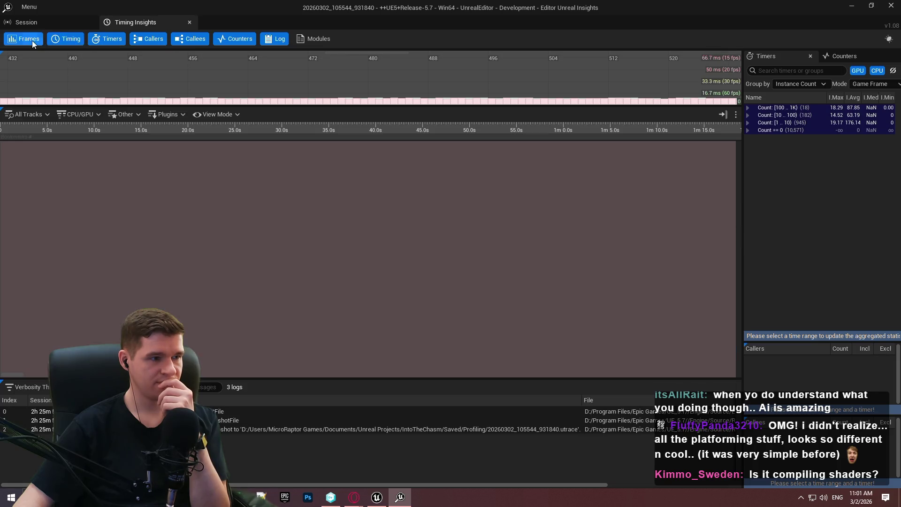
{"action": "left_click", "coordinate": [24, 40]}
{"action": "left_click", "coordinate": [25, 40]}
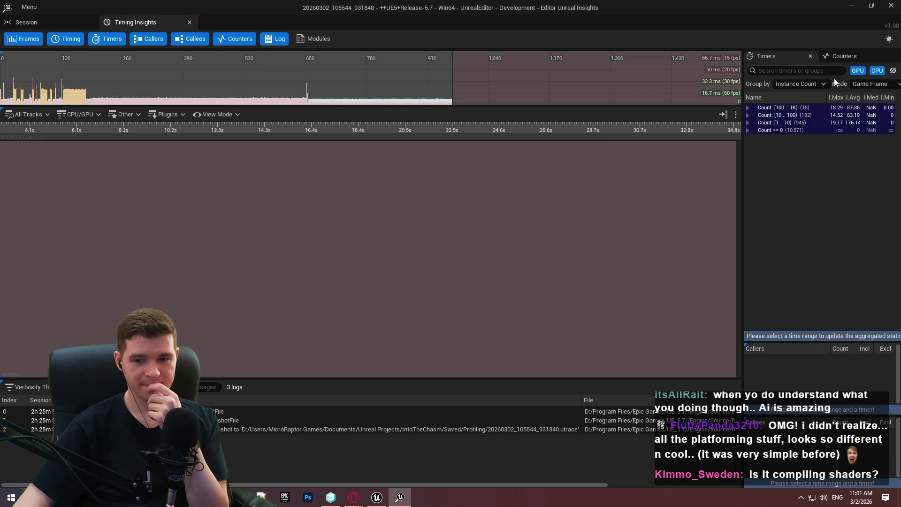
{"action": "left_click", "coordinate": [767, 56]}
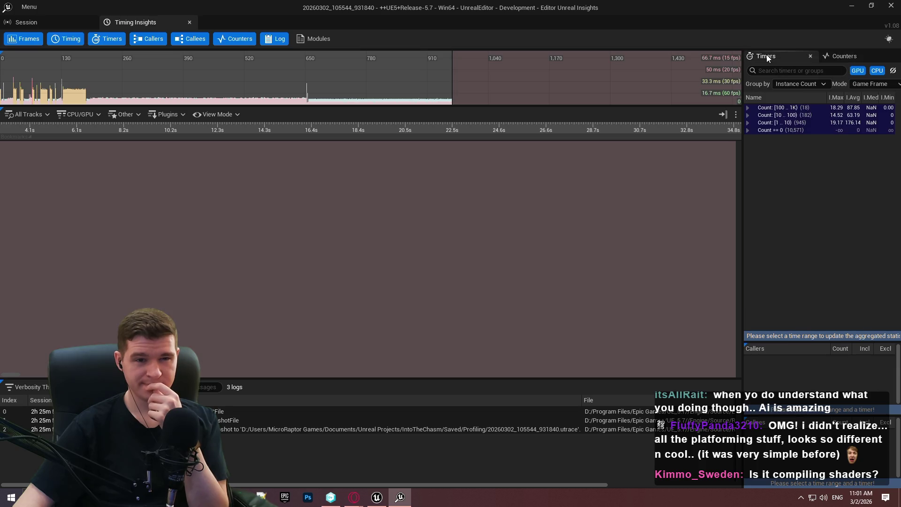
{"action": "left_click", "coordinate": [201, 102]}
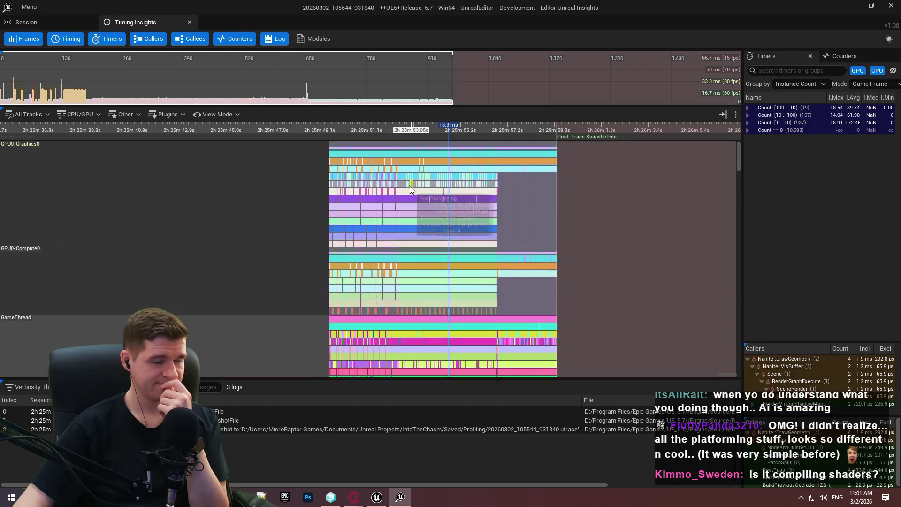
{"action": "right_click", "coordinate": [22, 253]}
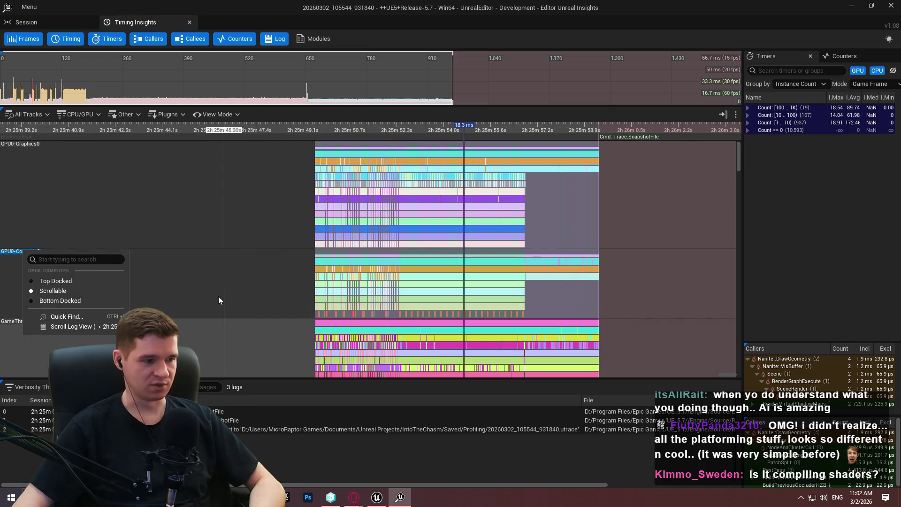
{"action": "left_click", "coordinate": [191, 328]}
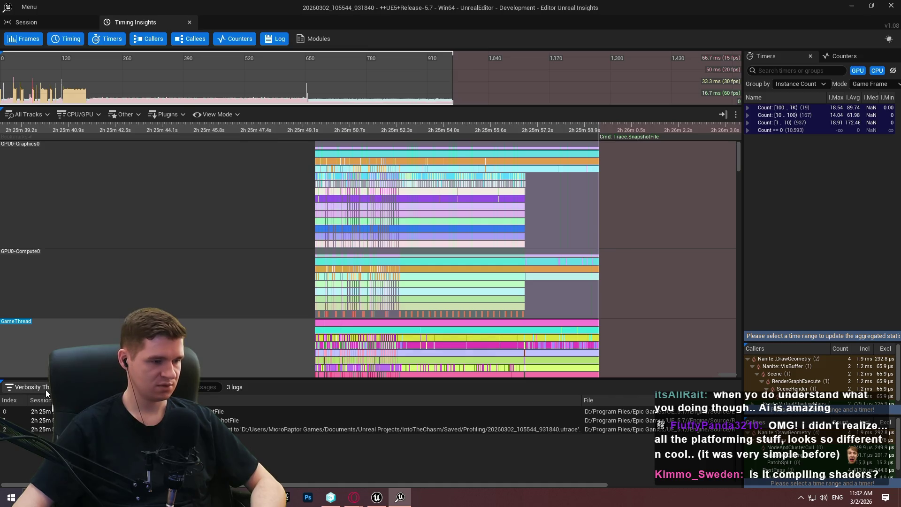
{"action": "left_click", "coordinate": [108, 387]}
{"action": "scroll", "coordinate": [212, 330], "scroll_direction": "down", "scroll_amount": 3}
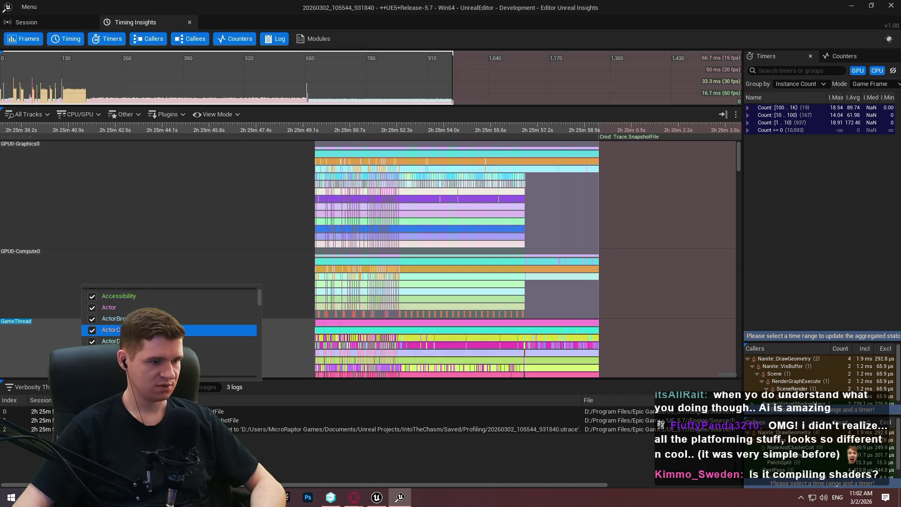
{"action": "left_click", "coordinate": [94, 317]}
{"action": "left_click", "coordinate": [93, 317]}
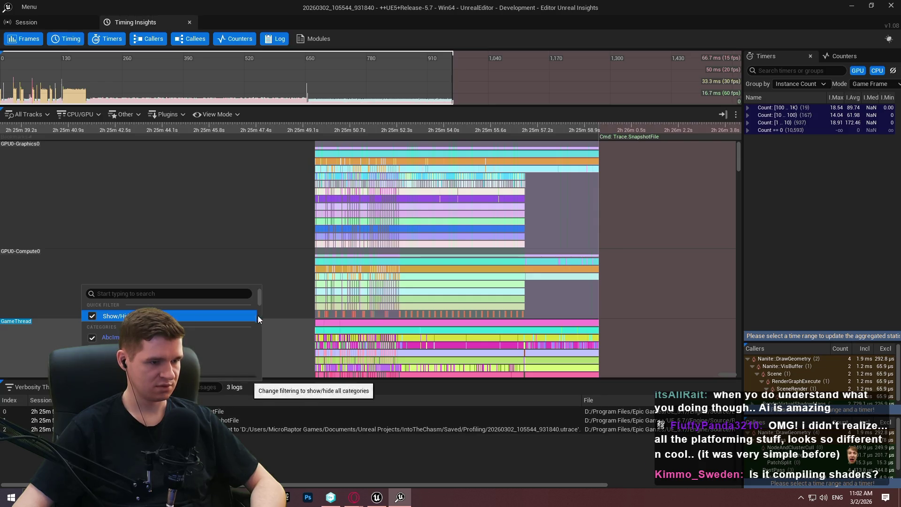
{"action": "left_click_drag", "start_coordinate": [260, 295], "coordinate": [259, 320]}
{"action": "scroll", "coordinate": [208, 336], "scroll_direction": "up", "scroll_amount": 2}
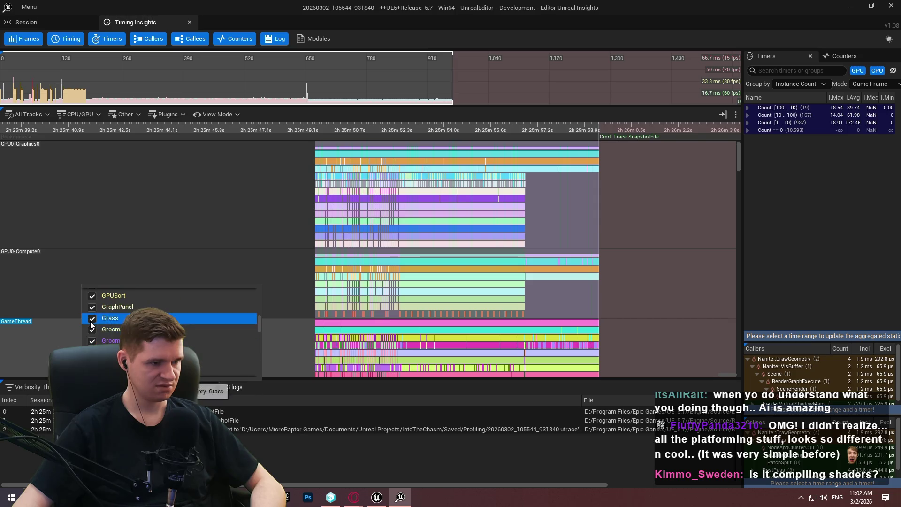
{"action": "scroll", "coordinate": [206, 336], "scroll_direction": "up", "scroll_amount": 4}
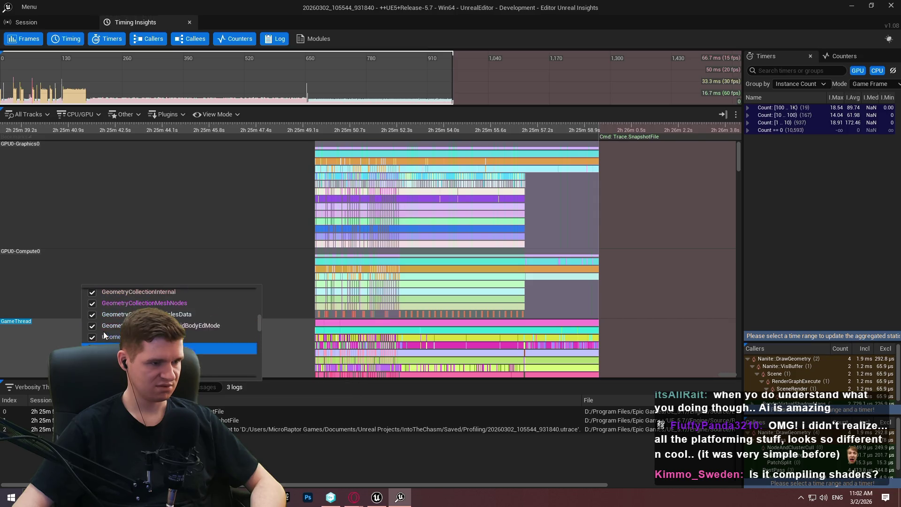
{"action": "left_click", "coordinate": [171, 235]}
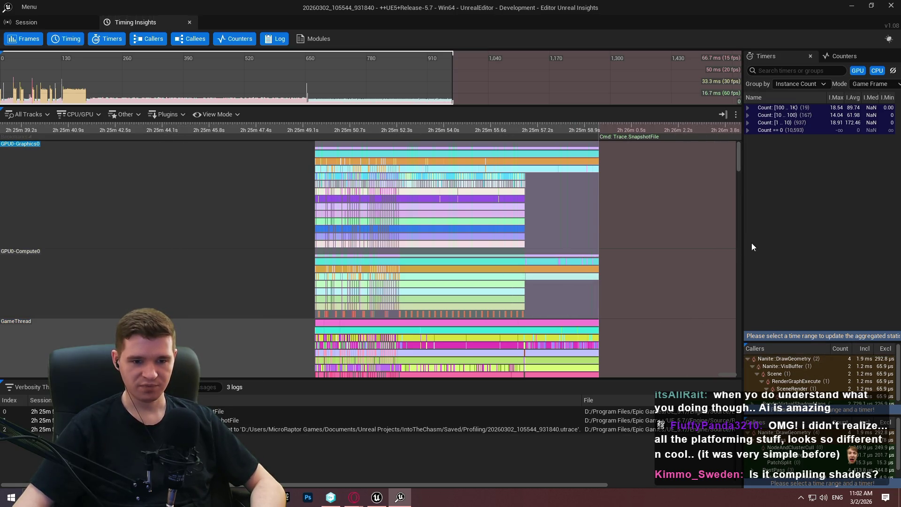
Zoom into the spike on the GPU-Graphics track around the Nanite::VisBuffer pass.
{"action": "scroll", "coordinate": [359, 162], "scroll_direction": "up", "scroll_amount": 1}
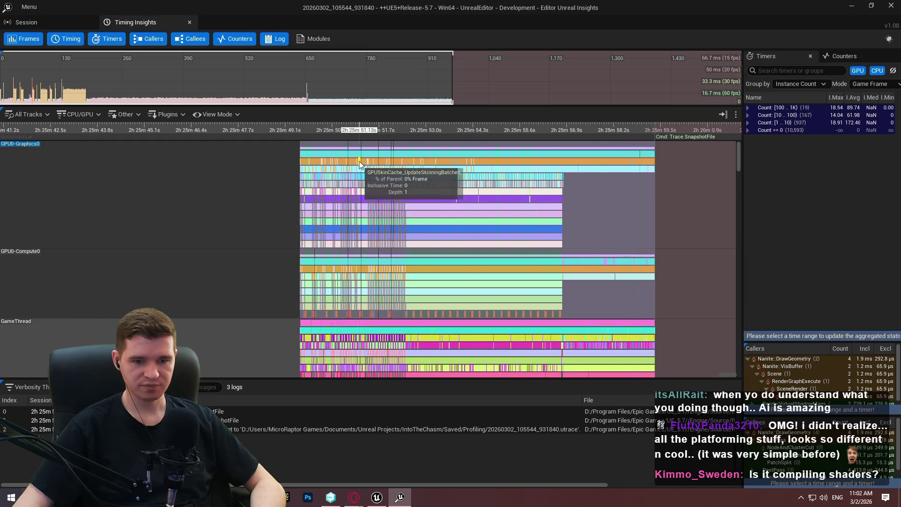
{"action": "scroll", "coordinate": [359, 161], "scroll_direction": "up", "scroll_amount": 10}
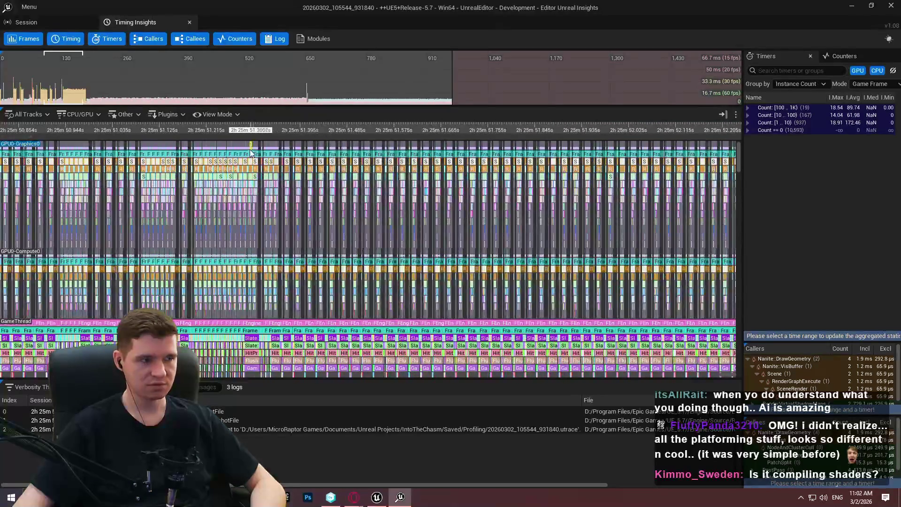
{"action": "scroll", "coordinate": [251, 153], "scroll_direction": "up", "scroll_amount": 2}
{"action": "mouse_move", "coordinate": [508, 211]}
{"action": "left_mouse_down"}
{"action": "mouse_move", "coordinate": [382, 211]}
{"action": "mouse_move", "coordinate": [342, 225]}
{"action": "mouse_move", "coordinate": [371, 162]}
{"action": "left_mouse_up"}
{"action": "scroll", "coordinate": [329, 164], "scroll_direction": "up", "scroll_amount": 15}
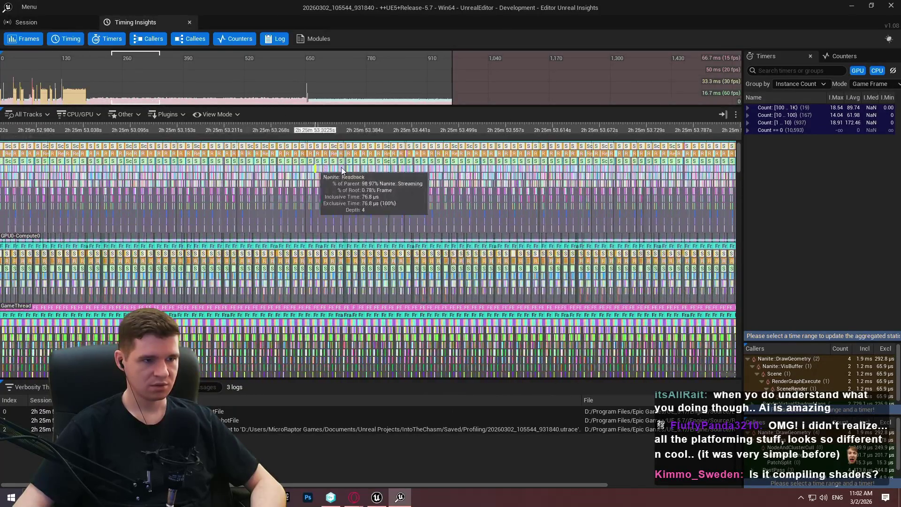
{"action": "scroll", "coordinate": [360, 155], "scroll_direction": "up", "scroll_amount": 5}
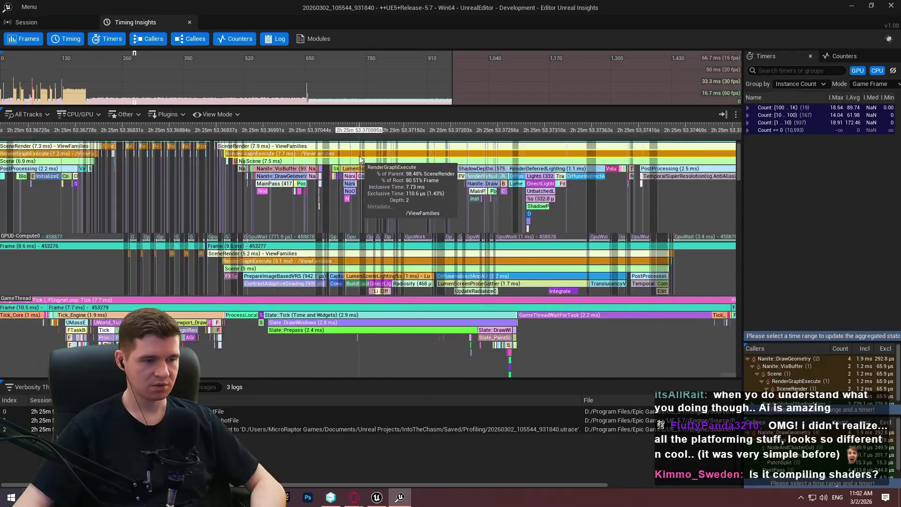
{"action": "scroll", "coordinate": [235, 156], "scroll_direction": "up", "scroll_amount": 3}
{"action": "scroll", "coordinate": [140, 163], "scroll_direction": "up", "scroll_amount": 12}
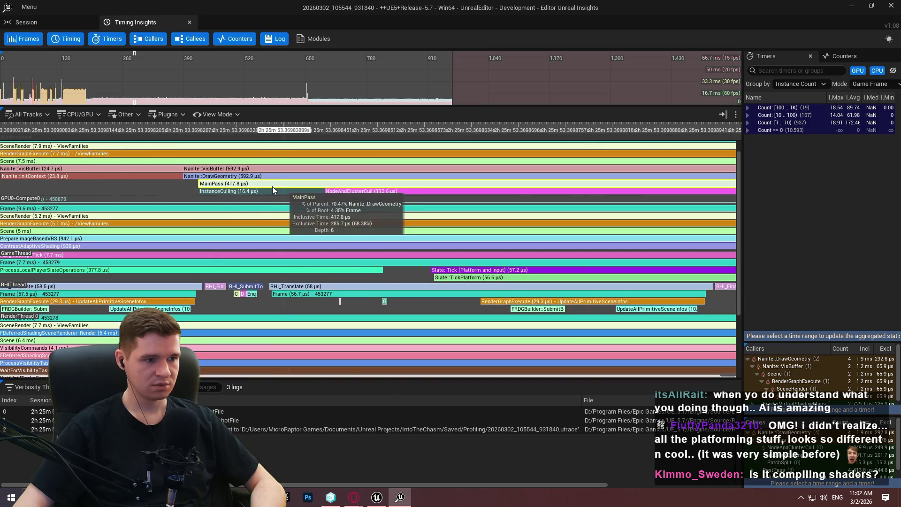
{"action": "scroll", "coordinate": [278, 187], "scroll_direction": "up", "scroll_amount": 2}
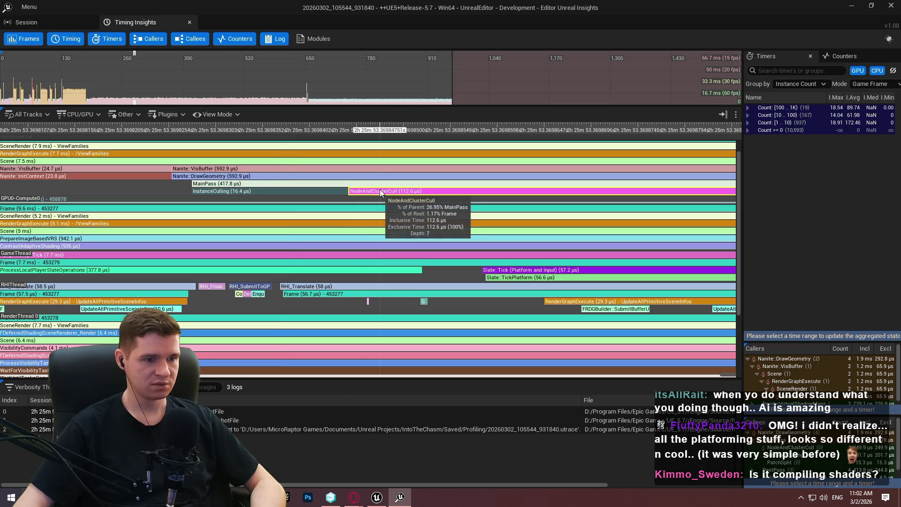
Pan through the later Nanite passes to check MainPass, NodeAndClusterCull and BuildHZB timings.
{"action": "left_click_drag", "start_coordinate": [580, 175], "coordinate": [107, 174]}
{"action": "scroll", "coordinate": [578, 188], "scroll_direction": "down", "scroll_amount": 5}
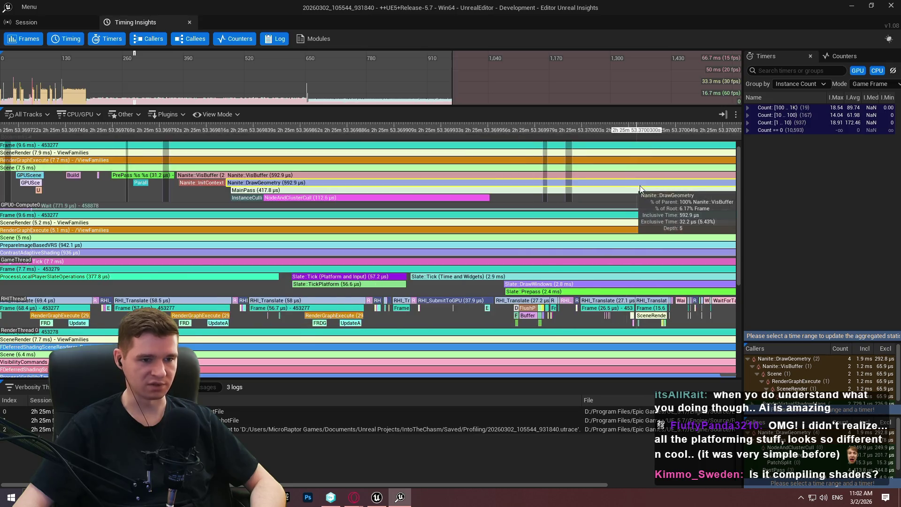
{"action": "left_click_drag", "start_coordinate": [640, 185], "coordinate": [352, 181]}
{"action": "scroll", "coordinate": [566, 193], "scroll_direction": "down", "scroll_amount": 1}
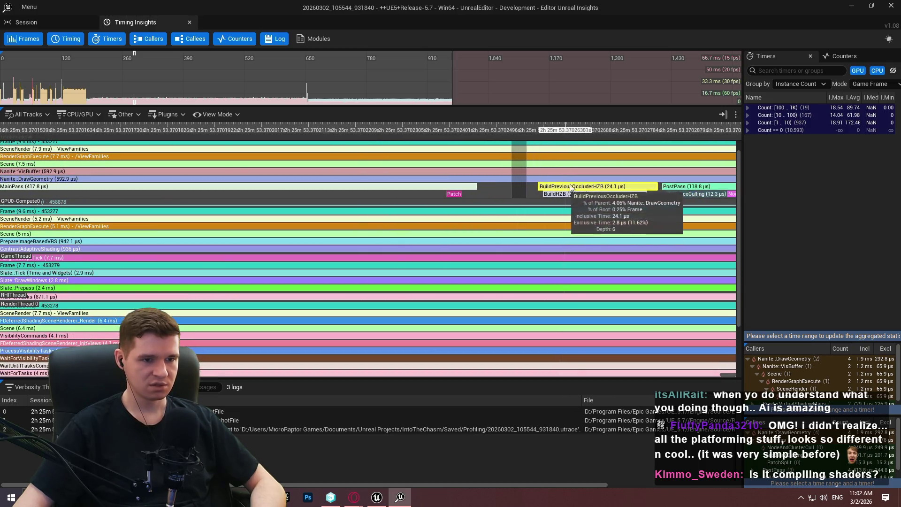
{"action": "scroll", "coordinate": [667, 191], "scroll_direction": "up", "scroll_amount": 3}
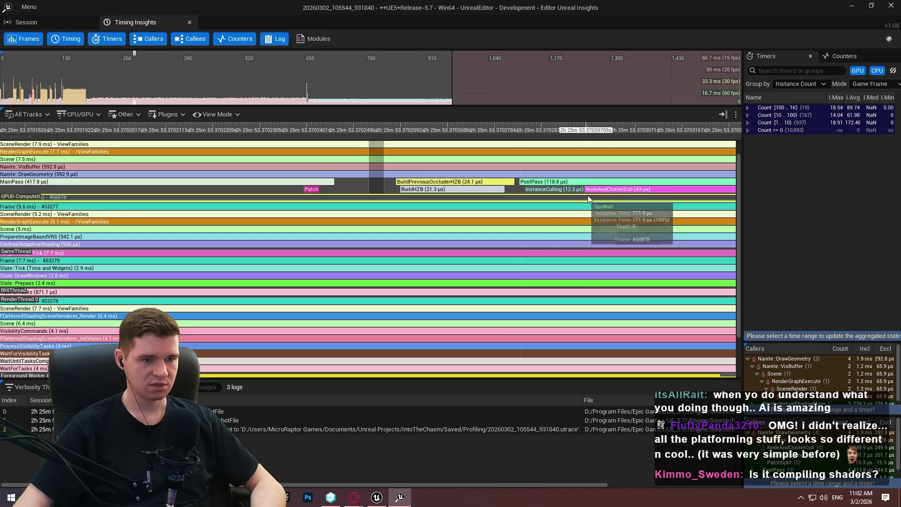
{"action": "scroll", "coordinate": [601, 193], "scroll_direction": "down", "scroll_amount": 3}
{"action": "scroll", "coordinate": [595, 200], "scroll_direction": "down", "scroll_amount": 1}
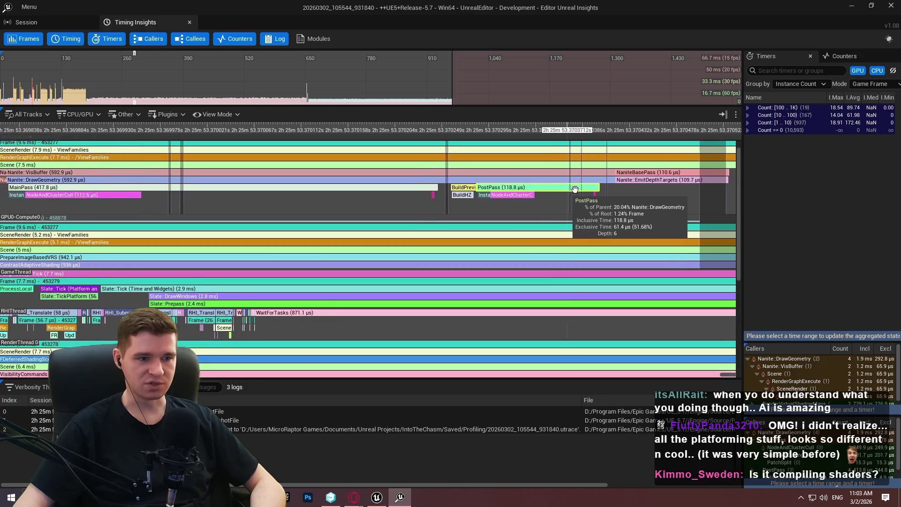
Inspect the PostPass culling work, then move on to the LumenSceneUpdate events.
{"action": "left_click_drag", "start_coordinate": [580, 182], "coordinate": [500, 190]}
{"action": "scroll", "coordinate": [509, 202], "scroll_direction": "down", "scroll_amount": 1}
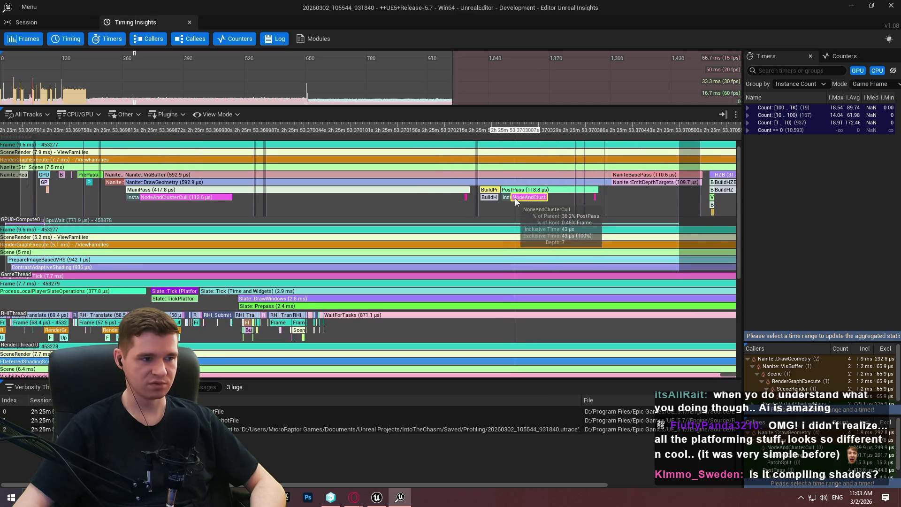
{"action": "scroll", "coordinate": [511, 195], "scroll_direction": "down", "scroll_amount": 1}
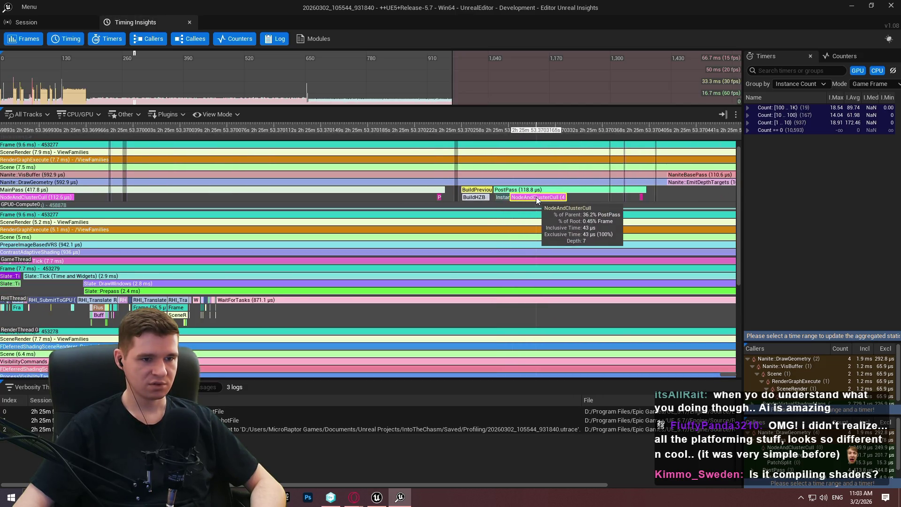
{"action": "left_click_drag", "start_coordinate": [480, 195], "coordinate": [455, 193]}
{"action": "scroll", "coordinate": [544, 195], "scroll_direction": "up", "scroll_amount": 4}
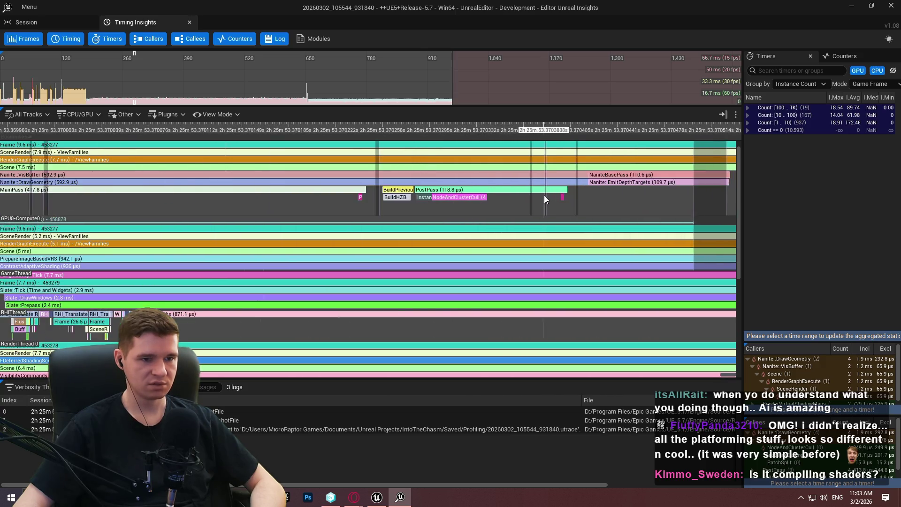
{"action": "scroll", "coordinate": [550, 202], "scroll_direction": "up", "scroll_amount": 9}
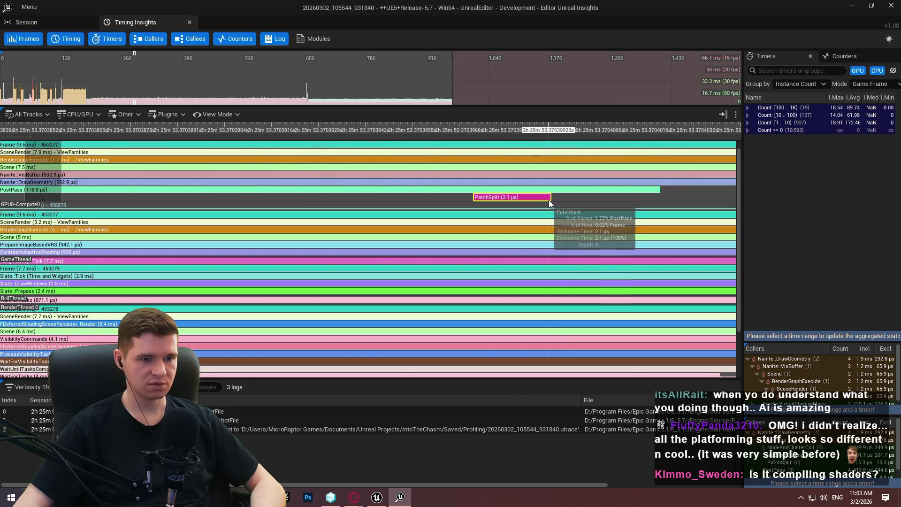
{"action": "scroll", "coordinate": [554, 199], "scroll_direction": "down", "scroll_amount": 7}
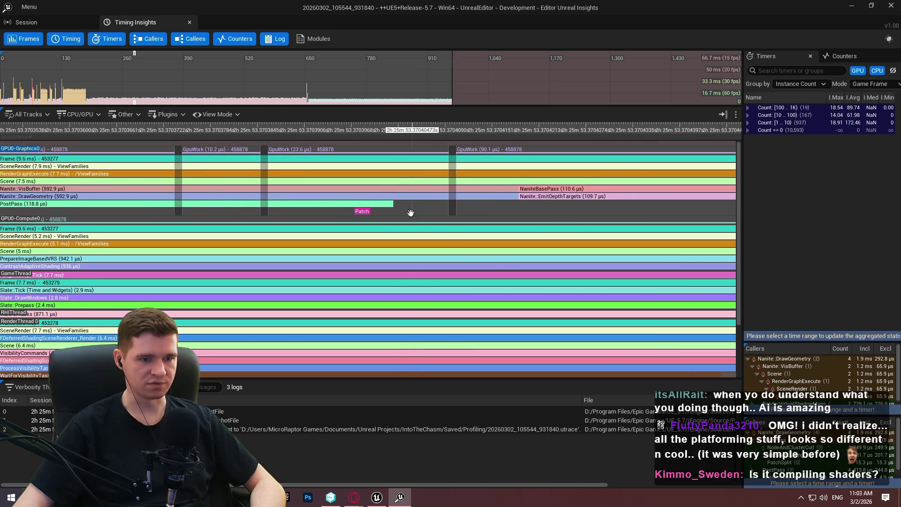
{"action": "scroll", "coordinate": [591, 195], "scroll_direction": "down", "scroll_amount": 4}
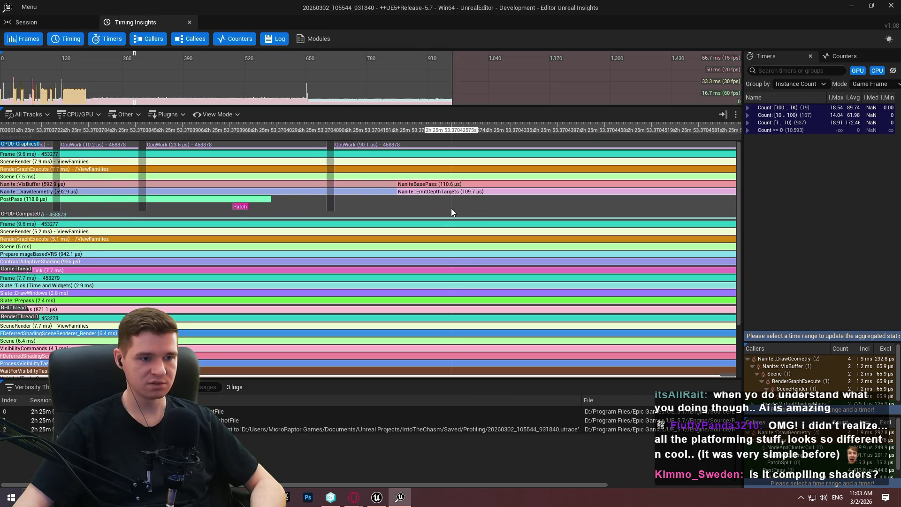
{"action": "scroll", "coordinate": [474, 208], "scroll_direction": "down", "scroll_amount": 2}
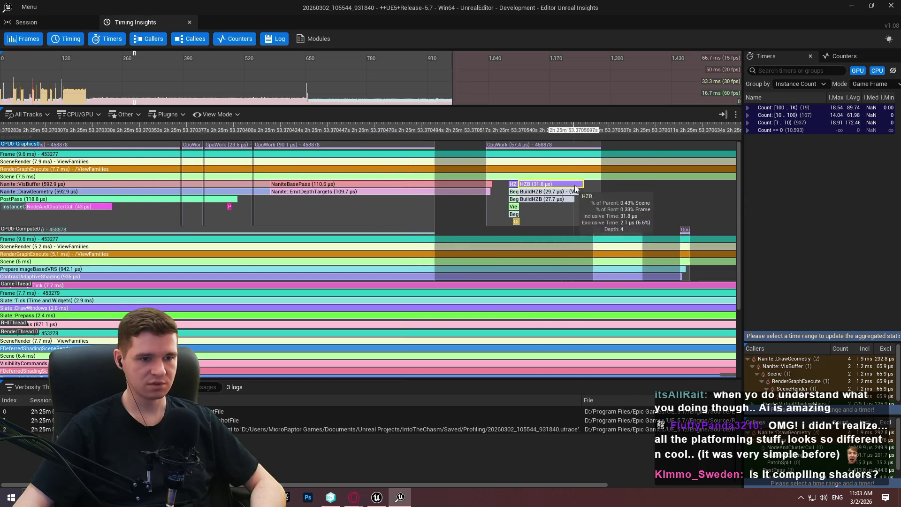
{"action": "scroll", "coordinate": [618, 190], "scroll_direction": "down", "scroll_amount": 5}
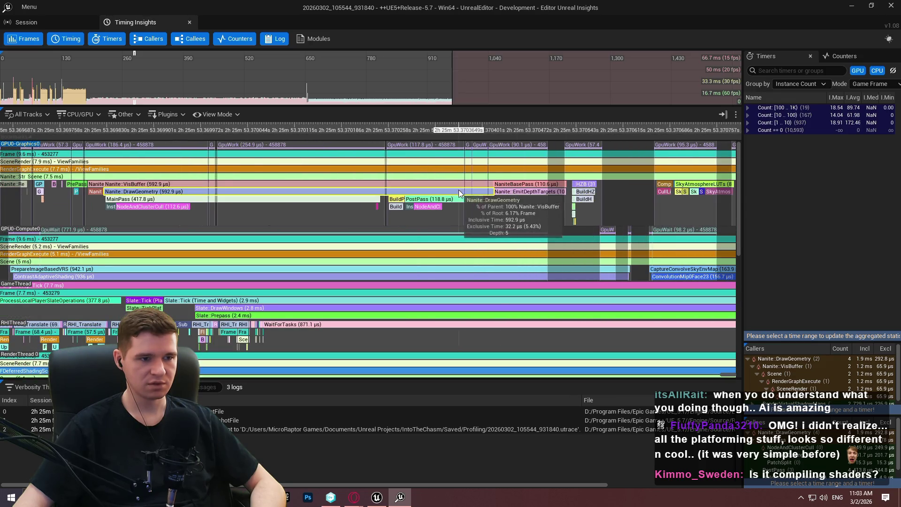
{"action": "scroll", "coordinate": [607, 199], "scroll_direction": "up", "scroll_amount": 2}
{"action": "left_click_drag", "start_coordinate": [607, 199], "coordinate": [507, 188]}
Check NodeAndClusterCull and Nanite::LumenMeshCapturePass in LumenSceneUpdate, then widen to the full frame.
{"action": "scroll", "coordinate": [507, 187], "scroll_direction": "up", "scroll_amount": 2}
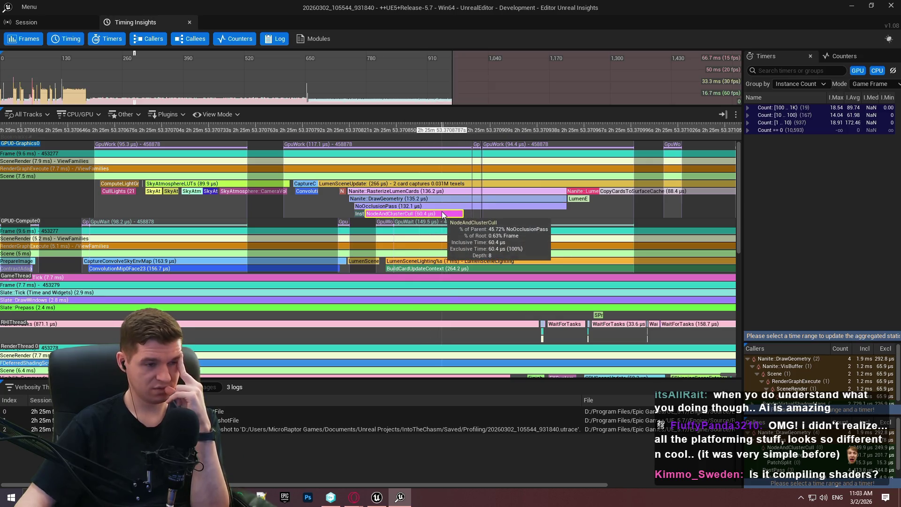
{"action": "scroll", "coordinate": [594, 198], "scroll_direction": "up", "scroll_amount": 3}
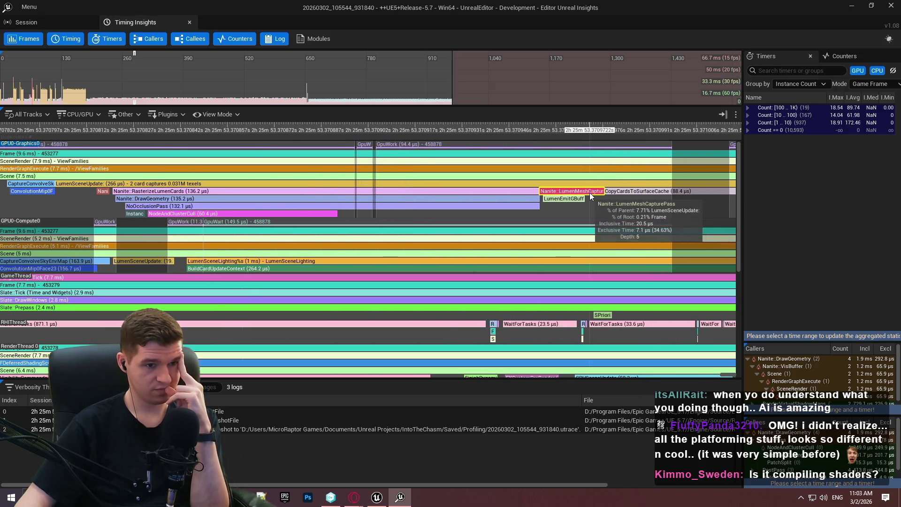
{"action": "scroll", "coordinate": [605, 196], "scroll_direction": "up", "scroll_amount": 3}
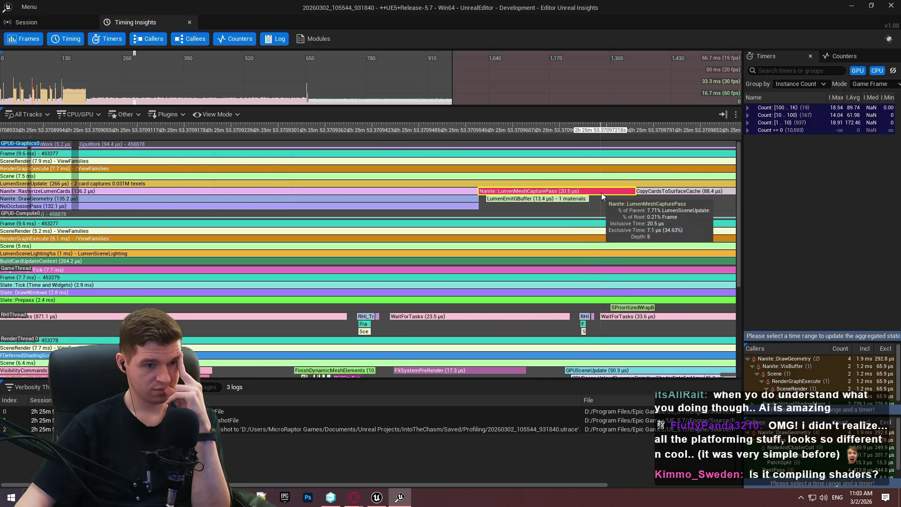
{"action": "scroll", "coordinate": [624, 204], "scroll_direction": "down", "scroll_amount": 3}
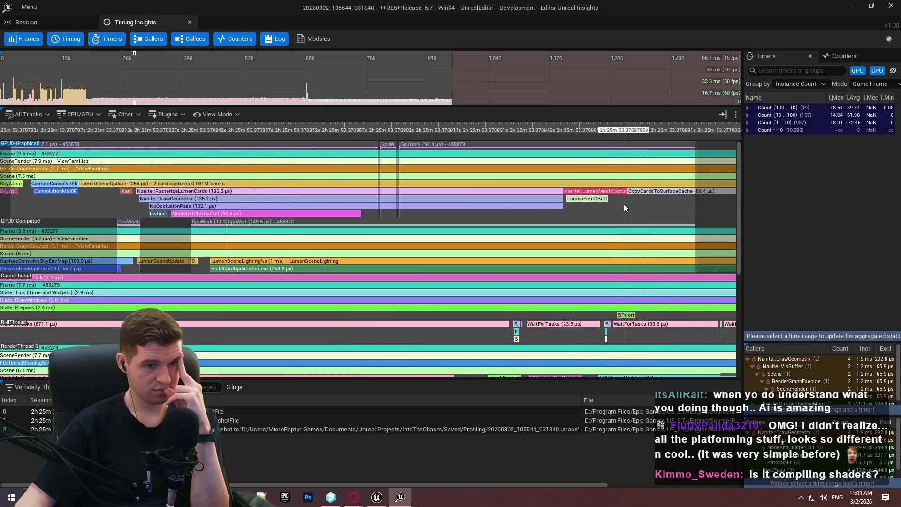
{"action": "scroll", "coordinate": [624, 203], "scroll_direction": "down", "scroll_amount": 3}
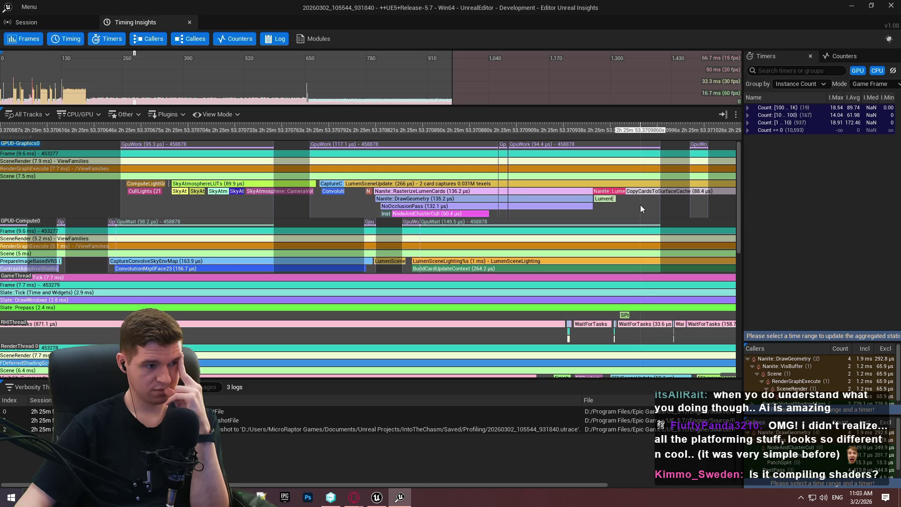
{"action": "left_click_drag", "start_coordinate": [658, 205], "coordinate": [339, 212]}
{"action": "scroll", "coordinate": [511, 209], "scroll_direction": "down", "scroll_amount": 10}
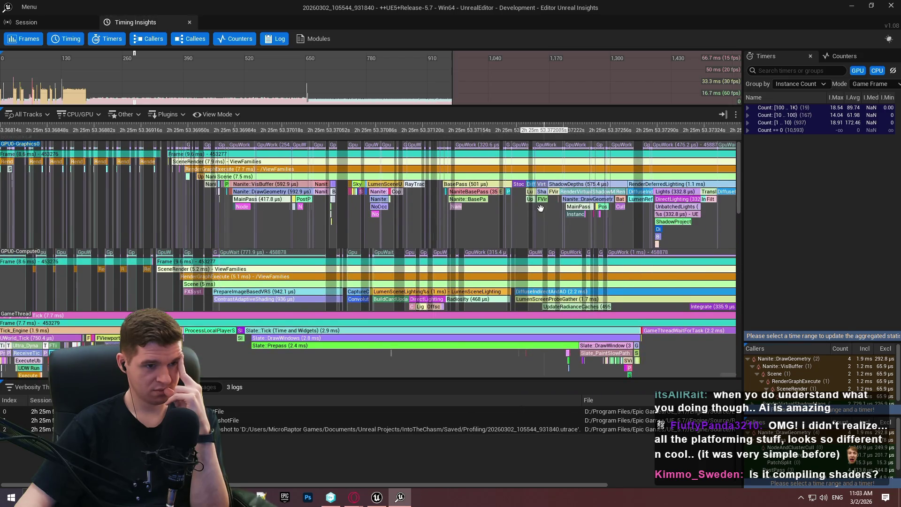
Survey NaniteBasePass and later GPU passes, then select the 9.6 ms frame to show its dependencies.
{"action": "left_click_drag", "start_coordinate": [543, 210], "coordinate": [455, 215]}
{"action": "scroll", "coordinate": [455, 215], "scroll_direction": "down", "scroll_amount": 1}
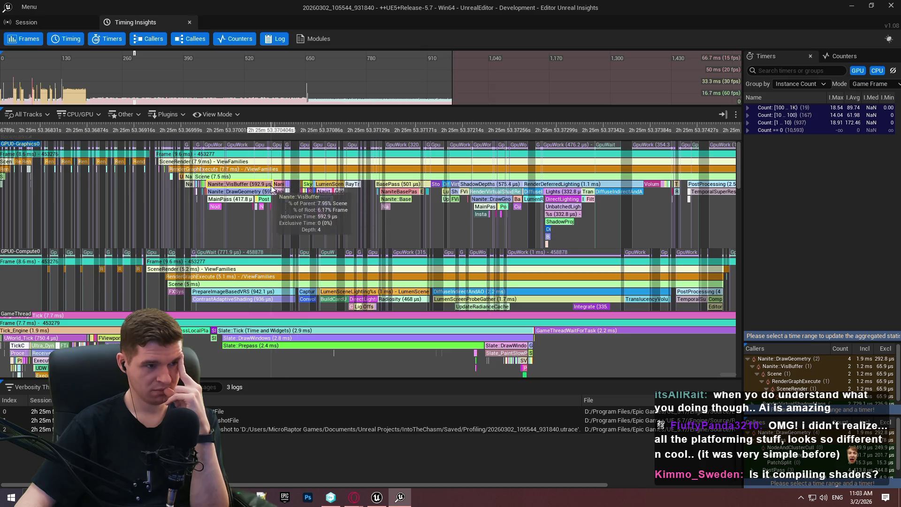
{"action": "scroll", "coordinate": [365, 168], "scroll_direction": "up", "scroll_amount": 1}
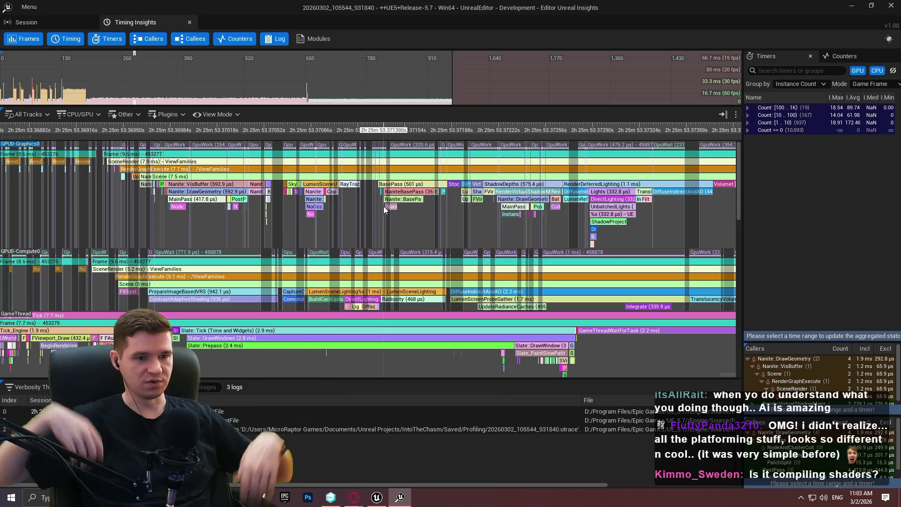
{"action": "left_click_drag", "start_coordinate": [662, 246], "coordinate": [397, 234]}
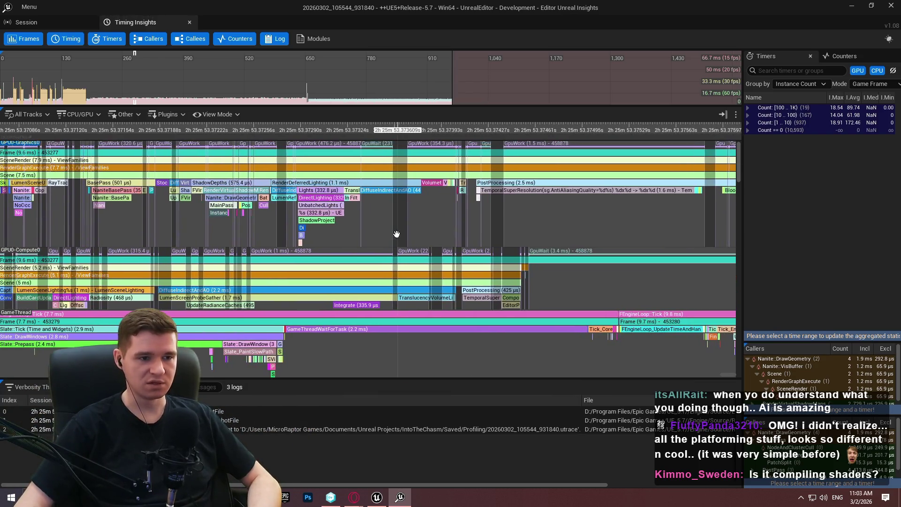
{"action": "scroll", "coordinate": [398, 234], "scroll_direction": "down", "scroll_amount": 2}
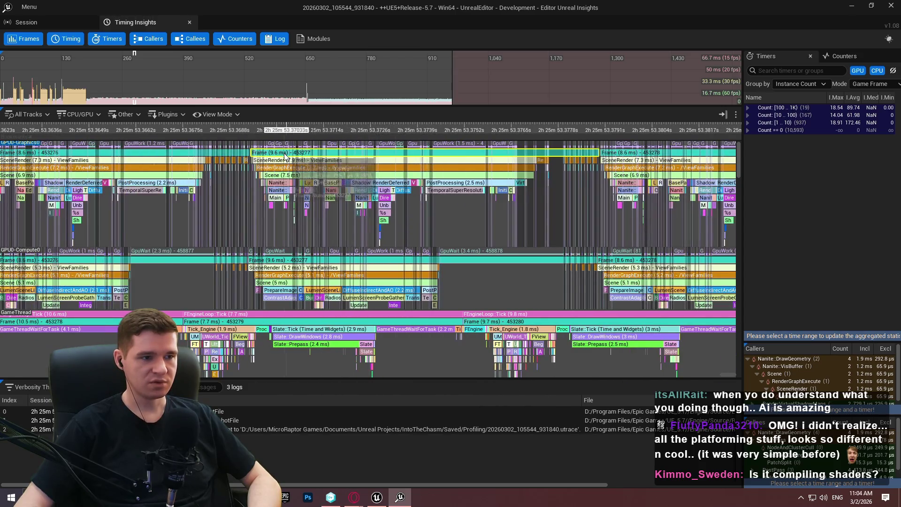
{"action": "left_click", "coordinate": [285, 157]}
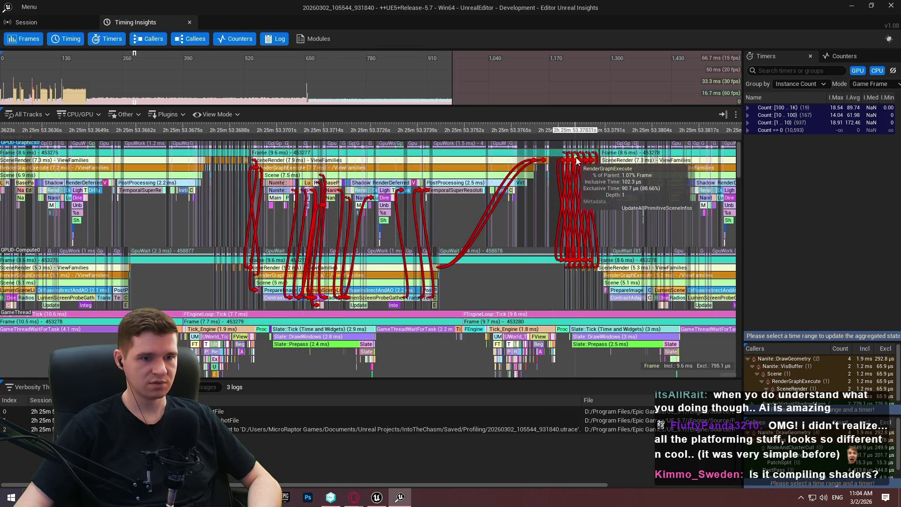
Pan across the spike frame's GPU graphics and compute passes.
{"action": "scroll", "coordinate": [578, 162], "scroll_direction": "up", "scroll_amount": 8}
{"action": "scroll", "coordinate": [594, 167], "scroll_direction": "down", "scroll_amount": 4}
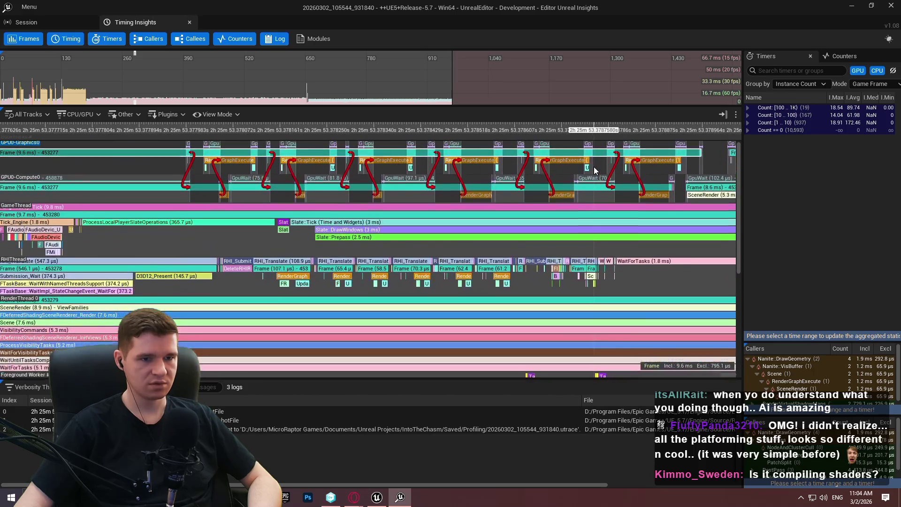
{"action": "mouse_move", "coordinate": [289, 202]}
{"action": "left_mouse_down"}
{"action": "mouse_move", "coordinate": [539, 196]}
{"action": "mouse_move", "coordinate": [364, 211]}
{"action": "mouse_move", "coordinate": [610, 197]}
{"action": "left_mouse_up"}
{"action": "scroll", "coordinate": [257, 272], "scroll_direction": "up", "scroll_amount": 3}
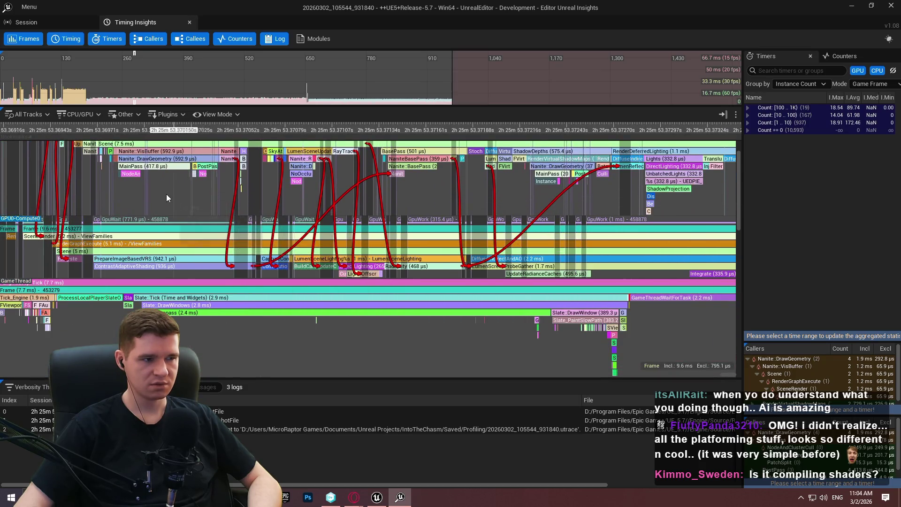
{"action": "scroll", "coordinate": [170, 195], "scroll_direction": "up", "scroll_amount": 5}
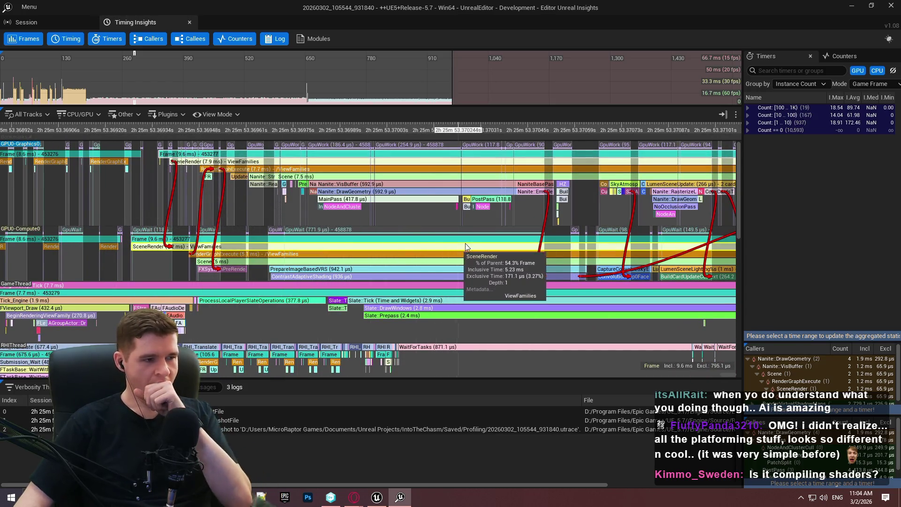
{"action": "left_click_drag", "start_coordinate": [498, 210], "coordinate": [362, 197]}
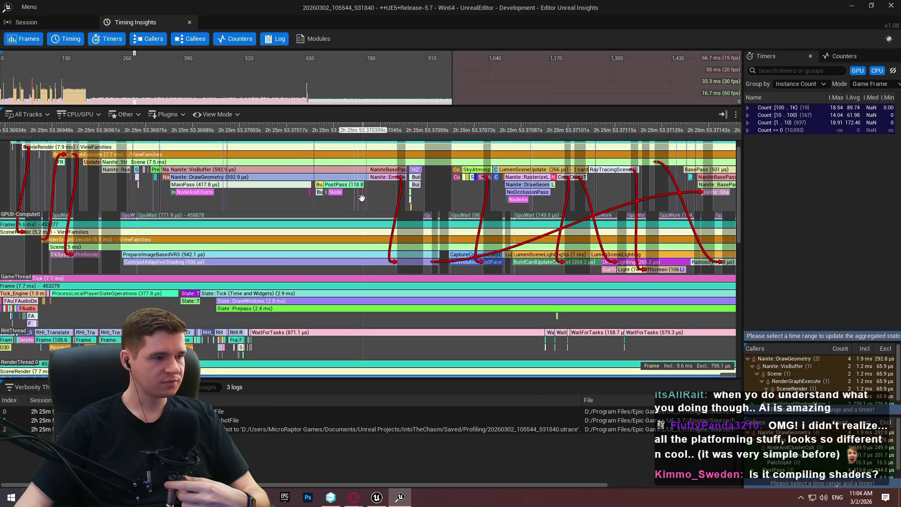
{"action": "left_click_drag", "start_coordinate": [361, 198], "coordinate": [354, 200]}
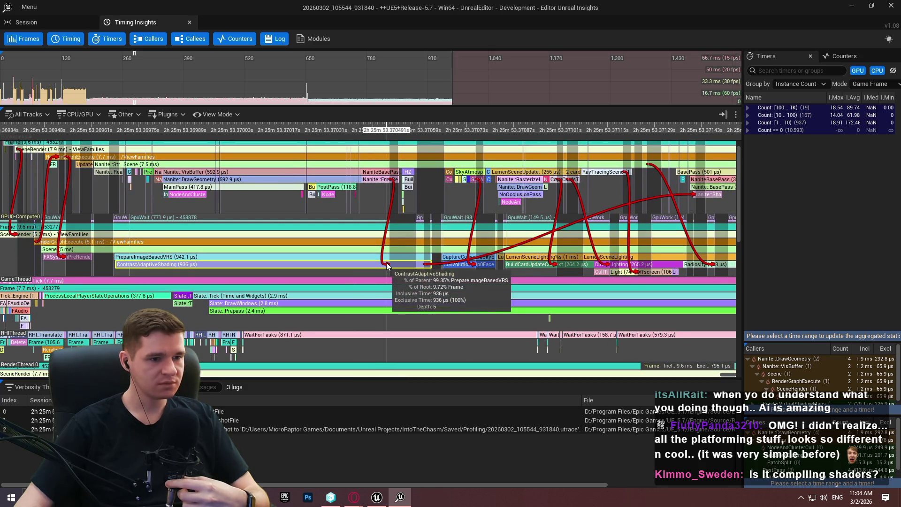
{"action": "mouse_move", "coordinate": [545, 202]}
{"action": "left_mouse_down"}
{"action": "mouse_move", "coordinate": [497, 193]}
{"action": "mouse_move", "coordinate": [493, 180]}
{"action": "mouse_move", "coordinate": [444, 205]}
{"action": "mouse_move", "coordinate": [436, 236]}
{"action": "mouse_move", "coordinate": [444, 210]}
{"action": "mouse_move", "coordinate": [457, 206]}
{"action": "mouse_move", "coordinate": [428, 203]}
{"action": "left_mouse_up"}
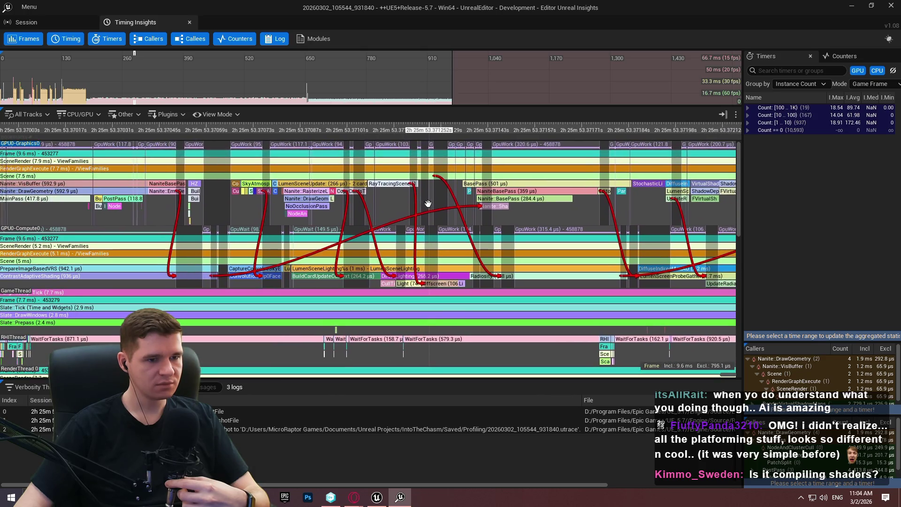
Zoom into ShadeBinning, then zoom out to show frames 453274–453279.
{"action": "scroll", "coordinate": [534, 203], "scroll_direction": "up", "scroll_amount": 4}
{"action": "scroll", "coordinate": [505, 211], "scroll_direction": "up", "scroll_amount": 2}
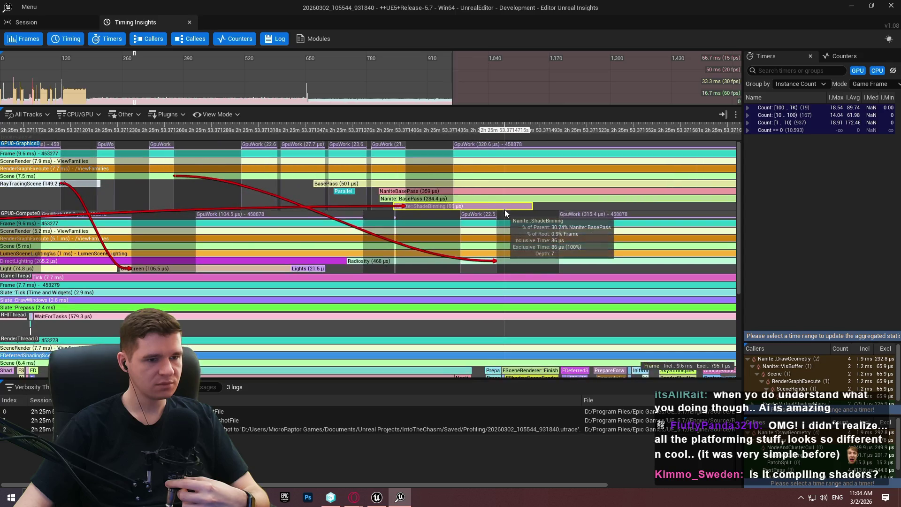
{"action": "scroll", "coordinate": [503, 209], "scroll_direction": "down", "scroll_amount": 3}
{"action": "left_click_drag", "start_coordinate": [596, 211], "coordinate": [312, 210]}
{"action": "left_click_drag", "start_coordinate": [555, 199], "coordinate": [351, 211]}
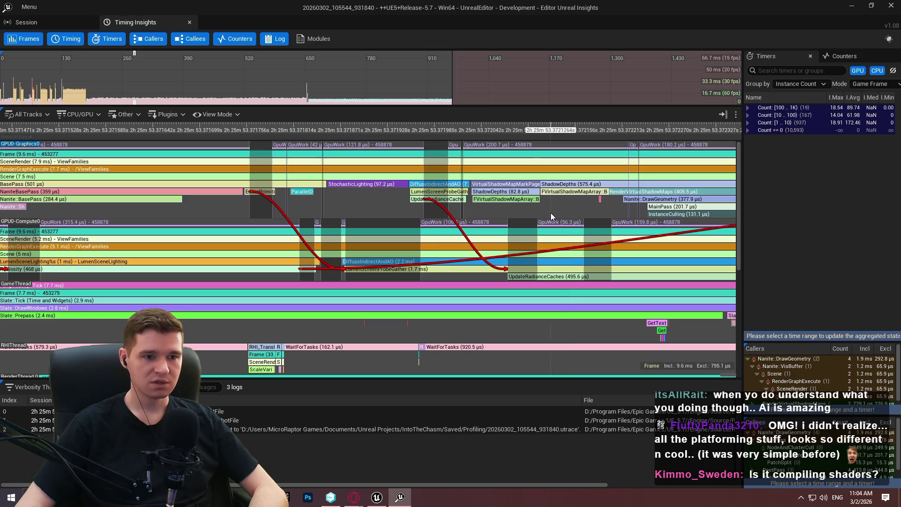
{"action": "scroll", "coordinate": [551, 213], "scroll_direction": "down", "scroll_amount": 5}
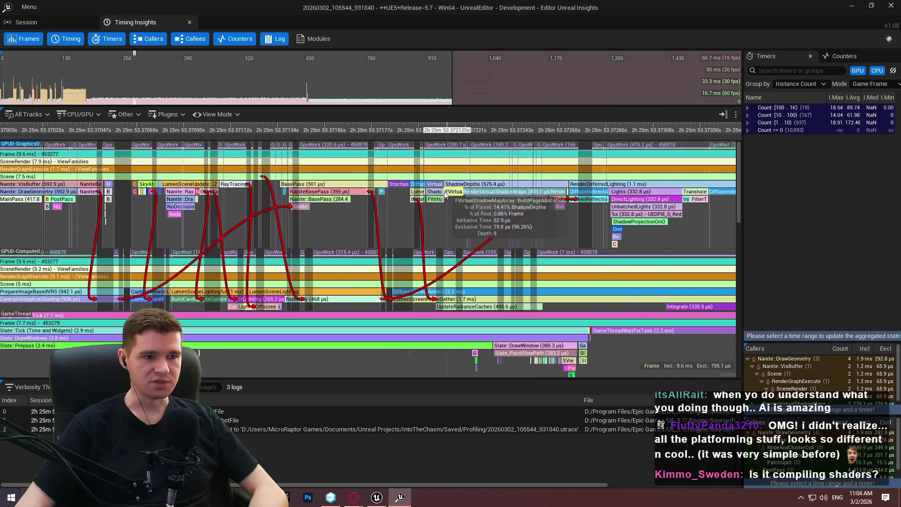
{"action": "scroll", "coordinate": [417, 191], "scroll_direction": "down", "scroll_amount": 2}
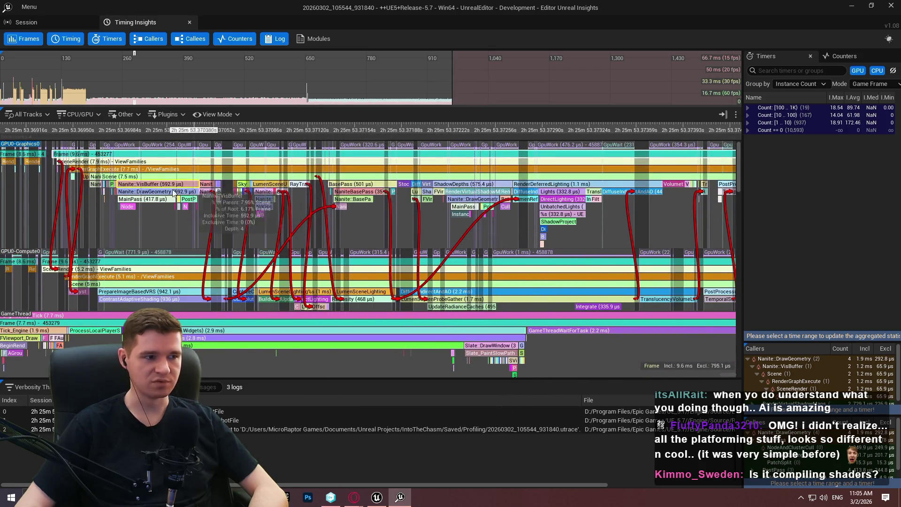
{"action": "scroll", "coordinate": [123, 162], "scroll_direction": "down", "scroll_amount": 2}
{"action": "left_click_drag", "start_coordinate": [125, 169], "coordinate": [609, 228]}
{"action": "scroll", "coordinate": [610, 224], "scroll_direction": "down", "scroll_amount": 10}
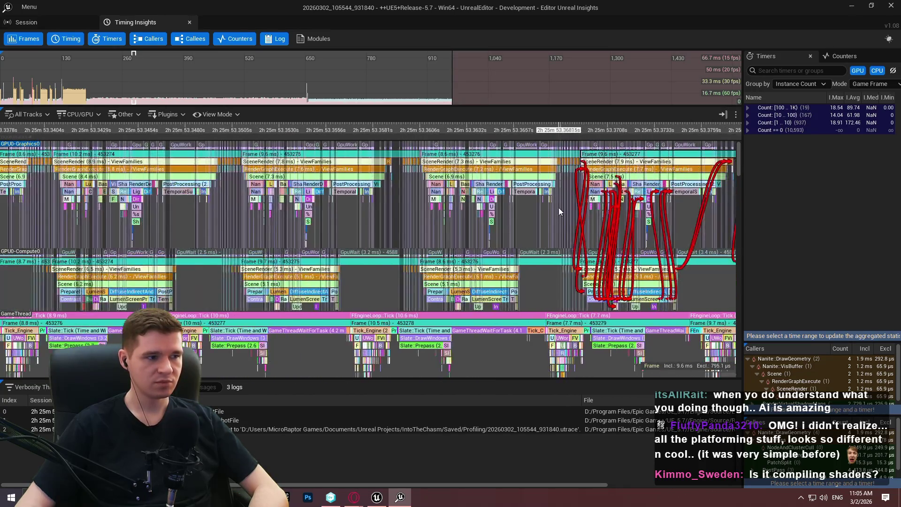
{"action": "scroll", "coordinate": [590, 208], "scroll_direction": "up", "scroll_amount": 4}
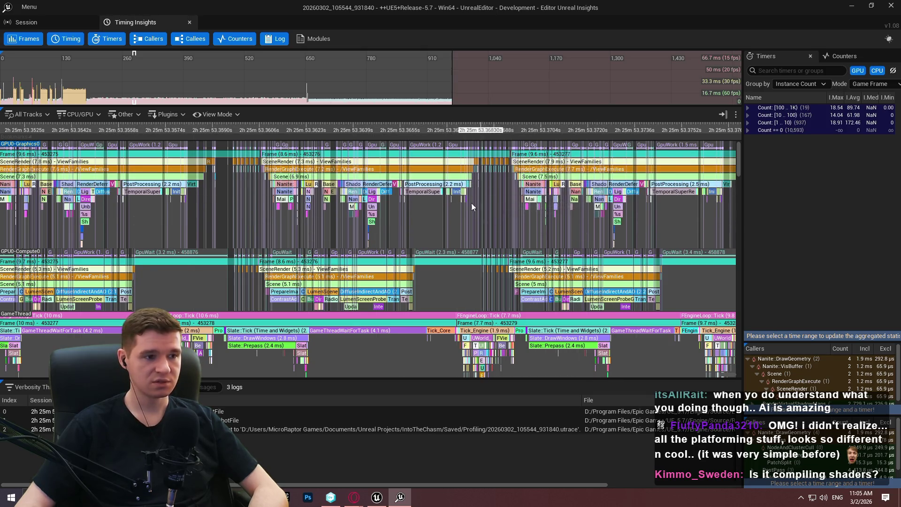
{"action": "scroll", "coordinate": [420, 201], "scroll_direction": "down", "scroll_amount": 5}
{"action": "scroll", "coordinate": [420, 202], "scroll_direction": "up", "scroll_amount": 1}
{"action": "scroll", "coordinate": [507, 207], "scroll_direction": "up", "scroll_amount": 2}
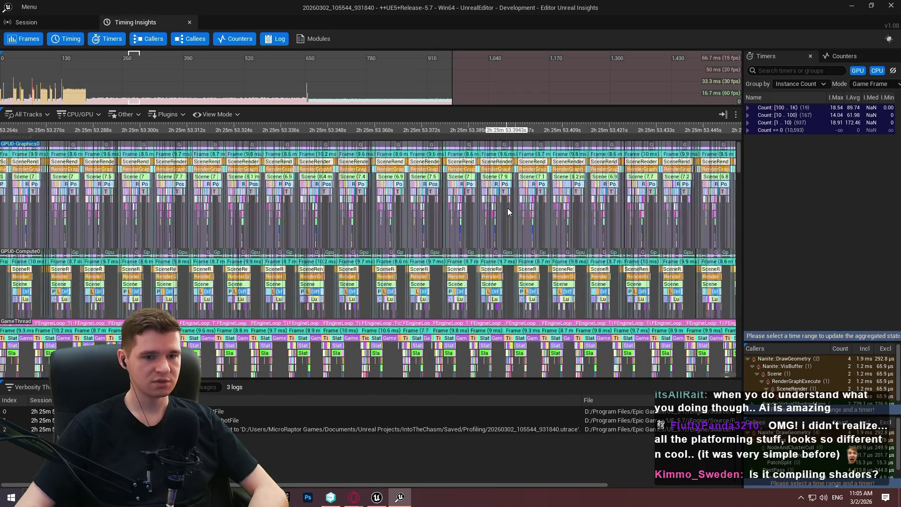
{"action": "scroll", "coordinate": [532, 201], "scroll_direction": "up", "scroll_amount": 1}
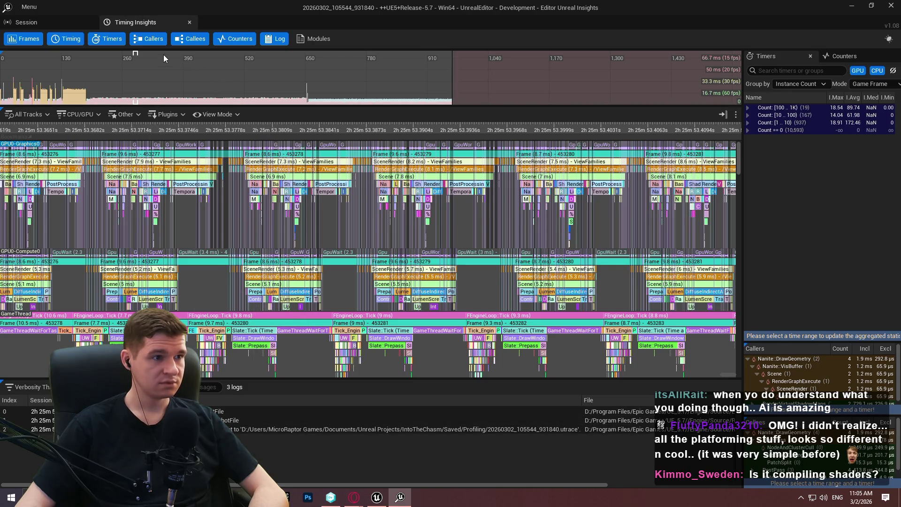
Check the empty Modules list and move the timeline toward later frames.
{"action": "left_click", "coordinate": [315, 39]}
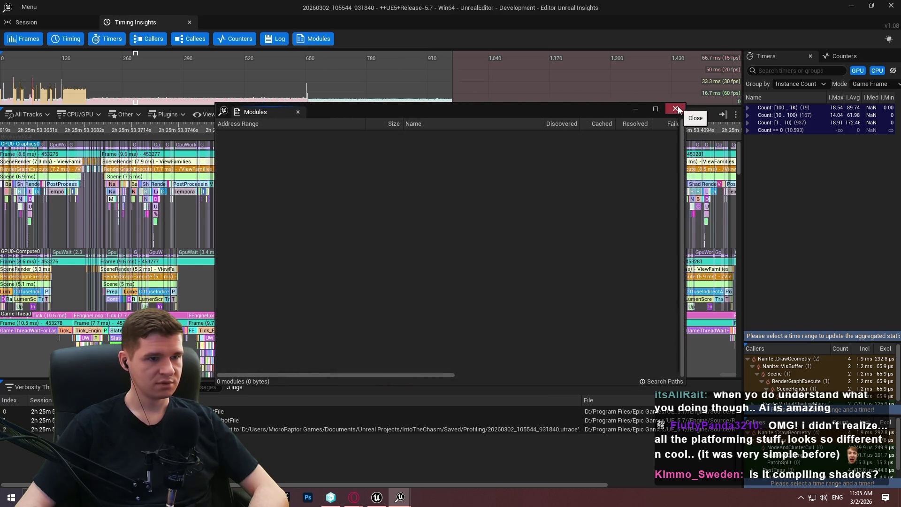
{"action": "left_click", "coordinate": [676, 109]}
{"action": "left_click_drag", "start_coordinate": [599, 187], "coordinate": [421, 186]}
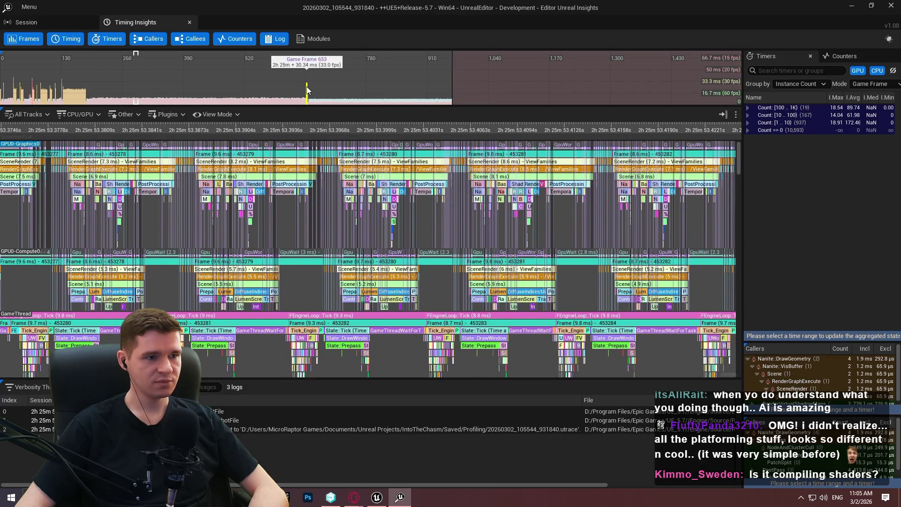
Zoom the Frames graph to frames 518–686 and select the slow frame 653.
{"action": "scroll", "coordinate": [66, 89], "scroll_direction": "up", "scroll_amount": 5}
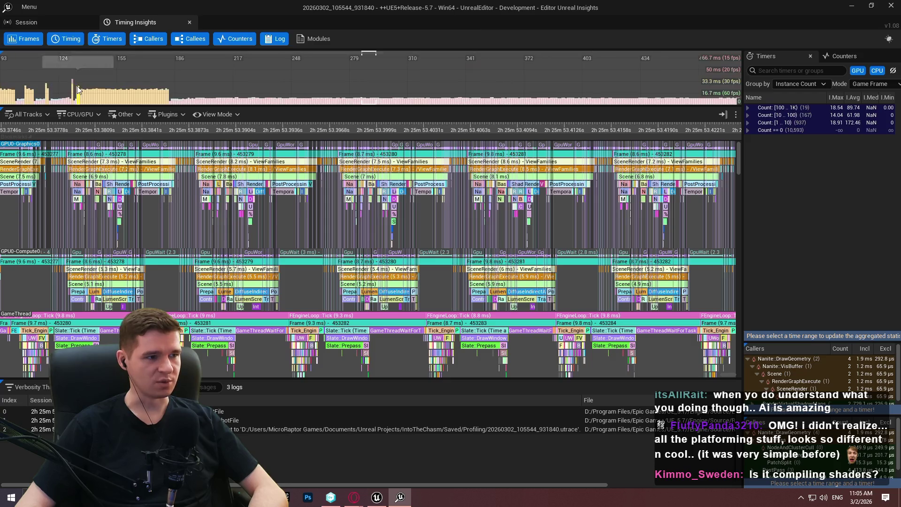
{"action": "scroll", "coordinate": [69, 87], "scroll_direction": "down", "scroll_amount": 5}
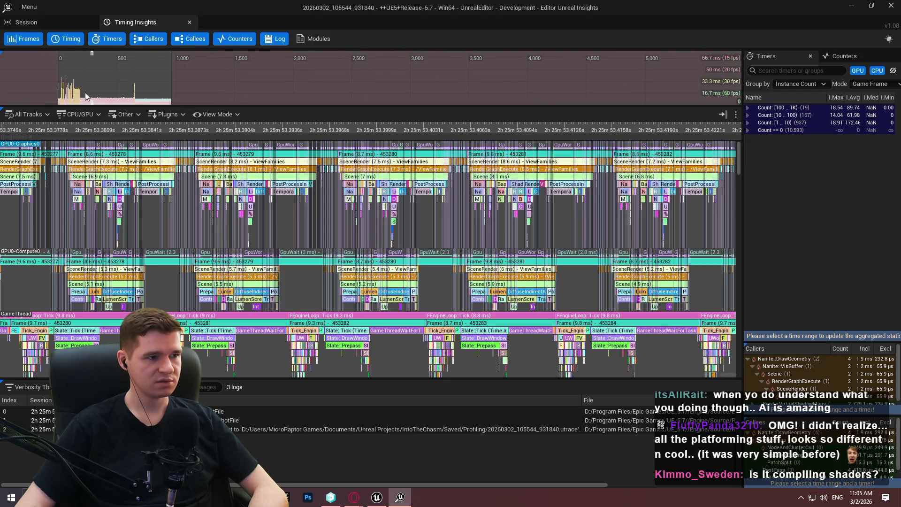
{"action": "scroll", "coordinate": [138, 81], "scroll_direction": "up", "scroll_amount": 4}
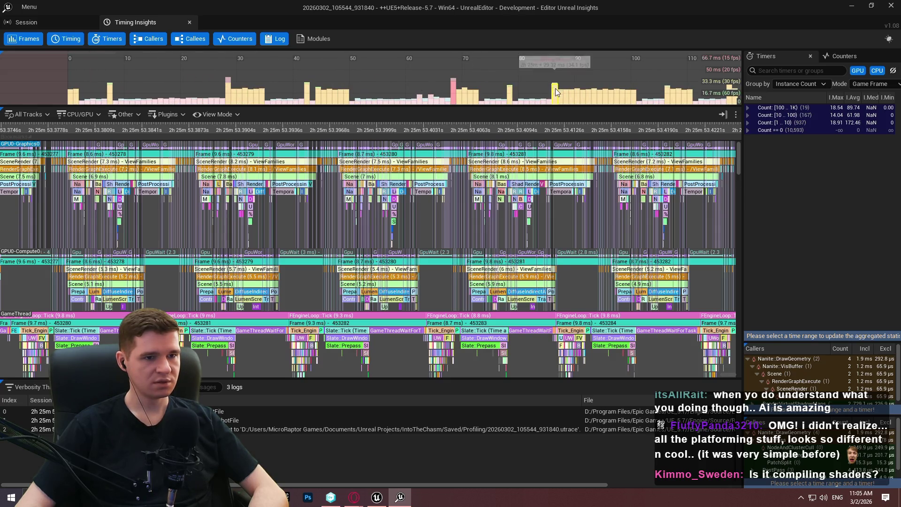
{"action": "mouse_move", "coordinate": [548, 101]}
{"action": "left_mouse_down"}
{"action": "mouse_move", "coordinate": [525, 103]}
{"action": "mouse_move", "coordinate": [446, 195]}
{"action": "mouse_move", "coordinate": [432, 250]}
{"action": "mouse_move", "coordinate": [418, 113]}
{"action": "left_mouse_up"}
{"action": "scroll", "coordinate": [493, 81], "scroll_direction": "down", "scroll_amount": 3}
{"action": "scroll", "coordinate": [502, 85], "scroll_direction": "up", "scroll_amount": 5}
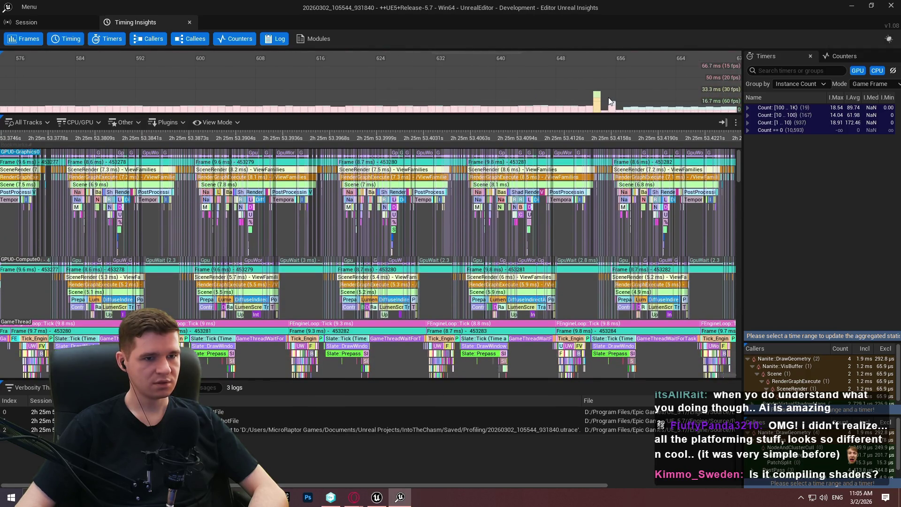
{"action": "mouse_move", "coordinate": [600, 106]}
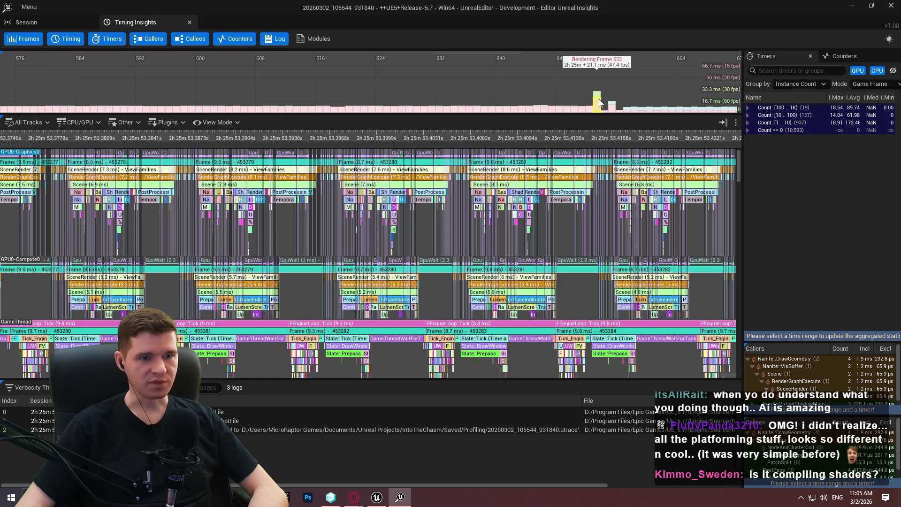
{"action": "left_click", "coordinate": [597, 105]}
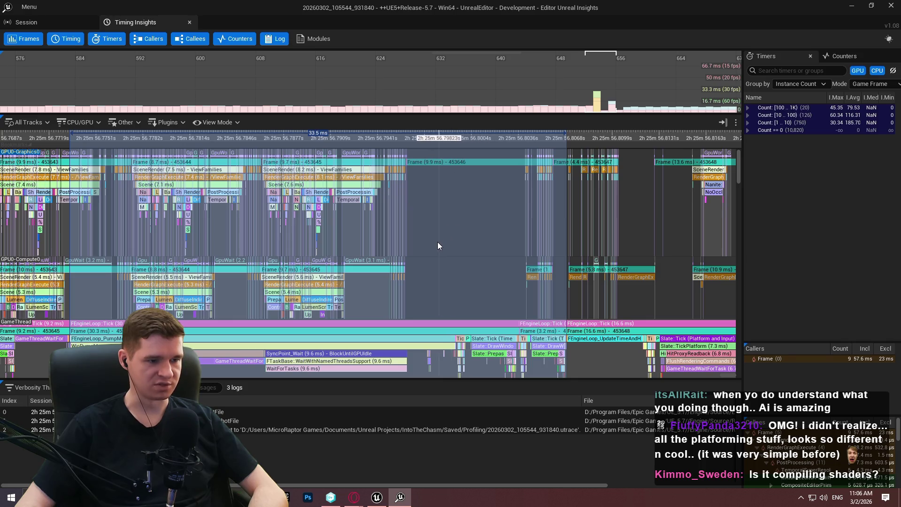
{"action": "mouse_move", "coordinate": [404, 291]}
{"action": "left_mouse_down"}
{"action": "mouse_move", "coordinate": [348, 335]}
{"action": "mouse_move", "coordinate": [445, 228]}
{"action": "mouse_move", "coordinate": [459, 162]}
{"action": "left_mouse_up"}
Scroll through the GameThread, RHIThread, RenderThread and Background Worker tracks during the spike frame.
{"action": "scroll", "coordinate": [276, 246], "scroll_direction": "up", "scroll_amount": 2}
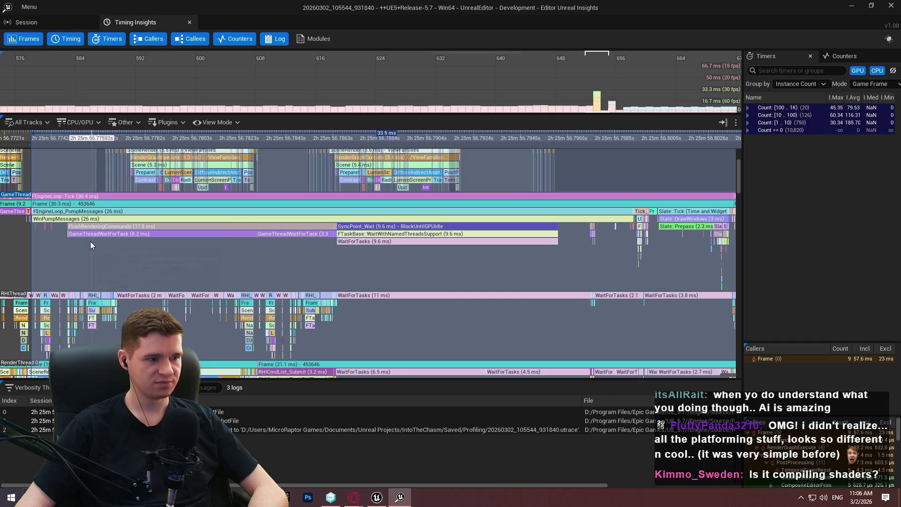
{"action": "mouse_move", "coordinate": [70, 246]}
{"action": "left_mouse_down"}
{"action": "mouse_move", "coordinate": [118, 139]}
{"action": "mouse_move", "coordinate": [139, 249]}
{"action": "left_mouse_up"}
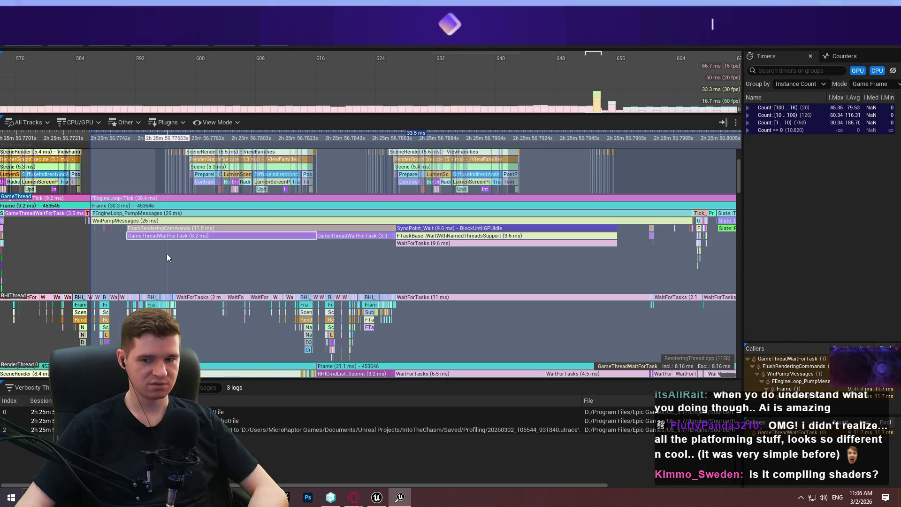
{"action": "mouse_move", "coordinate": [233, 287]}
{"action": "left_mouse_down"}
{"action": "mouse_move", "coordinate": [250, 191]}
{"action": "mouse_move", "coordinate": [262, 223]}
{"action": "mouse_move", "coordinate": [345, 225]}
{"action": "mouse_move", "coordinate": [280, 210]}
{"action": "mouse_move", "coordinate": [278, 261]}
{"action": "mouse_move", "coordinate": [295, 191]}
{"action": "left_mouse_up"}
{"action": "scroll", "coordinate": [292, 203], "scroll_direction": "down", "scroll_amount": 6}
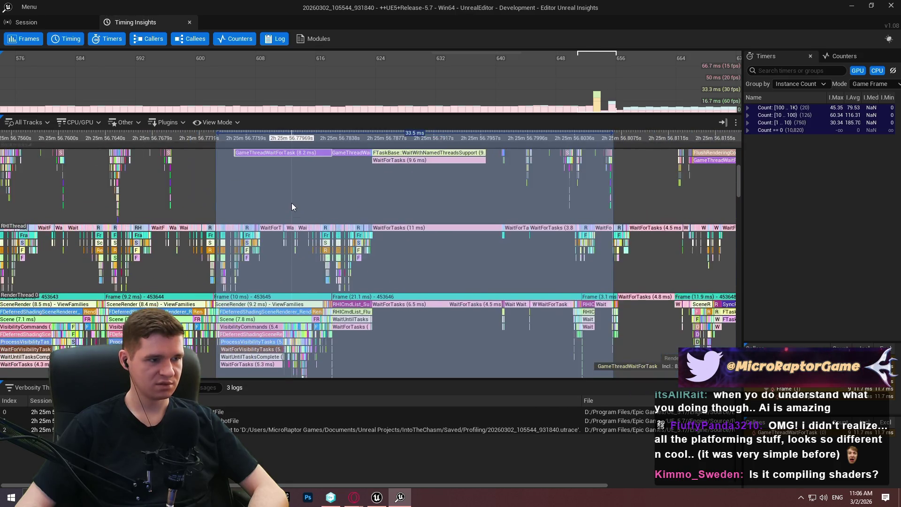
{"action": "scroll", "coordinate": [315, 306], "scroll_direction": "down", "scroll_amount": 2}
{"action": "left_click_drag", "start_coordinate": [345, 357], "coordinate": [318, 275]}
{"action": "scroll", "coordinate": [318, 274], "scroll_direction": "up", "scroll_amount": 3}
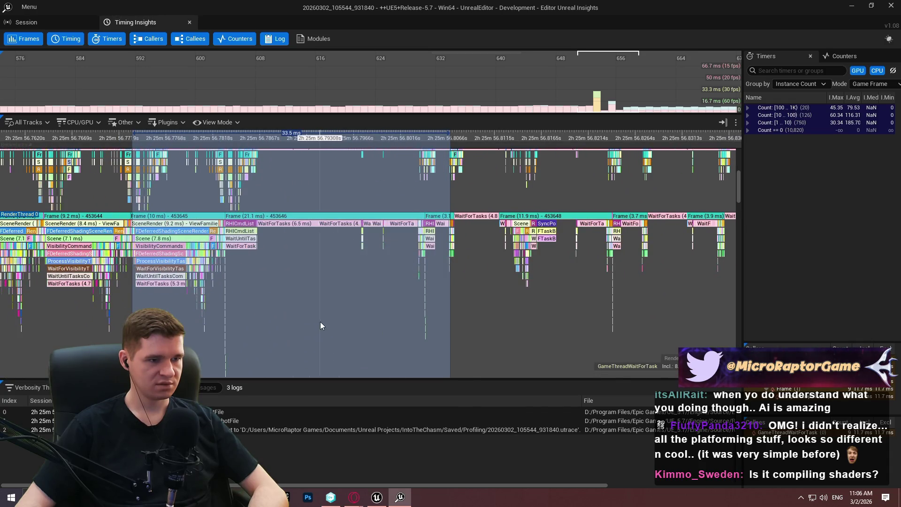
{"action": "scroll", "coordinate": [272, 220], "scroll_direction": "down", "scroll_amount": 3}
{"action": "mouse_move", "coordinate": [284, 283]}
{"action": "left_mouse_down"}
{"action": "mouse_move", "coordinate": [281, 98]}
{"action": "mouse_move", "coordinate": [280, 138]}
{"action": "left_mouse_up"}
{"action": "scroll", "coordinate": [284, 232], "scroll_direction": "down", "scroll_amount": 5}
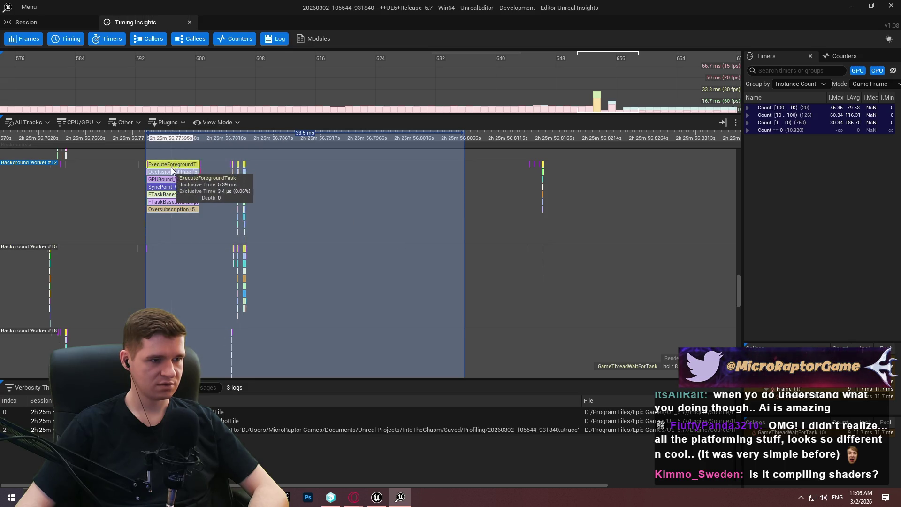
Zoom into Background Worker #12's occlusion waits, then return to GameThread's 26 ms WinPumpMessages.
{"action": "scroll", "coordinate": [171, 171], "scroll_direction": "up", "scroll_amount": 5}
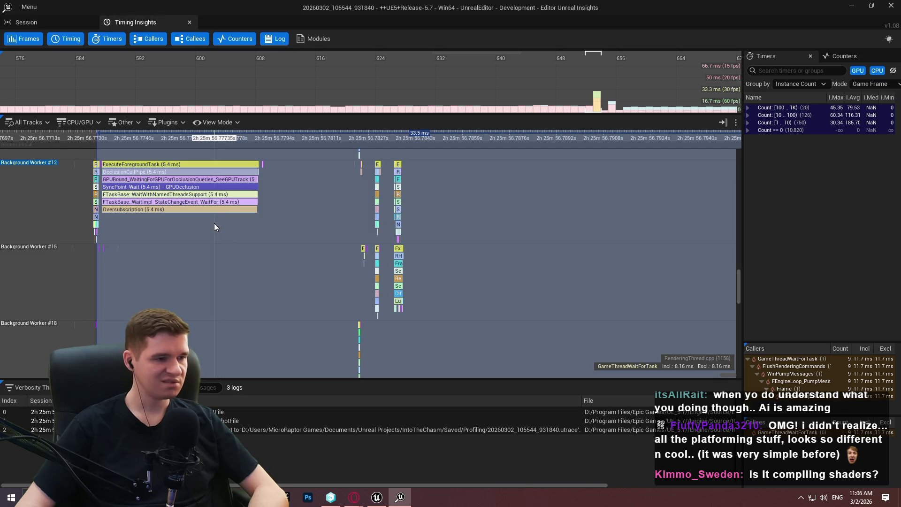
{"action": "scroll", "coordinate": [259, 279], "scroll_direction": "down", "scroll_amount": 10}
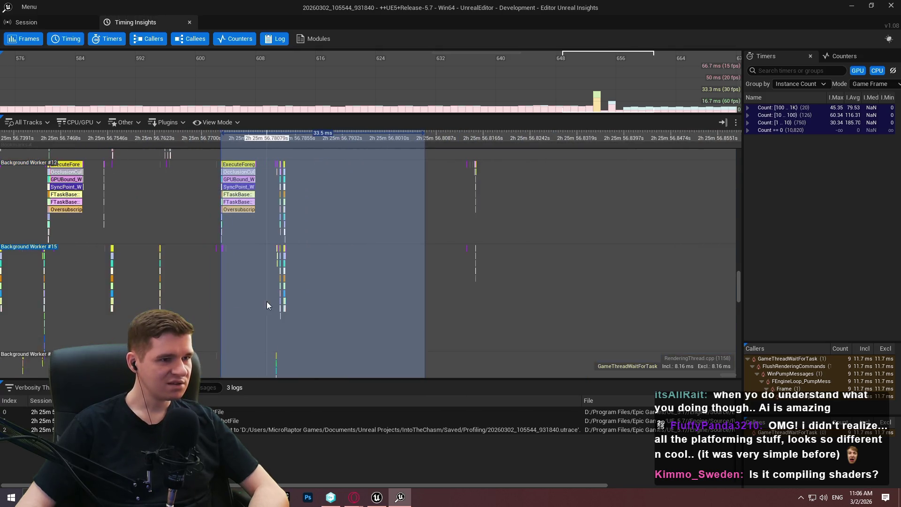
{"action": "mouse_move", "coordinate": [286, 271]}
{"action": "left_mouse_down"}
{"action": "mouse_move", "coordinate": [258, 263]}
{"action": "mouse_move", "coordinate": [245, 177]}
{"action": "mouse_move", "coordinate": [236, 193]}
{"action": "mouse_move", "coordinate": [208, 155]}
{"action": "mouse_move", "coordinate": [231, 196]}
{"action": "mouse_move", "coordinate": [227, 137]}
{"action": "mouse_move", "coordinate": [274, 174]}
{"action": "left_mouse_up"}
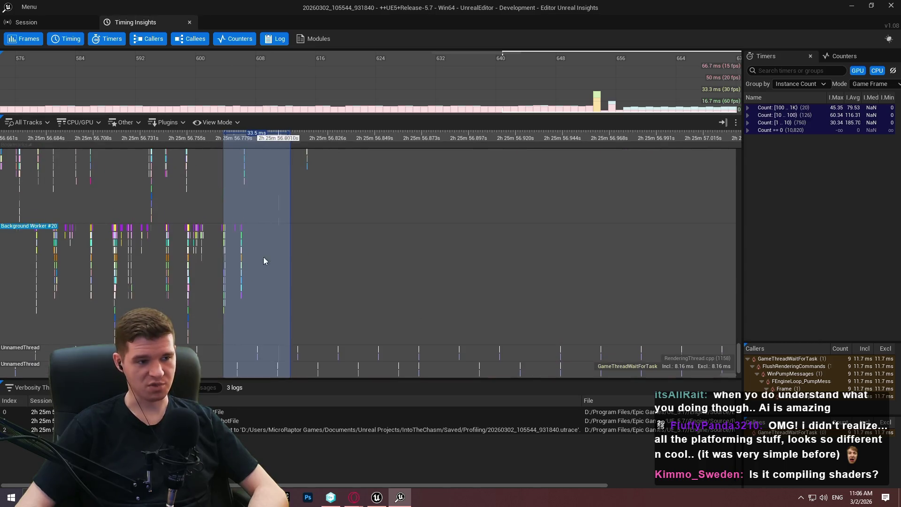
{"action": "left_click_drag", "start_coordinate": [266, 251], "coordinate": [265, 149]}
{"action": "mouse_move", "coordinate": [237, 252]}
{"action": "left_mouse_down"}
{"action": "mouse_move", "coordinate": [211, 254]}
{"action": "mouse_move", "coordinate": [249, 250]}
{"action": "mouse_move", "coordinate": [272, 311]}
{"action": "mouse_move", "coordinate": [304, 322]}
{"action": "mouse_move", "coordinate": [312, 247]}
{"action": "mouse_move", "coordinate": [297, 359]}
{"action": "mouse_move", "coordinate": [319, 299]}
{"action": "mouse_move", "coordinate": [317, 252]}
{"action": "mouse_move", "coordinate": [334, 259]}
{"action": "mouse_move", "coordinate": [327, 324]}
{"action": "mouse_move", "coordinate": [339, 447]}
{"action": "mouse_move", "coordinate": [332, 376]}
{"action": "mouse_move", "coordinate": [341, 242]}
{"action": "mouse_move", "coordinate": [346, 341]}
{"action": "mouse_move", "coordinate": [348, 196]}
{"action": "mouse_move", "coordinate": [349, 325]}
{"action": "left_mouse_up"}
{"action": "scroll", "coordinate": [348, 197], "scroll_direction": "up", "scroll_amount": 8}
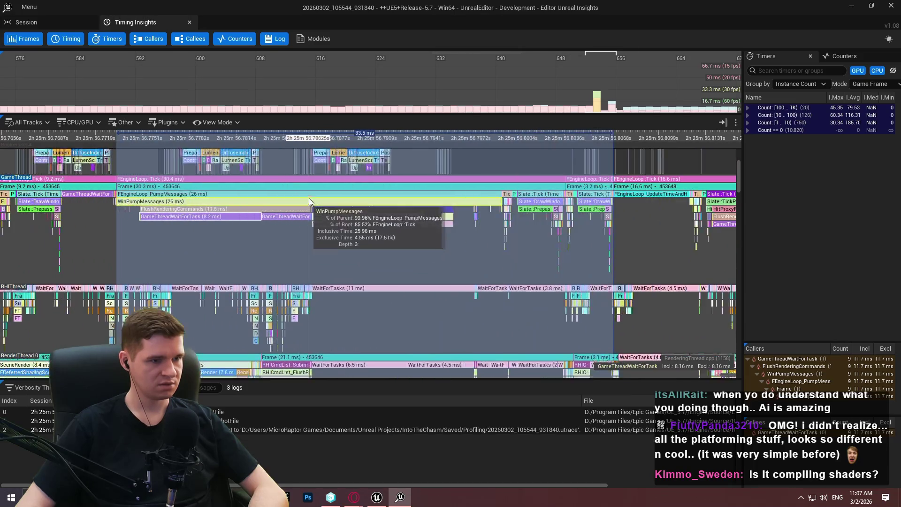
Zoom the Timing view and bring the GPU tracks back above the GameThread.
{"action": "scroll", "coordinate": [354, 238], "scroll_direction": "up", "scroll_amount": 1}
{"action": "mouse_move", "coordinate": [372, 160]}
{"action": "left_mouse_down"}
{"action": "mouse_move", "coordinate": [381, 264]}
{"action": "mouse_move", "coordinate": [366, 257]}
{"action": "left_mouse_up"}
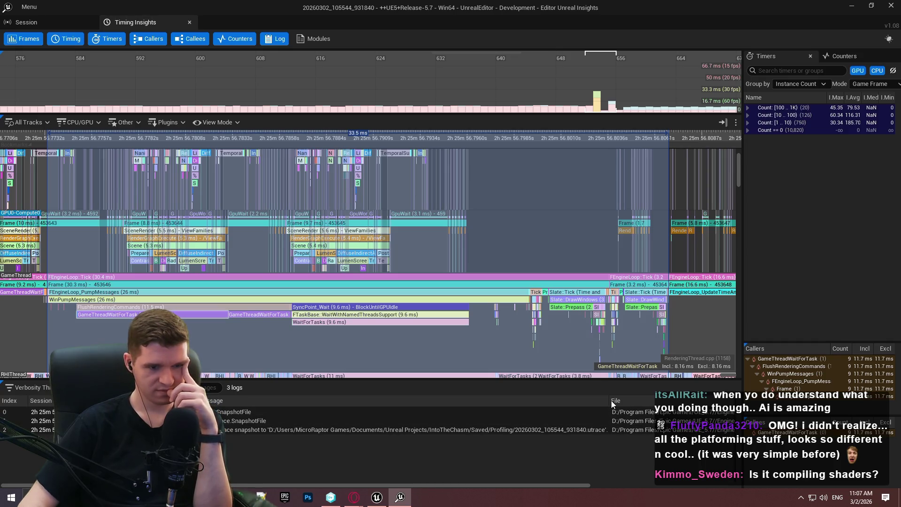
{"action": "scroll", "coordinate": [512, 220], "scroll_direction": "down", "scroll_amount": 3}
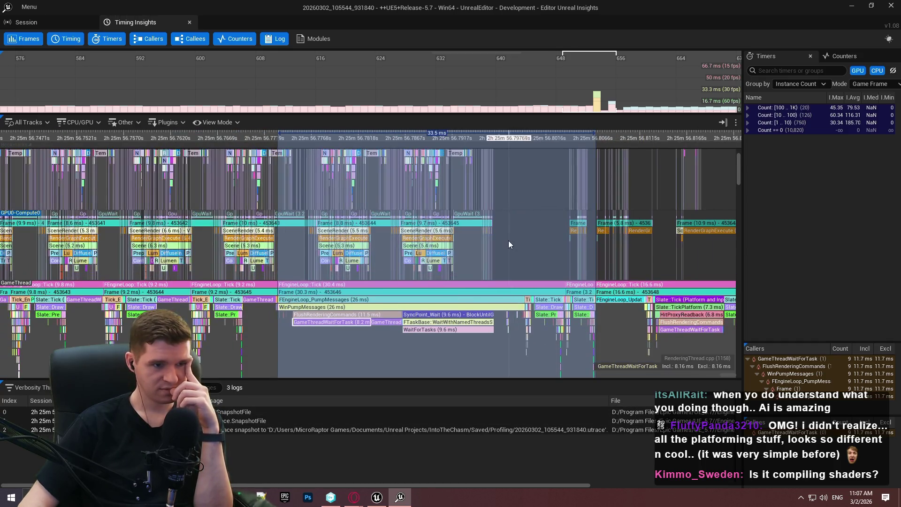
{"action": "scroll", "coordinate": [509, 236], "scroll_direction": "up", "scroll_amount": 3}
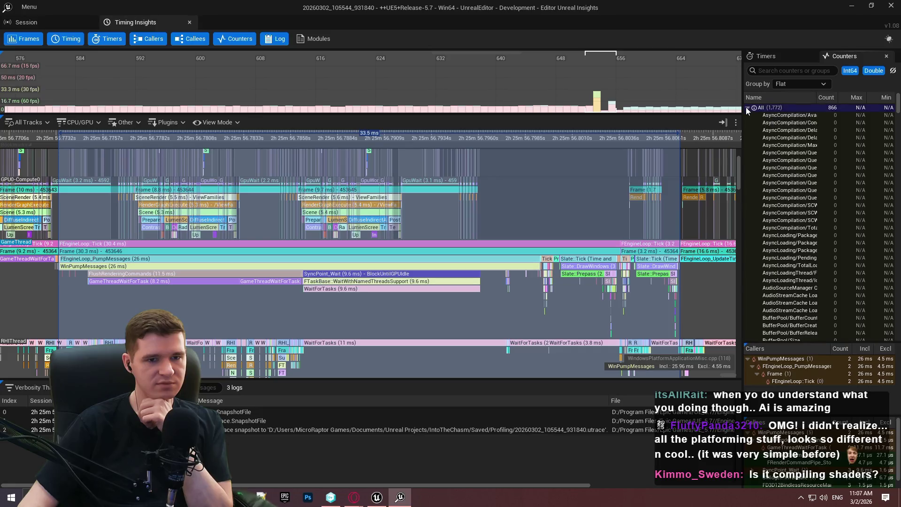
Sort the counters by Max value, then go back to the Timers list.
{"action": "left_click", "coordinate": [852, 97]}
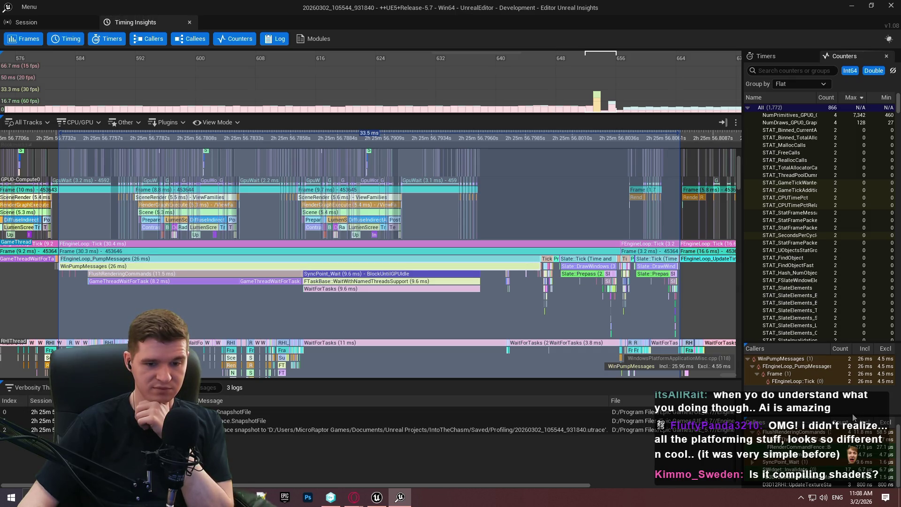
{"action": "scroll", "coordinate": [880, 444], "scroll_direction": "up", "scroll_amount": 2}
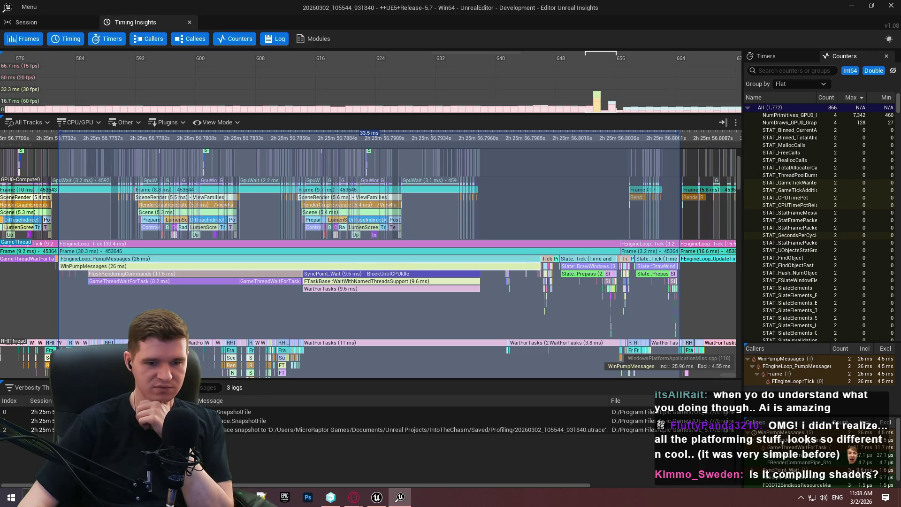
{"action": "left_click", "coordinate": [781, 60]}
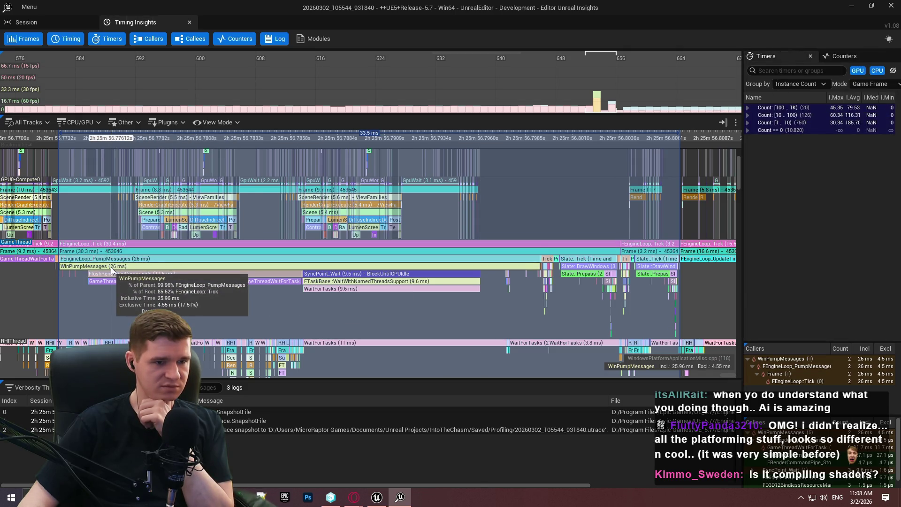
Zoom and pan the timing tracks to examine the spike frame's game-thread work closely.
{"action": "scroll", "coordinate": [310, 332], "scroll_direction": "down", "scroll_amount": 4}
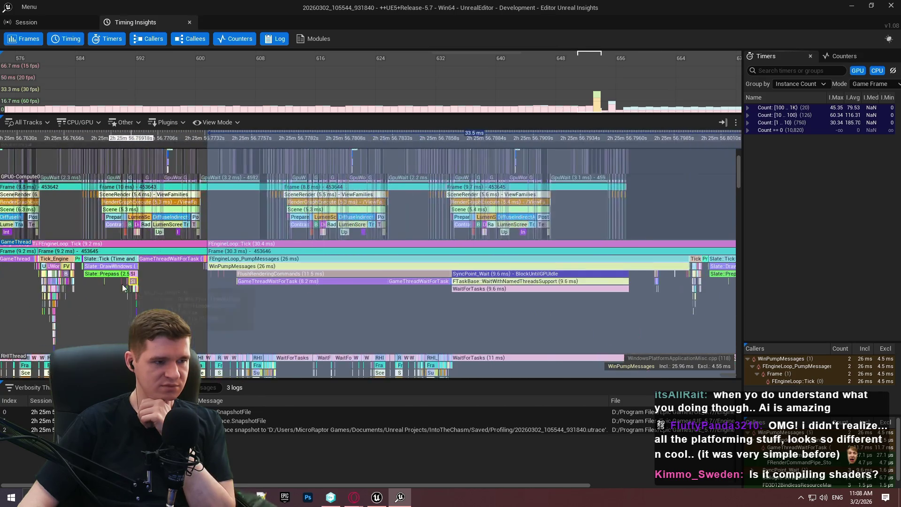
{"action": "scroll", "coordinate": [288, 297], "scroll_direction": "up", "scroll_amount": 8}
{"action": "scroll", "coordinate": [314, 286], "scroll_direction": "up", "scroll_amount": 4}
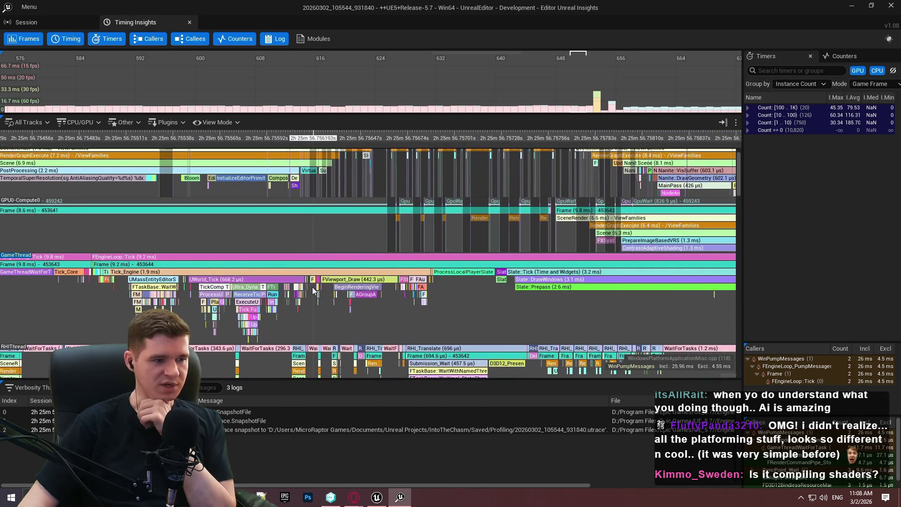
{"action": "scroll", "coordinate": [403, 284], "scroll_direction": "down", "scroll_amount": 4}
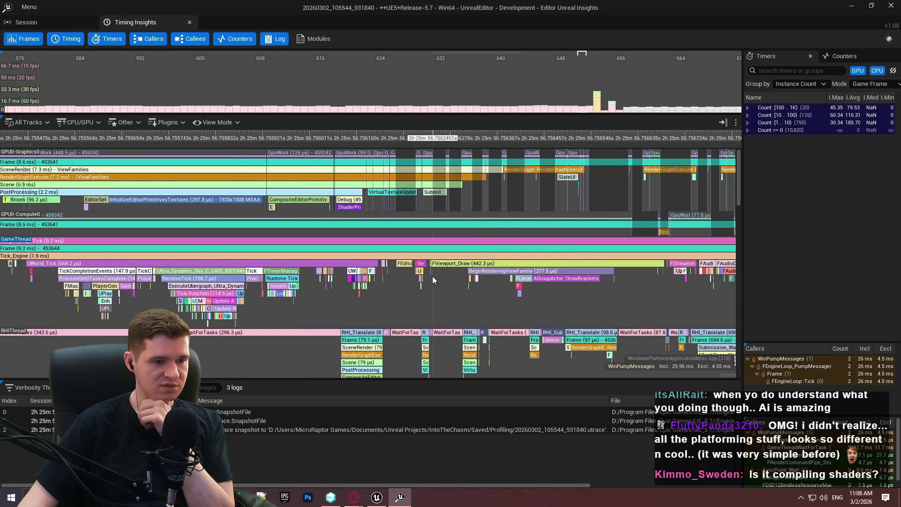
{"action": "left_click_drag", "start_coordinate": [515, 306], "coordinate": [270, 328]}
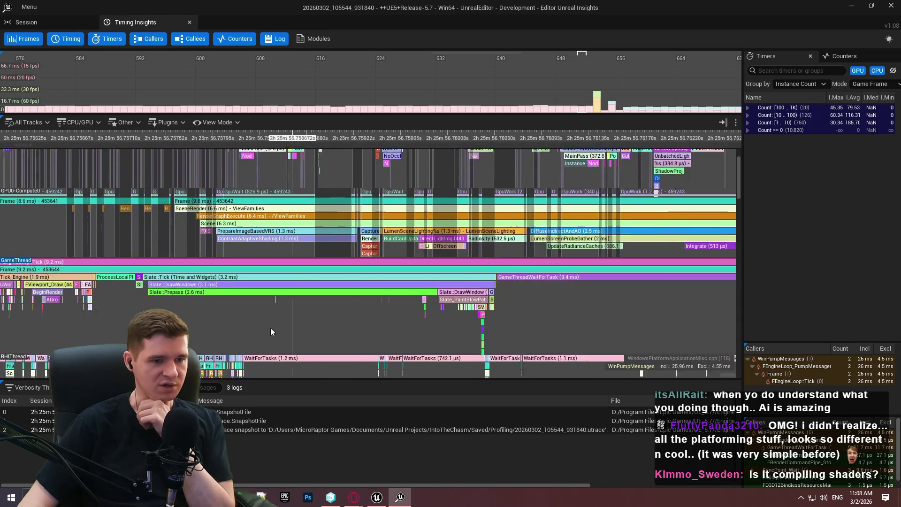
{"action": "scroll", "coordinate": [588, 308], "scroll_direction": "down", "scroll_amount": 2}
{"action": "scroll", "coordinate": [479, 230], "scroll_direction": "down", "scroll_amount": 5}
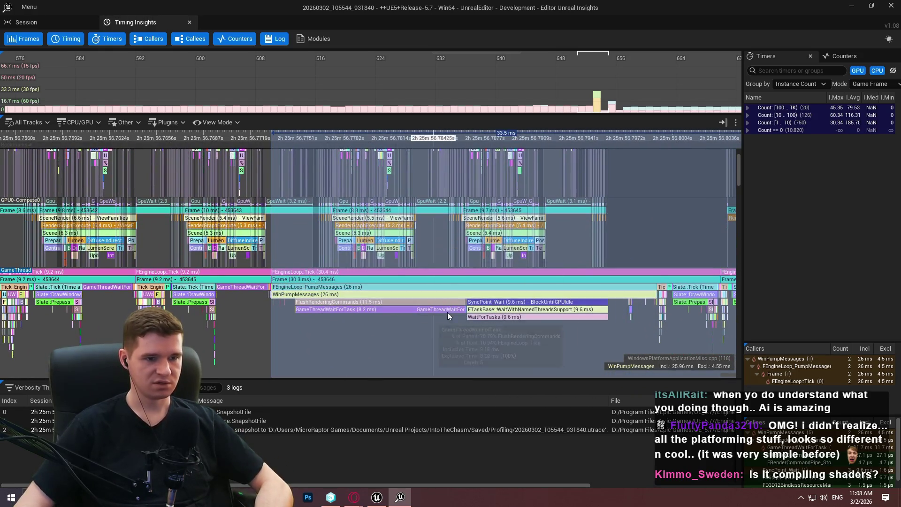
{"action": "scroll", "coordinate": [505, 88], "scroll_direction": "down", "scroll_amount": 5}
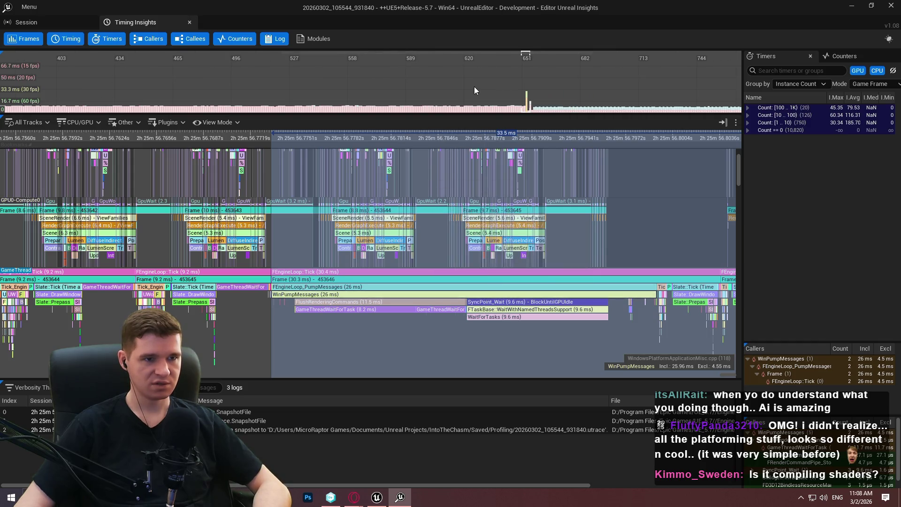
{"action": "scroll", "coordinate": [283, 91], "scroll_direction": "down", "scroll_amount": 3}
{"action": "scroll", "coordinate": [646, 89], "scroll_direction": "down", "scroll_amount": 3}
{"action": "scroll", "coordinate": [472, 95], "scroll_direction": "up", "scroll_amount": 5}
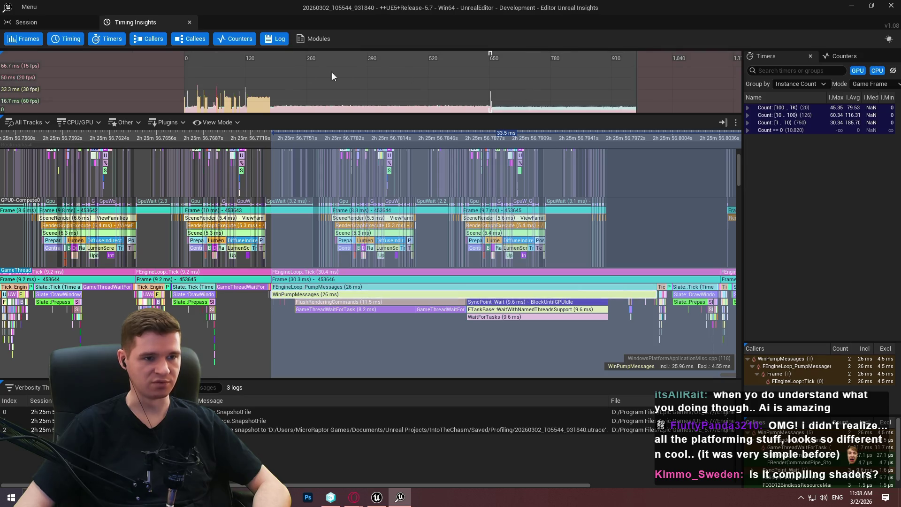
Pan and zoom the Frames graph to show the whole capture's frame history.
{"action": "left_click_drag", "start_coordinate": [537, 90], "coordinate": [508, 96]}
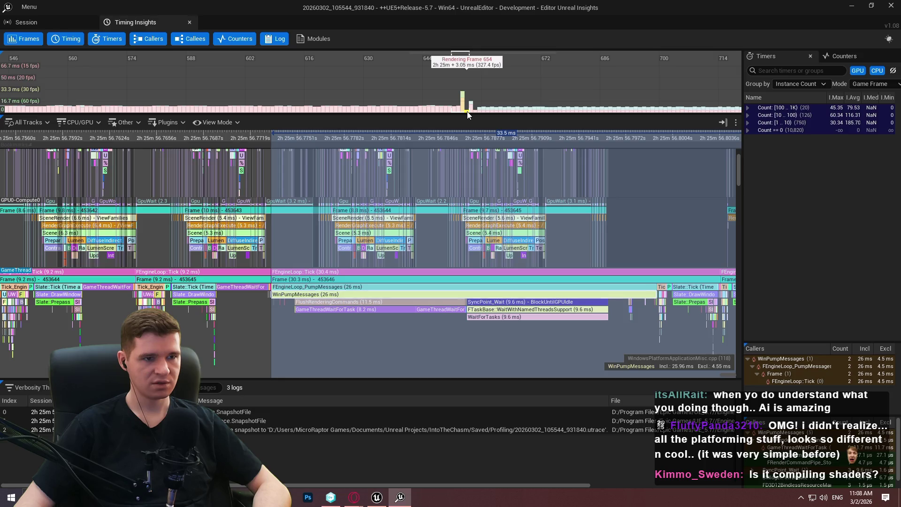
{"action": "scroll", "coordinate": [467, 112], "scroll_direction": "down", "scroll_amount": 2}
{"action": "scroll", "coordinate": [379, 113], "scroll_direction": "up", "scroll_amount": 3}
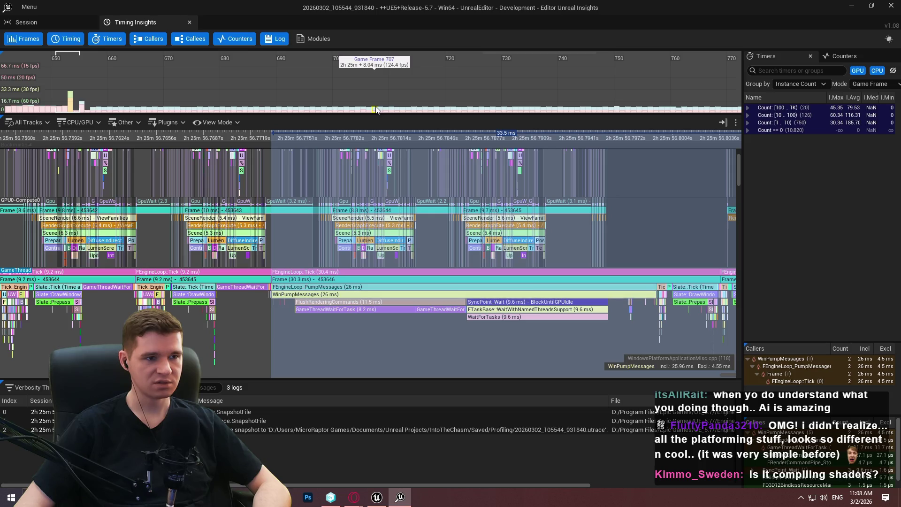
{"action": "scroll", "coordinate": [371, 111], "scroll_direction": "down", "scroll_amount": 5}
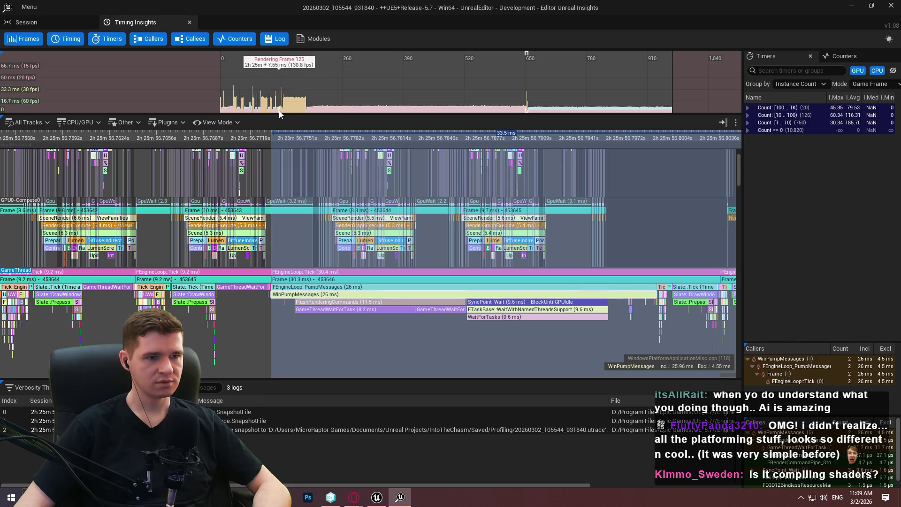
Check the Session details, return to Timing Insights, then close Unreal Insights.
{"action": "left_click", "coordinate": [49, 22]}
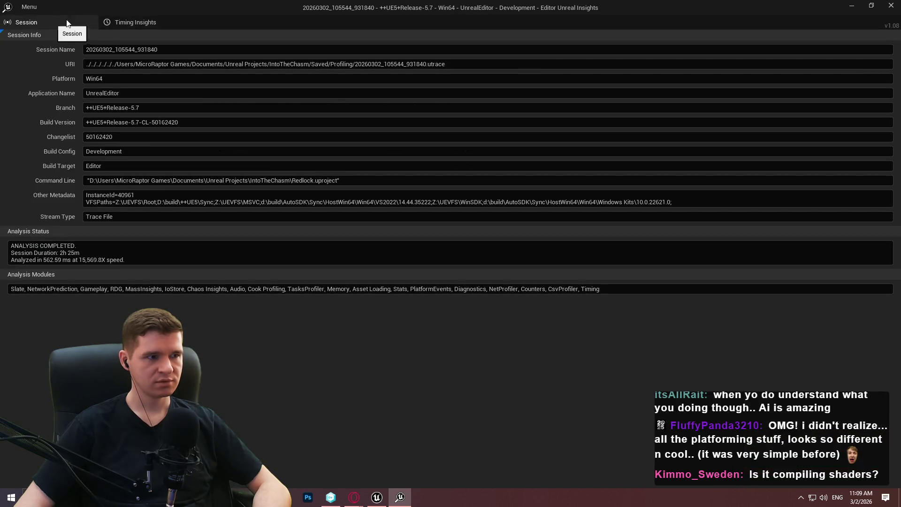
{"action": "left_click", "coordinate": [128, 22]}
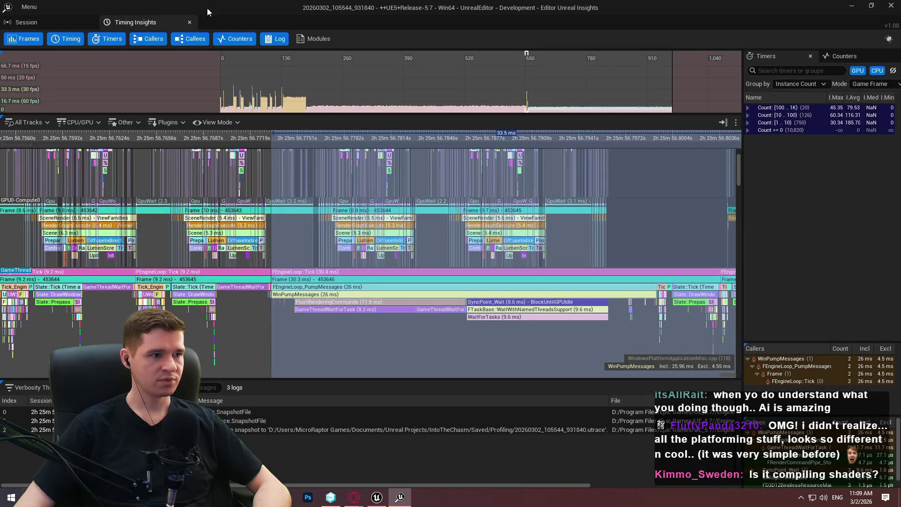
{"action": "left_click", "coordinate": [892, 5]}
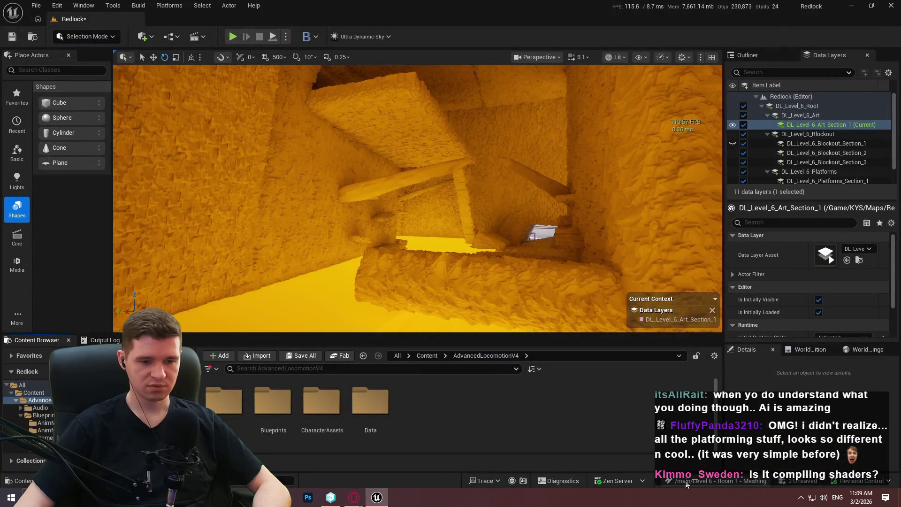
Open recent trace 20260302_105549_7B98A0 from the status-bar Trace menu in maximized Insights.
{"action": "left_click", "coordinate": [484, 480]}
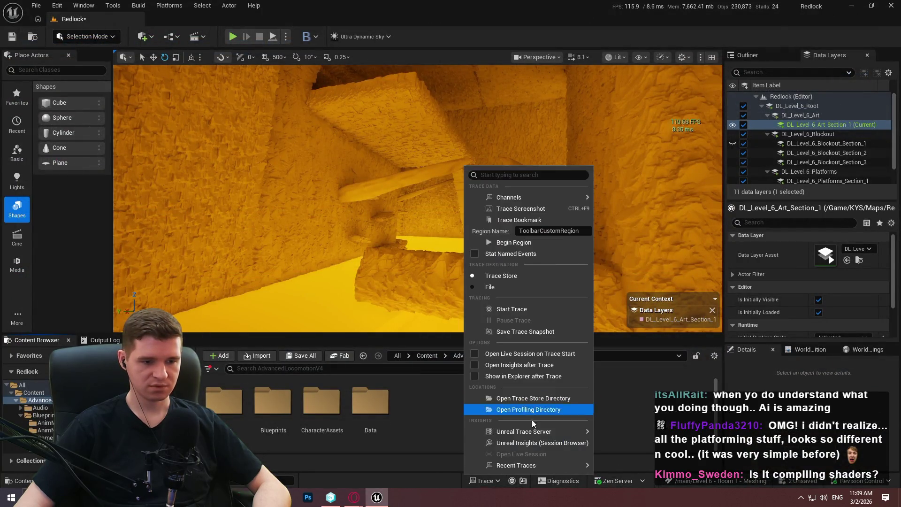
{"action": "mouse_move", "coordinate": [516, 465]}
{"action": "left_click", "coordinate": [683, 312]}
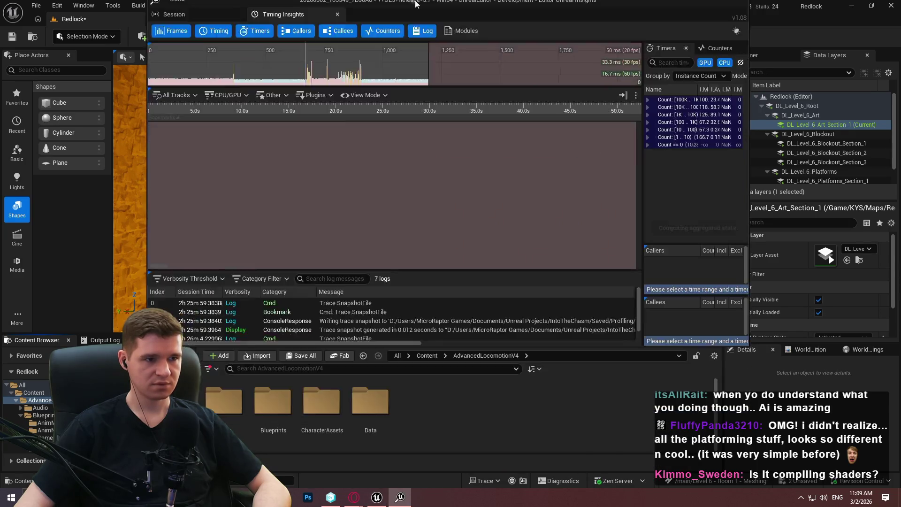
{"action": "double_click", "coordinate": [416, 3]}
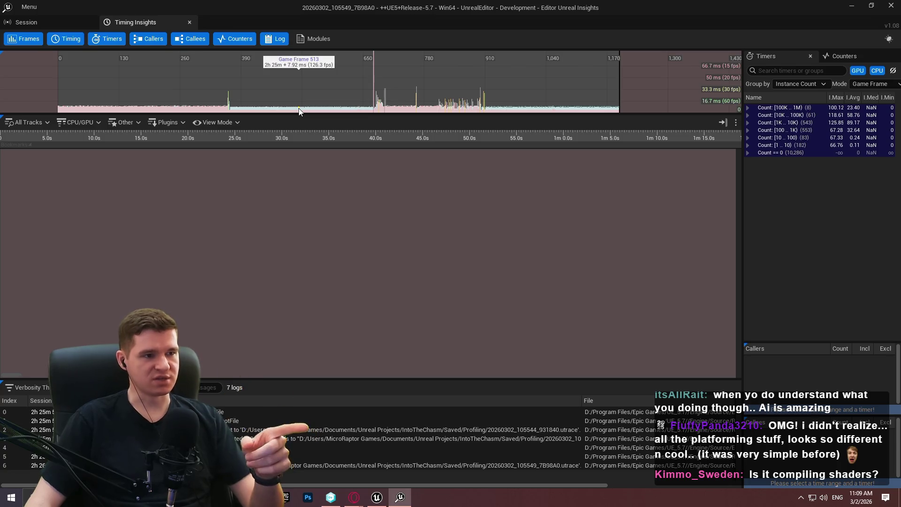
Zoom the Frames graph around frame 900 and select its 35.79 ms spike bar.
{"action": "scroll", "coordinate": [302, 111], "scroll_direction": "up", "scroll_amount": 4}
{"action": "scroll", "coordinate": [296, 99], "scroll_direction": "down", "scroll_amount": 5}
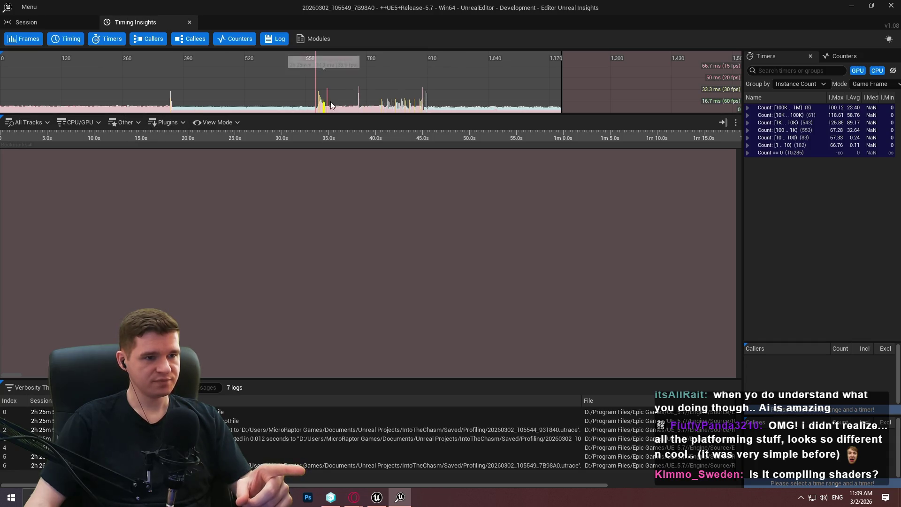
{"action": "scroll", "coordinate": [424, 104], "scroll_direction": "up", "scroll_amount": 4}
{"action": "scroll", "coordinate": [421, 109], "scroll_direction": "down", "scroll_amount": 6}
{"action": "scroll", "coordinate": [325, 100], "scroll_direction": "up", "scroll_amount": 4}
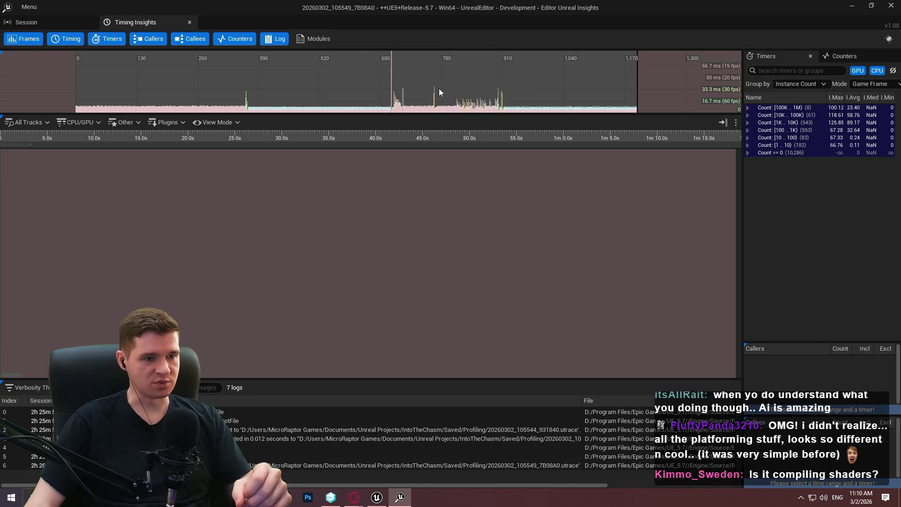
{"action": "scroll", "coordinate": [492, 98], "scroll_direction": "up", "scroll_amount": 5}
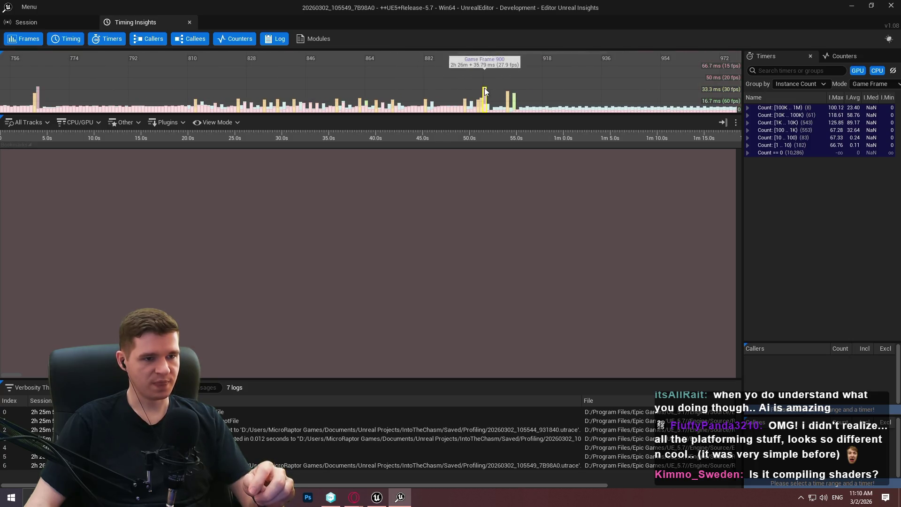
{"action": "left_click", "coordinate": [484, 96]}
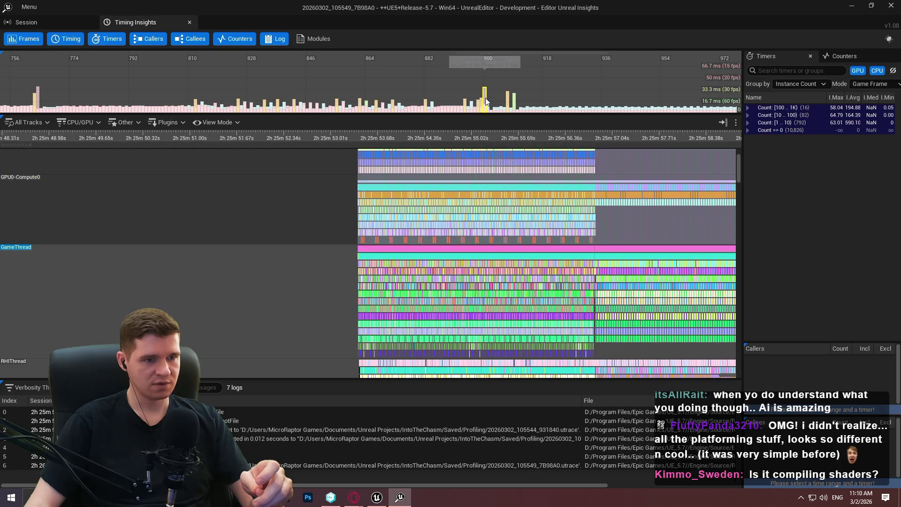
Center the Timing view on the 35.8 ms spike to read its 28.4 ms WinPumpMessages work.
{"action": "left_click", "coordinate": [485, 98]}
{"action": "scroll", "coordinate": [291, 272], "scroll_direction": "up", "scroll_amount": 10}
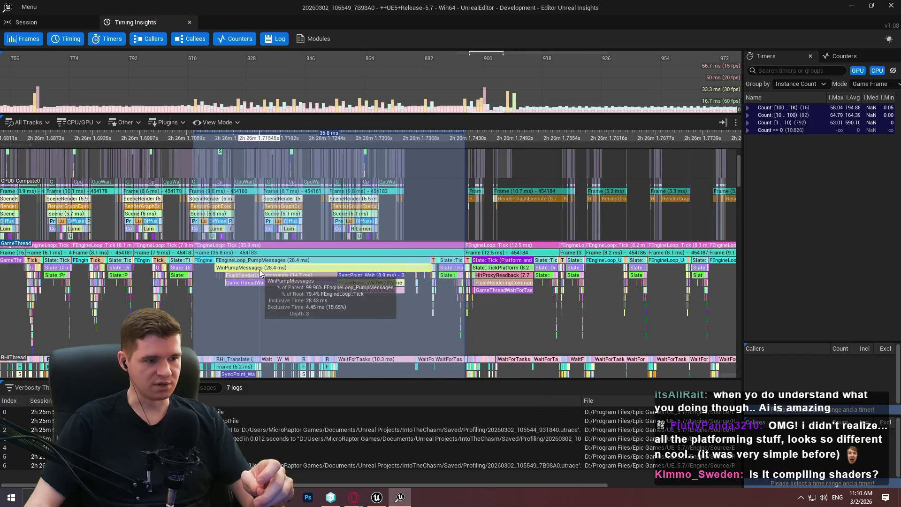
{"action": "scroll", "coordinate": [282, 270], "scroll_direction": "down", "scroll_amount": 2}
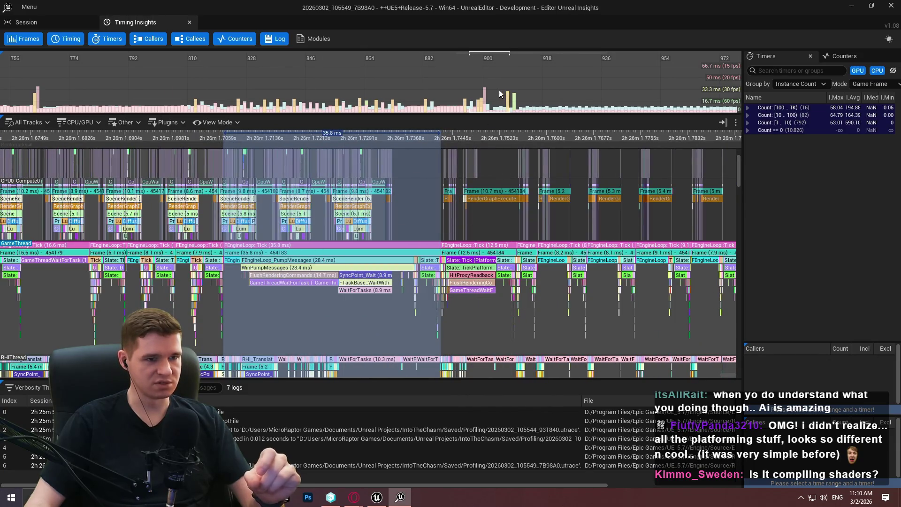
{"action": "mouse_move", "coordinate": [516, 102]}
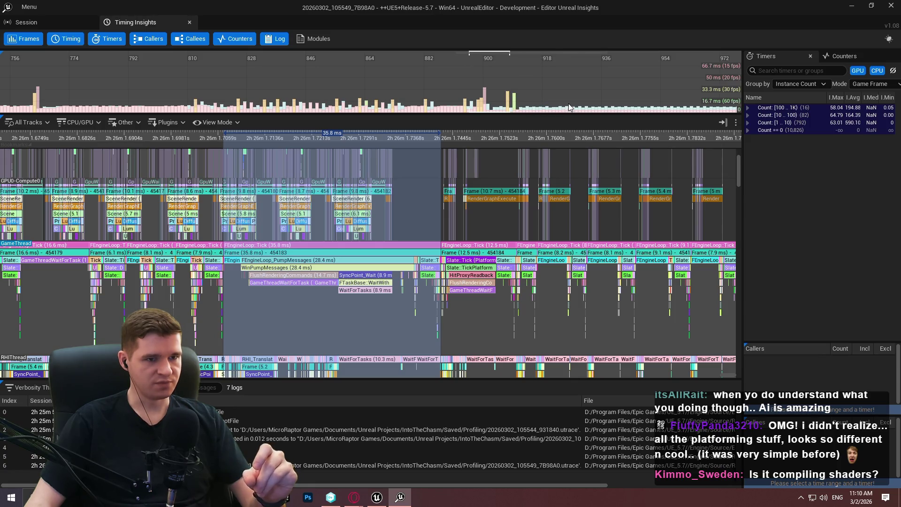
{"action": "mouse_move", "coordinate": [615, 111]}
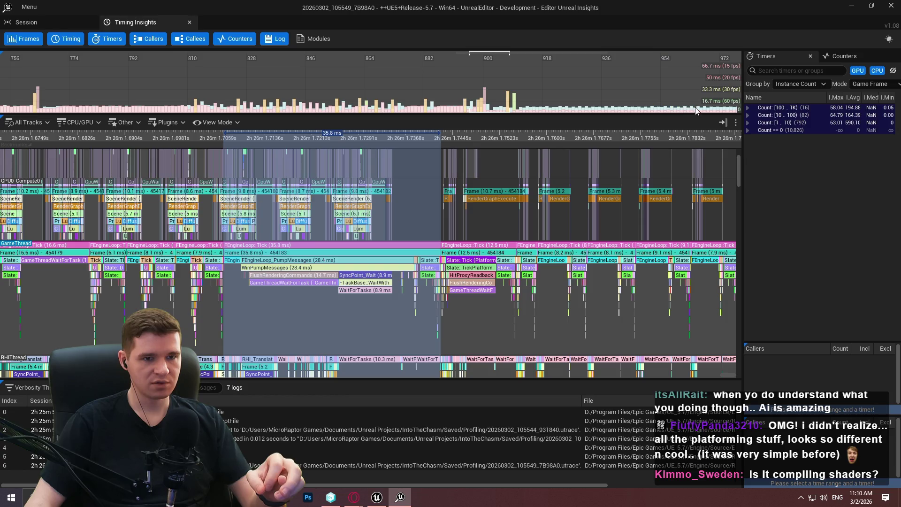
{"action": "mouse_move", "coordinate": [700, 110]}
{"action": "scroll", "coordinate": [230, 112], "scroll_direction": "up", "scroll_amount": 10}
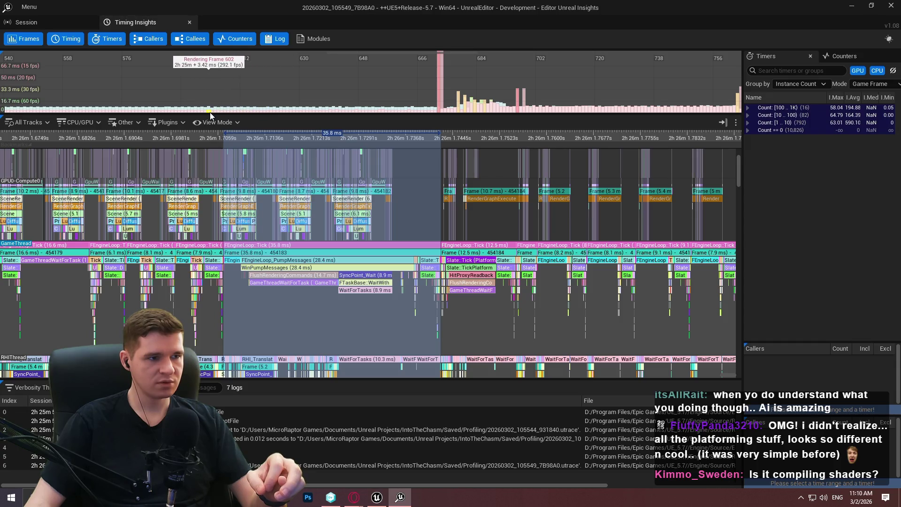
Load spike Game Frame 587 and zoom onto its 457.6 µs GameThread Tick_Engine events.
{"action": "left_click", "coordinate": [161, 111]}
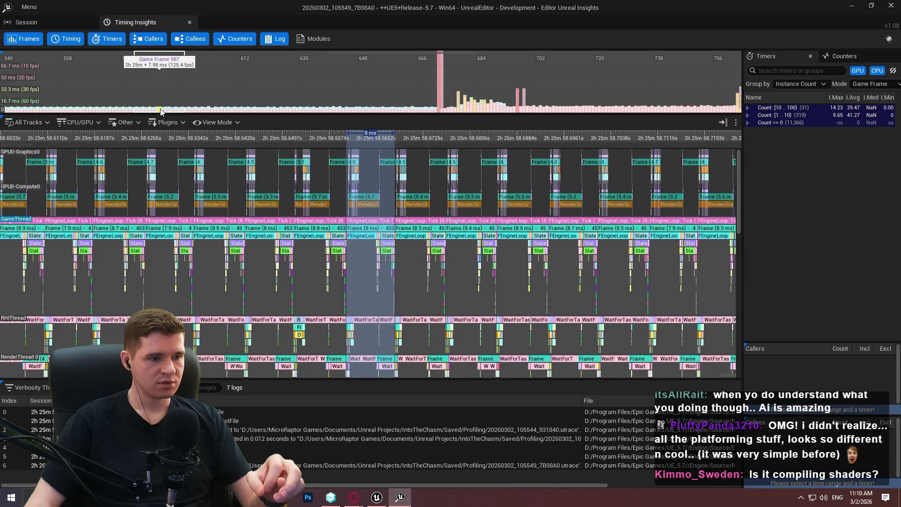
{"action": "scroll", "coordinate": [386, 209], "scroll_direction": "up", "scroll_amount": 5}
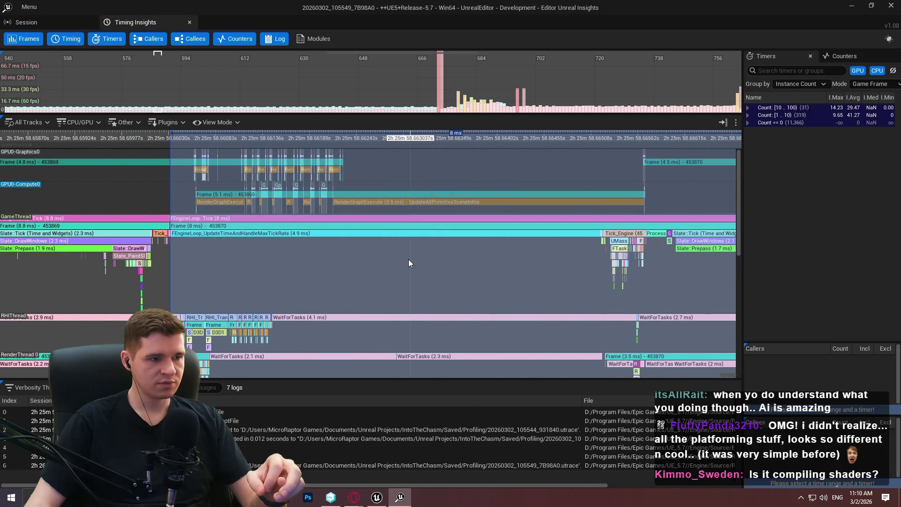
{"action": "mouse_move", "coordinate": [315, 246]}
{"action": "left_mouse_down"}
{"action": "mouse_move", "coordinate": [354, 245]}
{"action": "mouse_move", "coordinate": [368, 234]}
{"action": "left_mouse_up"}
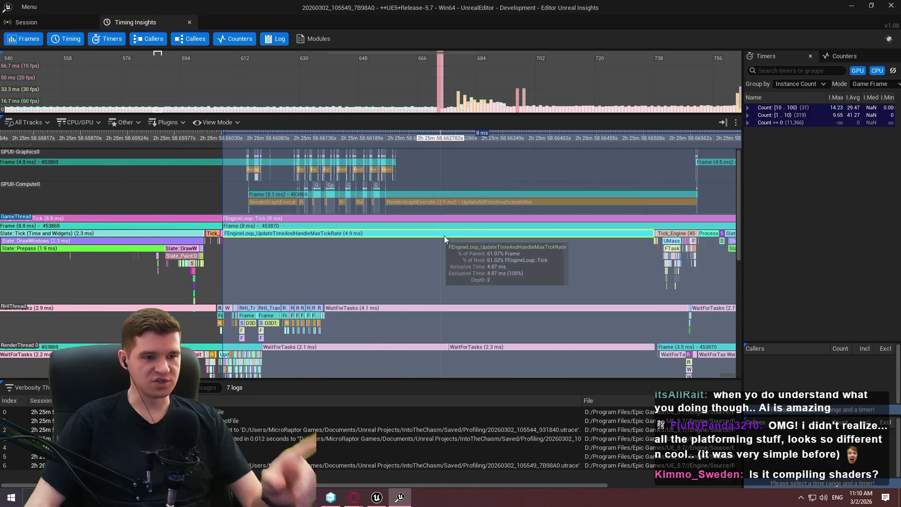
{"action": "scroll", "coordinate": [478, 246], "scroll_direction": "down", "scroll_amount": 1}
{"action": "mouse_move", "coordinate": [478, 247]}
{"action": "left_mouse_down"}
{"action": "mouse_move", "coordinate": [362, 324]}
{"action": "mouse_move", "coordinate": [359, 261]}
{"action": "left_mouse_up"}
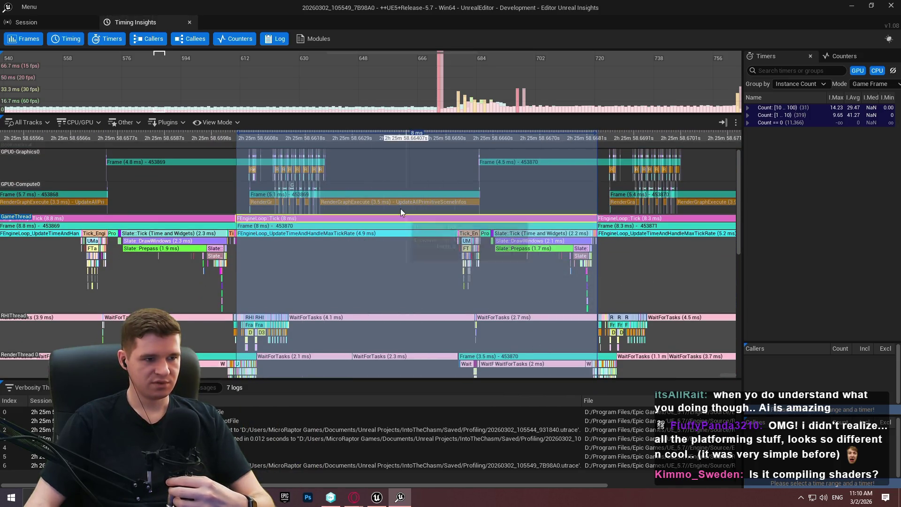
{"action": "mouse_move", "coordinate": [404, 215]}
{"action": "left_mouse_down"}
{"action": "mouse_move", "coordinate": [361, 267]}
{"action": "mouse_move", "coordinate": [370, 219]}
{"action": "mouse_move", "coordinate": [372, 278]}
{"action": "left_mouse_up"}
{"action": "scroll", "coordinate": [255, 184], "scroll_direction": "up", "scroll_amount": 1}
{"action": "scroll", "coordinate": [263, 208], "scroll_direction": "up", "scroll_amount": 4}
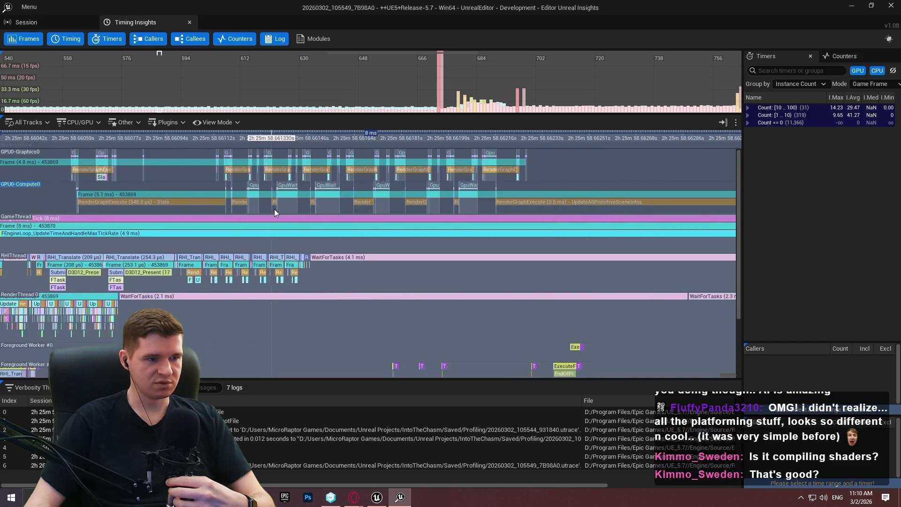
{"action": "scroll", "coordinate": [274, 213], "scroll_direction": "down", "scroll_amount": 3}
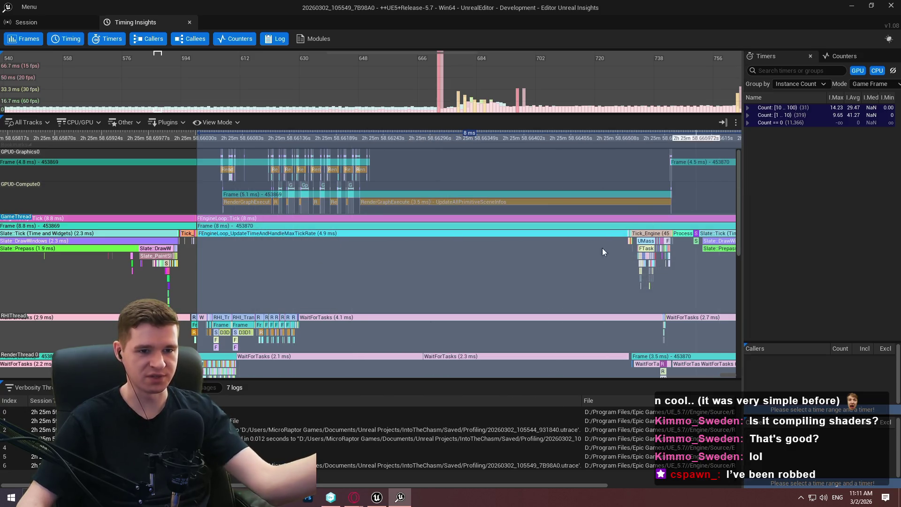
{"action": "scroll", "coordinate": [657, 225], "scroll_direction": "up", "scroll_amount": 5}
{"action": "scroll", "coordinate": [451, 227], "scroll_direction": "up", "scroll_amount": 3}
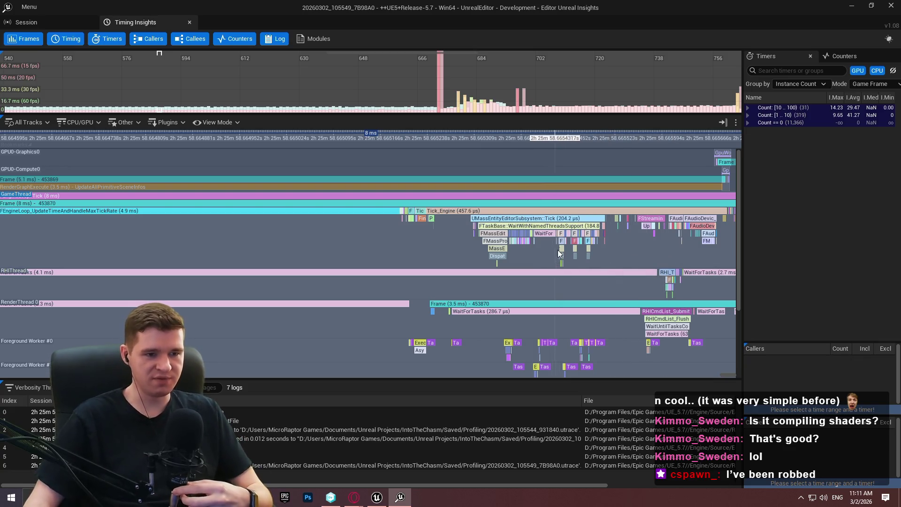
Zoom and pan the timeline toward the later Mass events in Tick_Engine.
{"action": "mouse_move", "coordinate": [528, 210]}
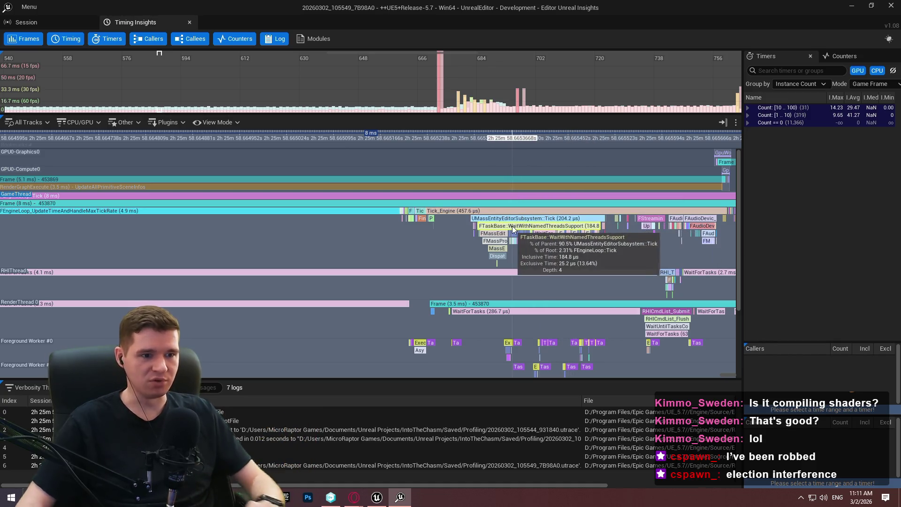
{"action": "scroll", "coordinate": [470, 225], "scroll_direction": "up", "scroll_amount": 4}
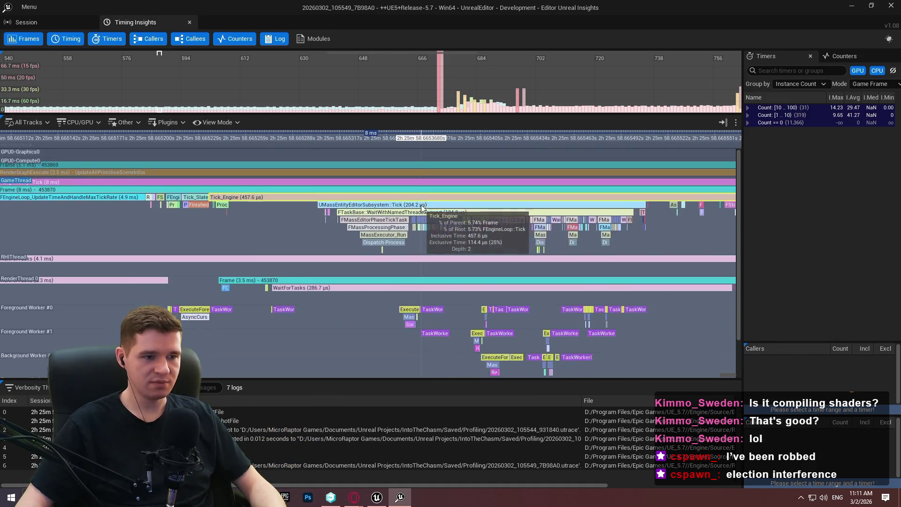
{"action": "left_click_drag", "start_coordinate": [455, 227], "coordinate": [489, 230]}
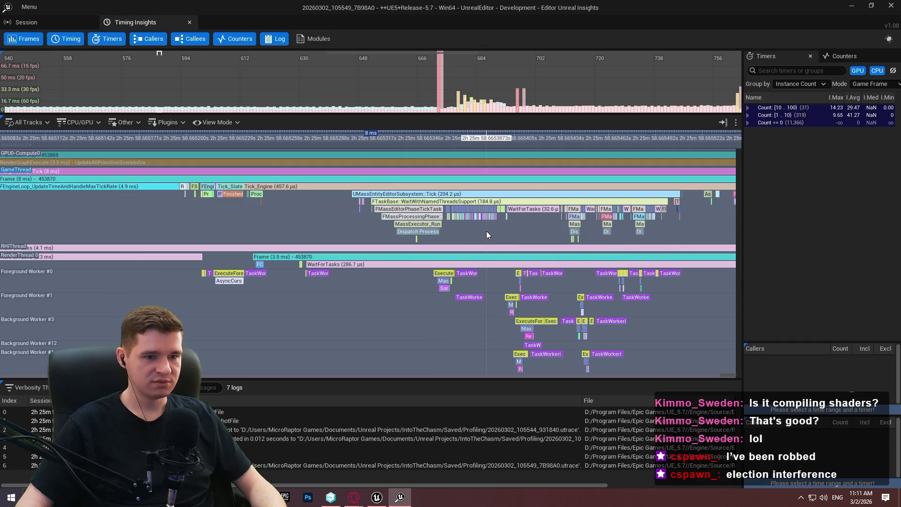
Switch to Unreal Editor and bring up its Plugins list.
{"action": "key", "text": "alt+Tab"}
{"action": "left_click", "coordinate": [57, 5]}
{"action": "left_click", "coordinate": [159, 160]}
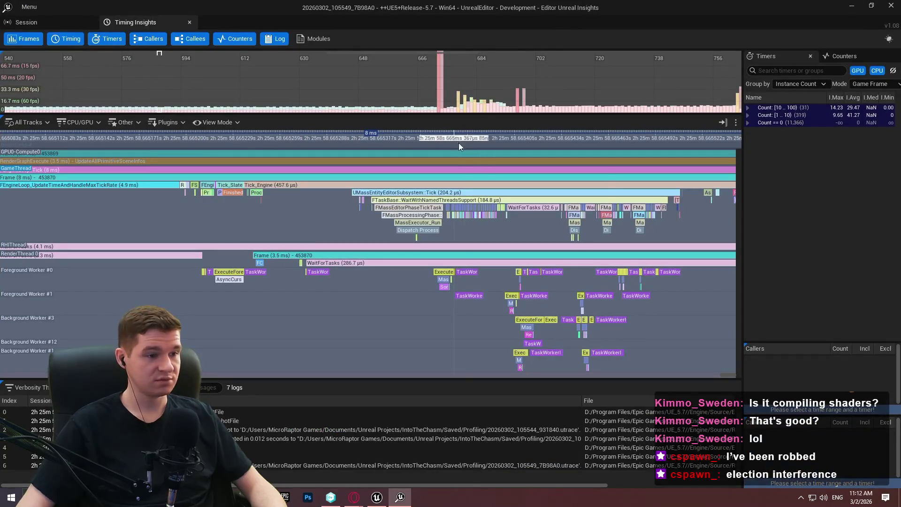
Pan across RenderGraphExecute events, zoom back to the full frame, then jump to frame 642.
{"action": "scroll", "coordinate": [374, 187], "scroll_direction": "down", "scroll_amount": 2}
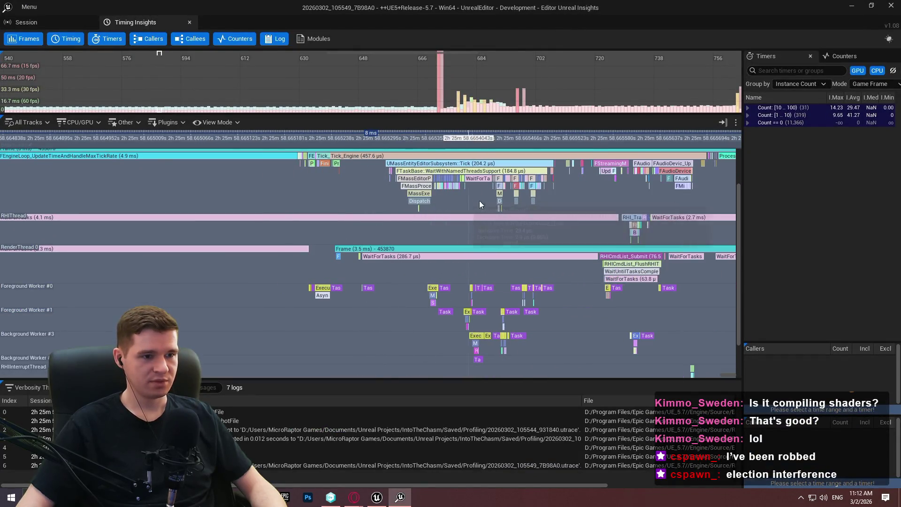
{"action": "scroll", "coordinate": [477, 192], "scroll_direction": "up", "scroll_amount": 2}
{"action": "scroll", "coordinate": [508, 201], "scroll_direction": "down", "scroll_amount": 4}
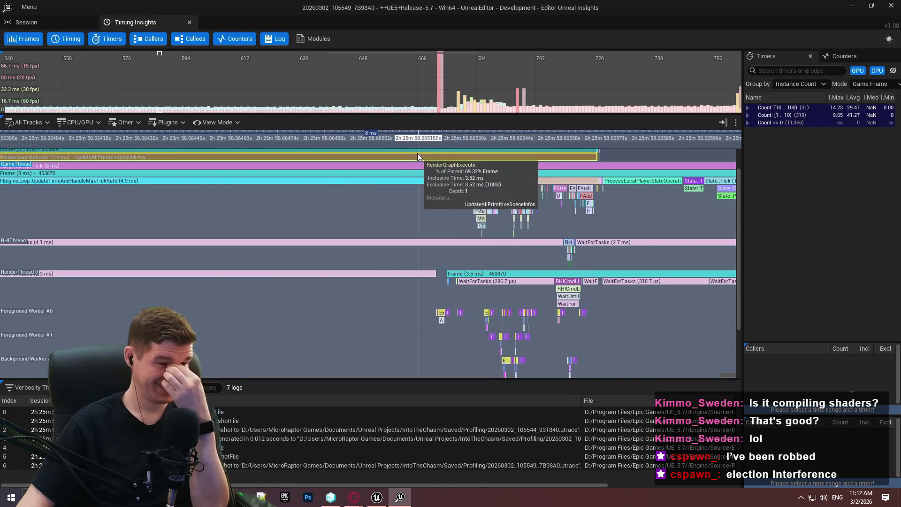
{"action": "mouse_move", "coordinate": [297, 203]}
{"action": "left_mouse_down"}
{"action": "mouse_move", "coordinate": [376, 213]}
{"action": "mouse_move", "coordinate": [61, 211]}
{"action": "left_mouse_up"}
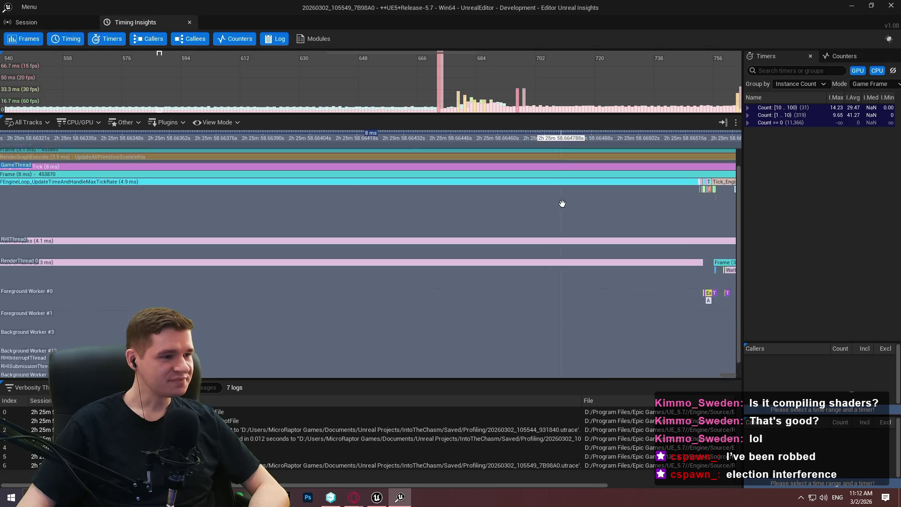
{"action": "scroll", "coordinate": [282, 202], "scroll_direction": "up", "scroll_amount": 3}
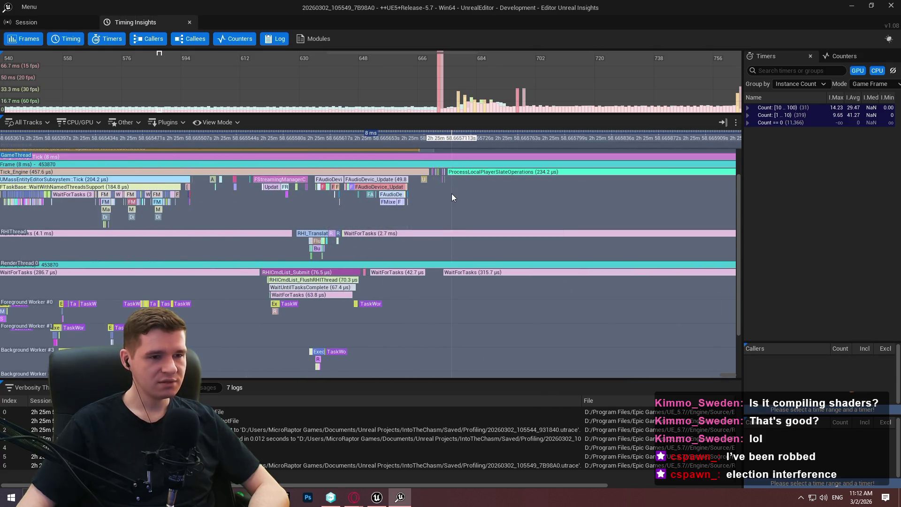
{"action": "scroll", "coordinate": [422, 186], "scroll_direction": "down", "scroll_amount": 2}
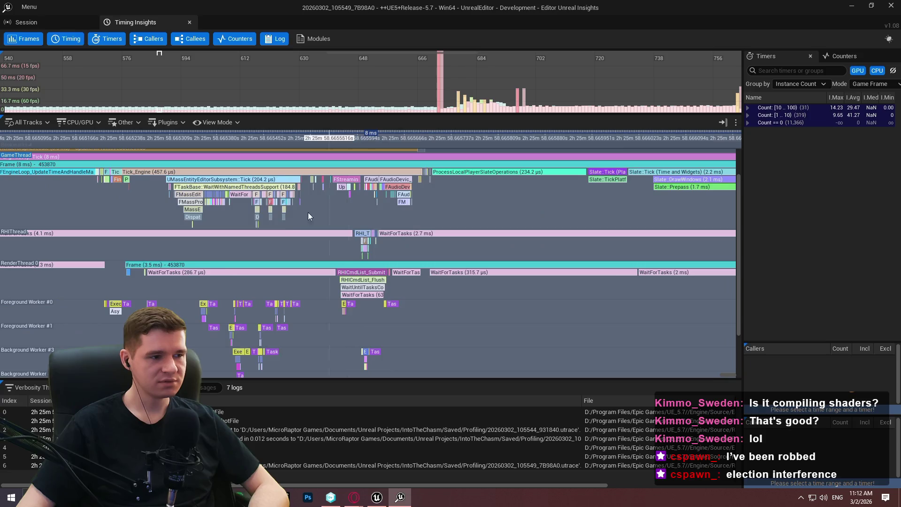
{"action": "scroll", "coordinate": [171, 204], "scroll_direction": "down", "scroll_amount": 1}
{"action": "left_click_drag", "start_coordinate": [171, 204], "coordinate": [265, 236]}
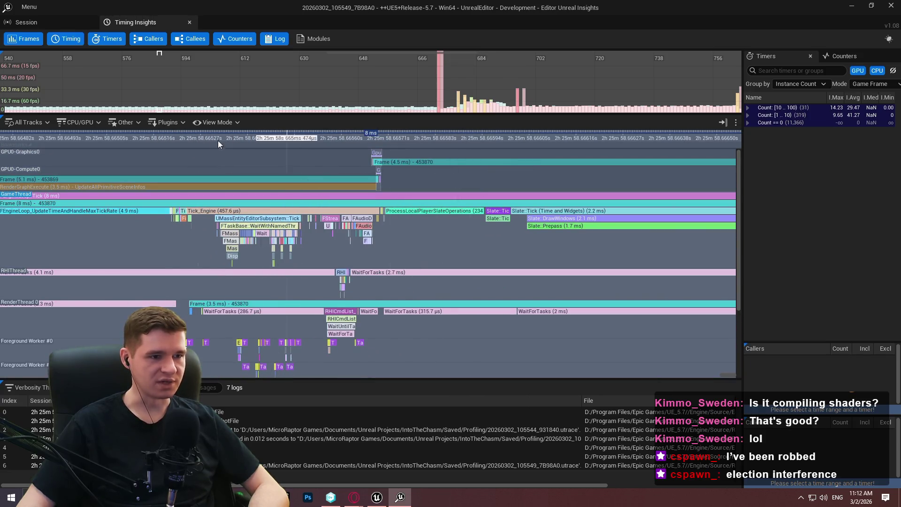
{"action": "scroll", "coordinate": [256, 166], "scroll_direction": "down", "scroll_amount": 6}
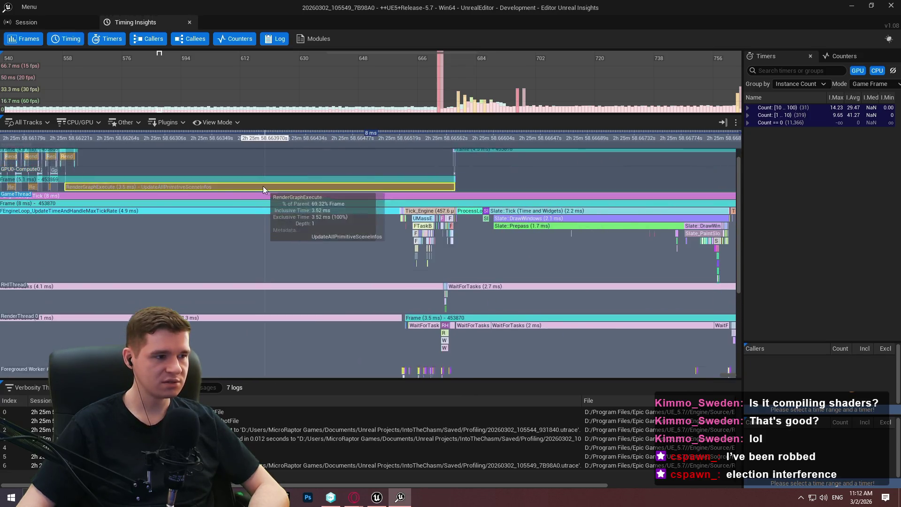
{"action": "scroll", "coordinate": [79, 164], "scroll_direction": "up", "scroll_amount": 7}
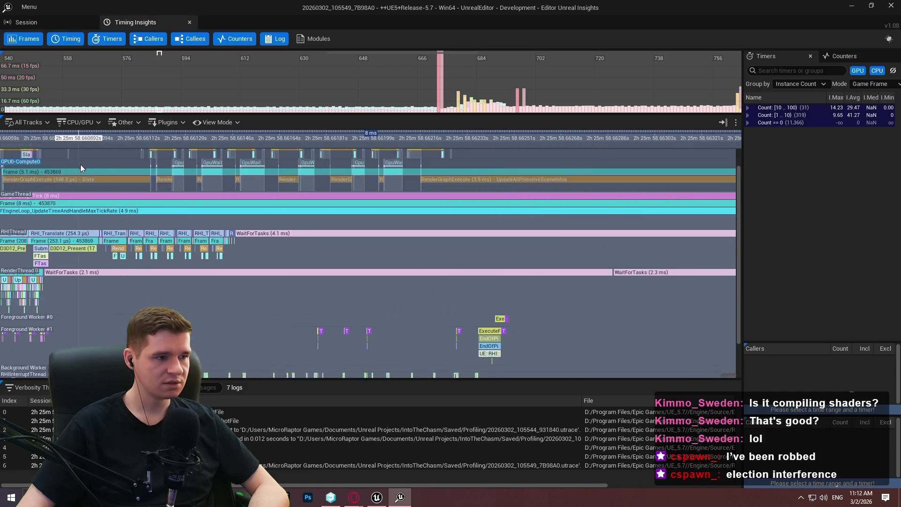
{"action": "scroll", "coordinate": [234, 171], "scroll_direction": "down", "scroll_amount": 7}
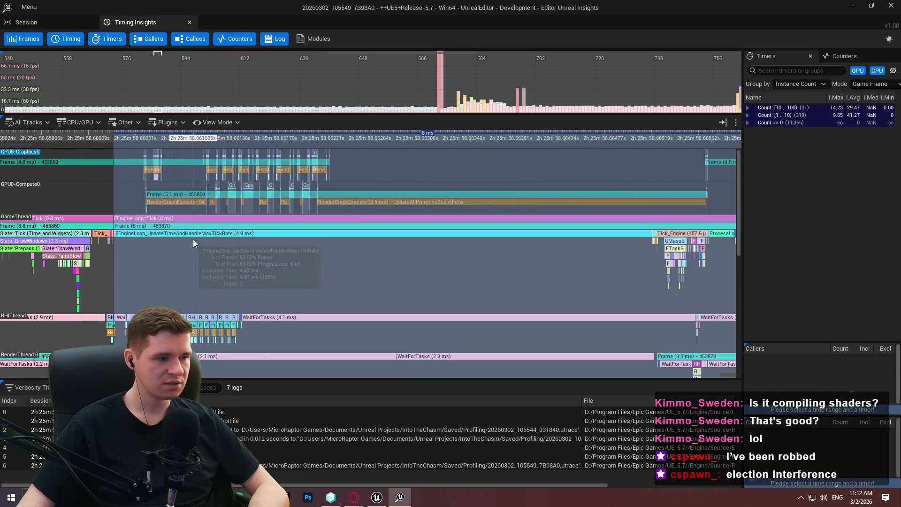
{"action": "left_click", "coordinate": [338, 112]}
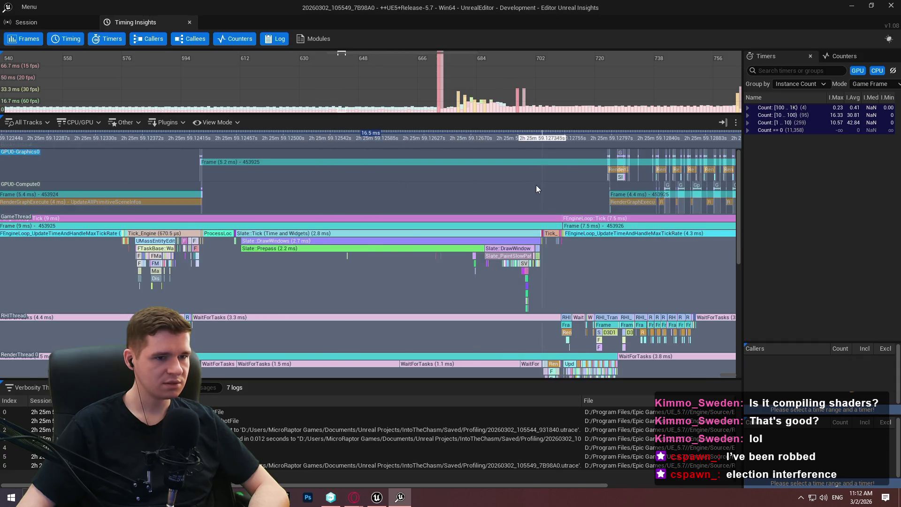
Zoom the GPU/RHI tracks onto 199.9 µs and 194.1 µs SubmissionQueue_Process blocks, then widen the Frames graph.
{"action": "scroll", "coordinate": [430, 179], "scroll_direction": "down", "scroll_amount": 1}
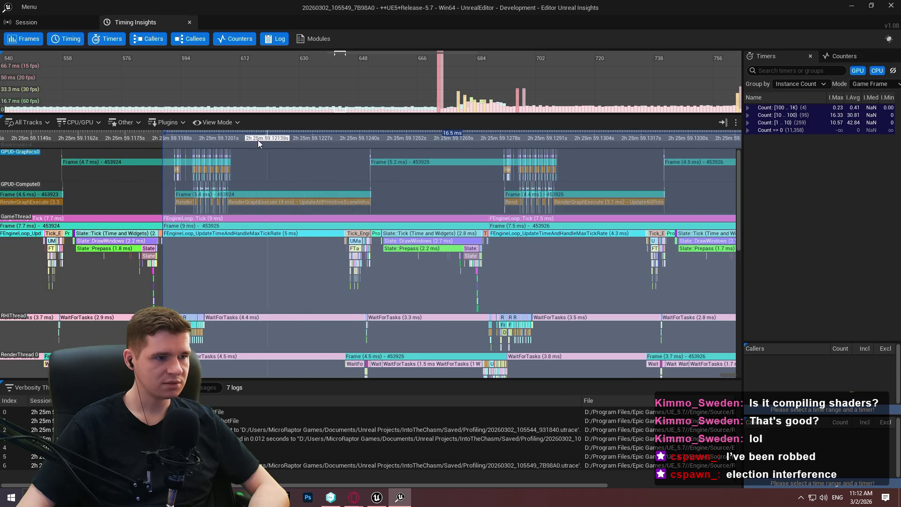
{"action": "scroll", "coordinate": [189, 210], "scroll_direction": "up", "scroll_amount": 15}
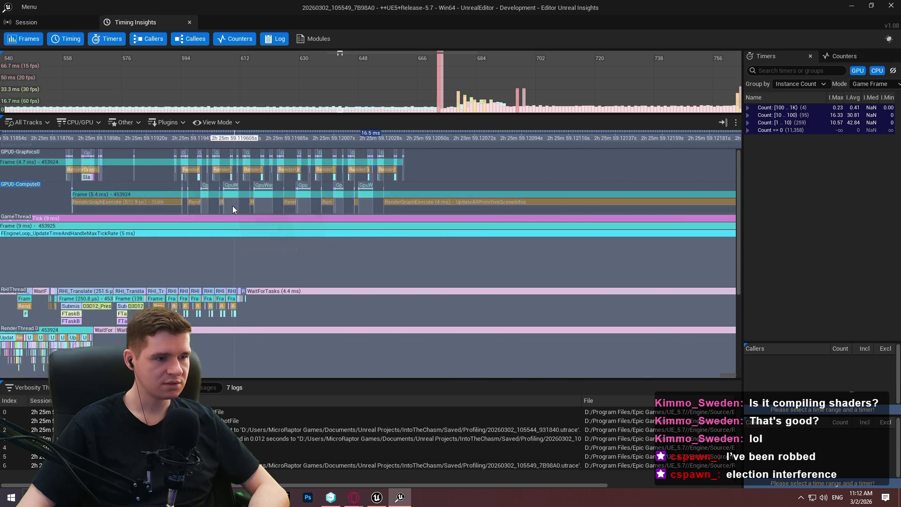
{"action": "scroll", "coordinate": [300, 202], "scroll_direction": "down", "scroll_amount": 3}
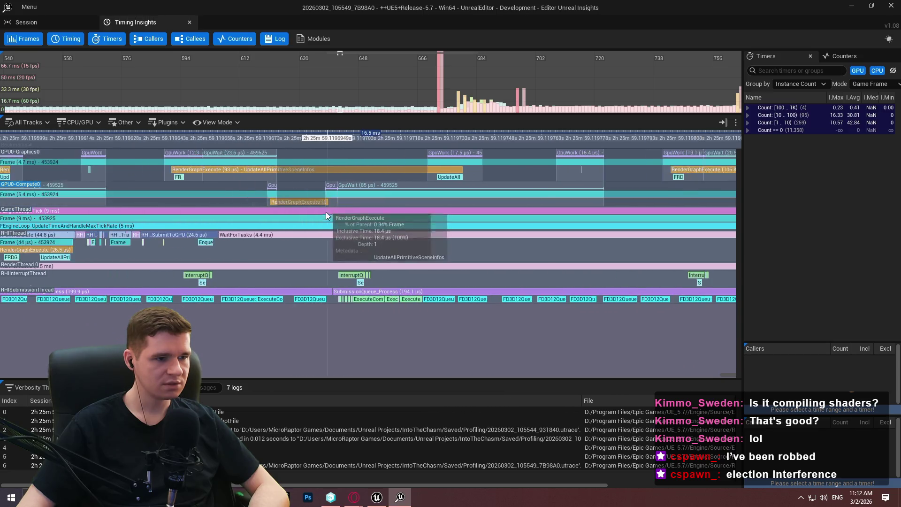
{"action": "scroll", "coordinate": [303, 211], "scroll_direction": "down", "scroll_amount": 8}
{"action": "mouse_move", "coordinate": [302, 232]}
{"action": "left_mouse_down"}
{"action": "mouse_move", "coordinate": [298, 194]}
{"action": "mouse_move", "coordinate": [375, 173]}
{"action": "mouse_move", "coordinate": [369, 220]}
{"action": "mouse_move", "coordinate": [761, 240]}
{"action": "mouse_move", "coordinate": [463, 230]}
{"action": "mouse_move", "coordinate": [461, 182]}
{"action": "left_mouse_up"}
{"action": "scroll", "coordinate": [384, 155], "scroll_direction": "up", "scroll_amount": 10}
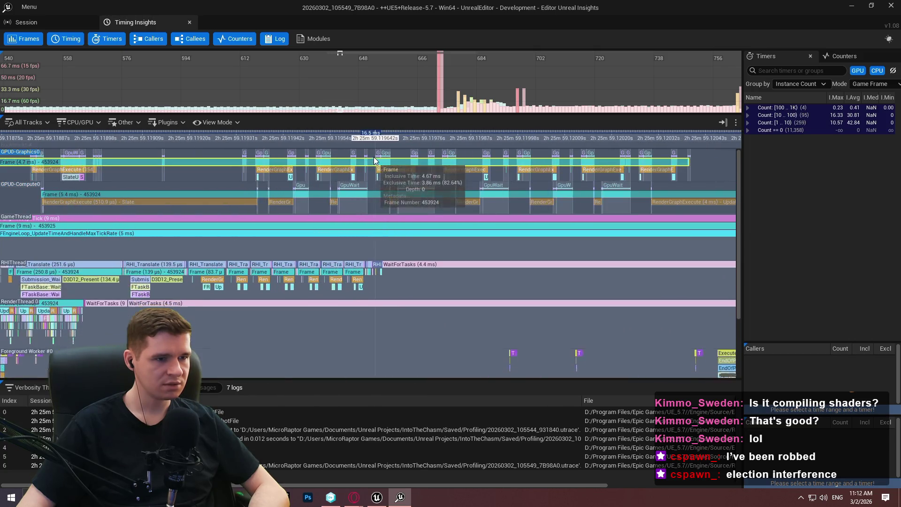
{"action": "scroll", "coordinate": [304, 176], "scroll_direction": "up", "scroll_amount": 5}
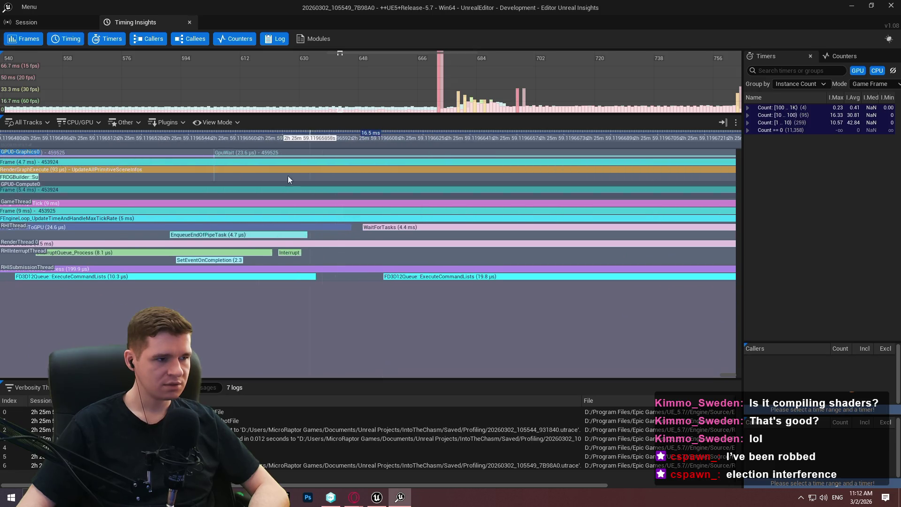
{"action": "scroll", "coordinate": [232, 250], "scroll_direction": "down", "scroll_amount": 5}
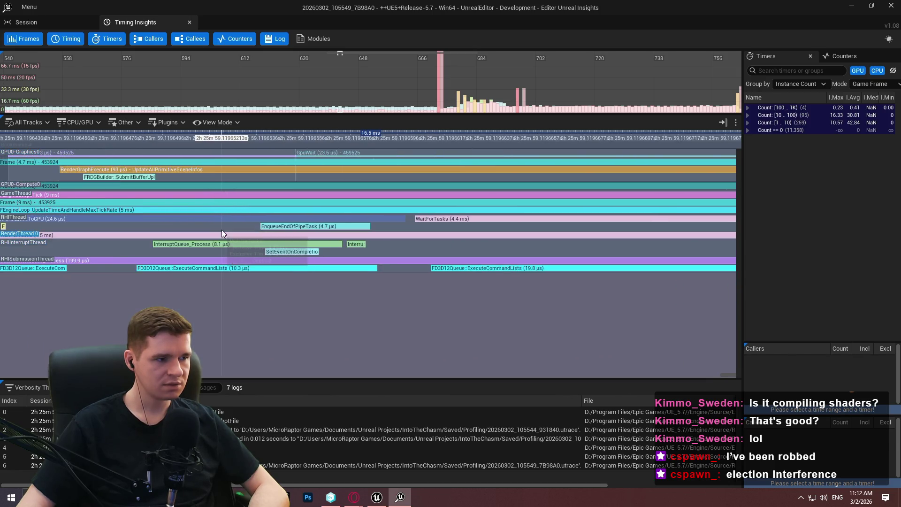
{"action": "scroll", "coordinate": [540, 182], "scroll_direction": "down", "scroll_amount": 2}
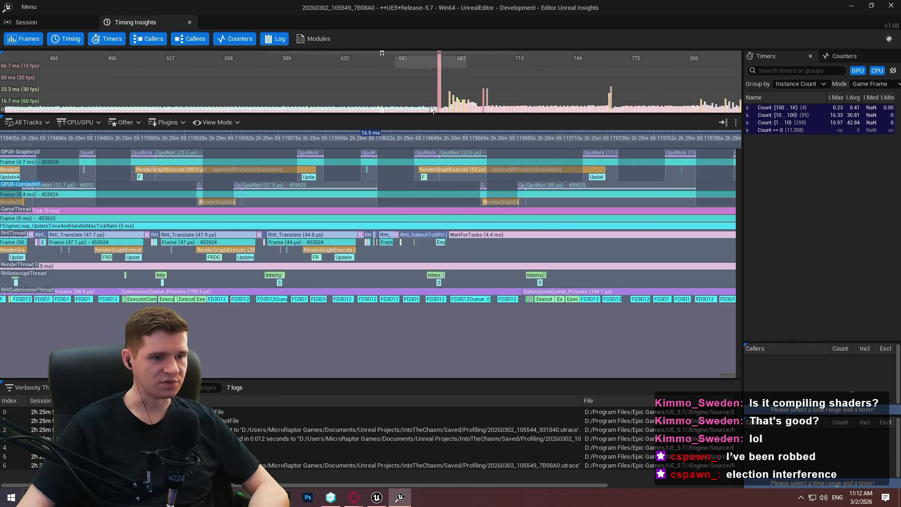
{"action": "scroll", "coordinate": [407, 88], "scroll_direction": "down", "scroll_amount": 2}
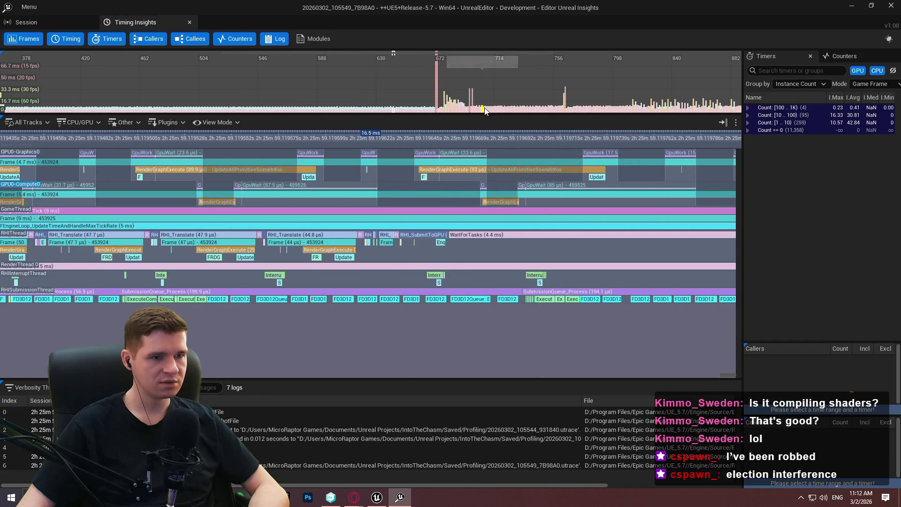
Jump to another spike frame and pan the Frames graph across the frame history.
{"action": "left_click", "coordinate": [486, 111]}
{"action": "scroll", "coordinate": [423, 108], "scroll_direction": "down", "scroll_amount": 2}
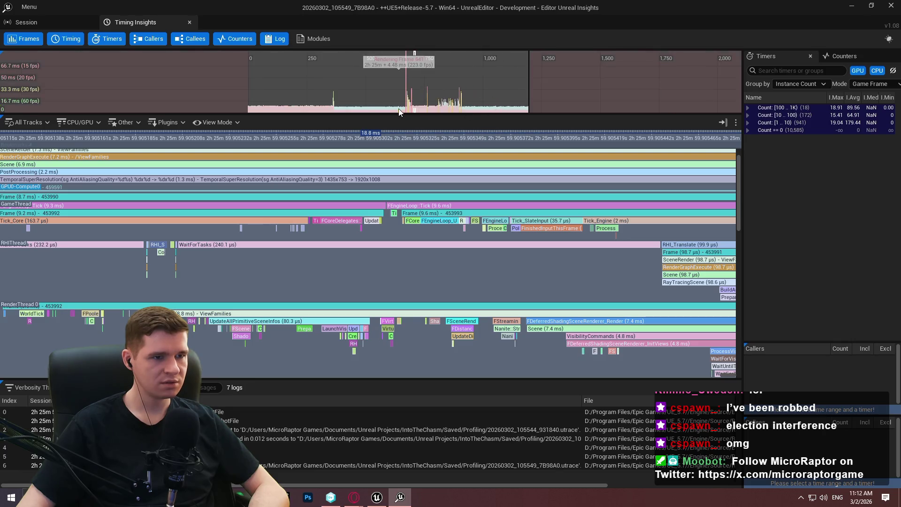
{"action": "left_click_drag", "start_coordinate": [464, 74], "coordinate": [381, 73]}
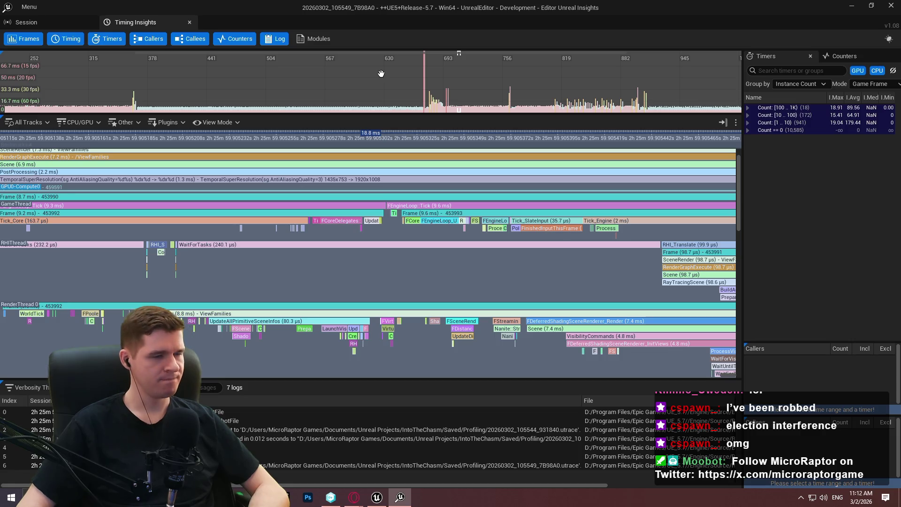
{"action": "left_click_drag", "start_coordinate": [381, 74], "coordinate": [544, 86]}
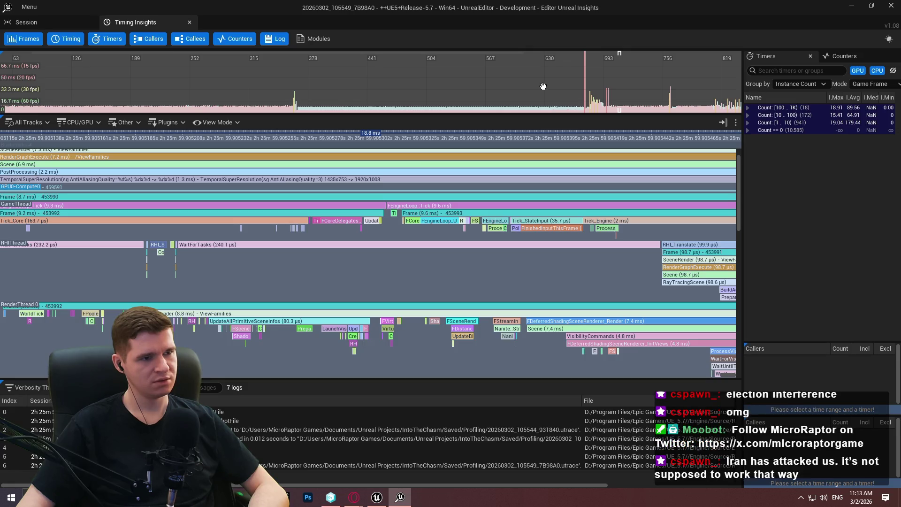
{"action": "left_click_drag", "start_coordinate": [543, 86], "coordinate": [731, 96]}
{"action": "mouse_move", "coordinate": [644, 95]}
{"action": "left_mouse_down"}
{"action": "mouse_move", "coordinate": [79, 70]}
{"action": "mouse_move", "coordinate": [358, 91]}
{"action": "left_mouse_up"}
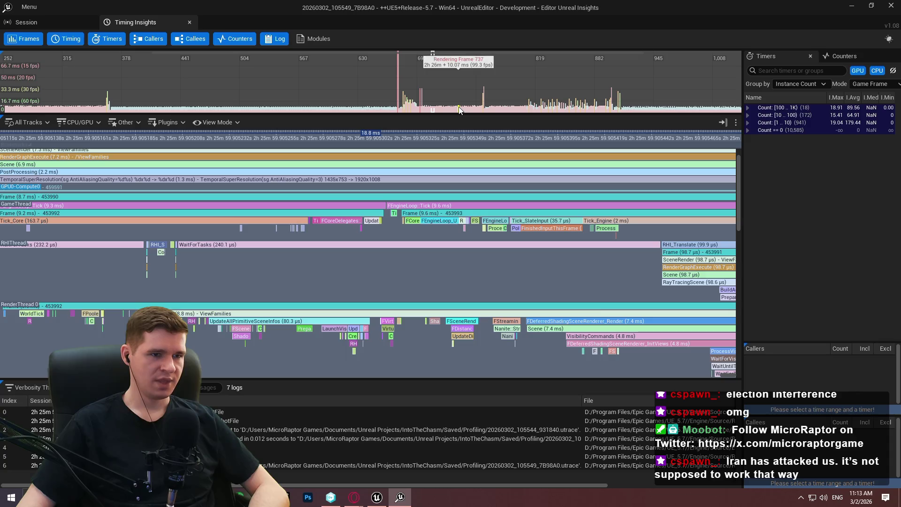
Load frames 737, 643, 733, 513 and 724 in Timing, then zoom the Frames graph to 640–760.
{"action": "left_click", "coordinate": [459, 110]}
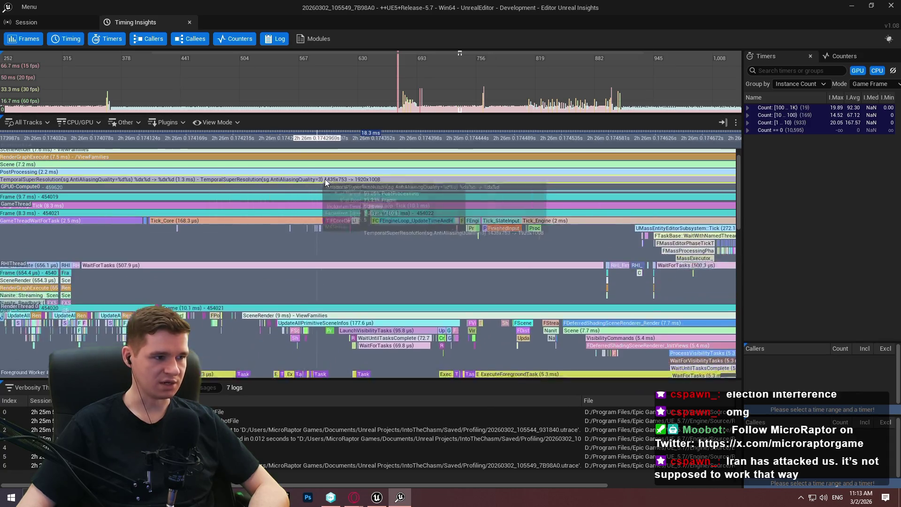
{"action": "scroll", "coordinate": [321, 181], "scroll_direction": "down", "scroll_amount": 15}
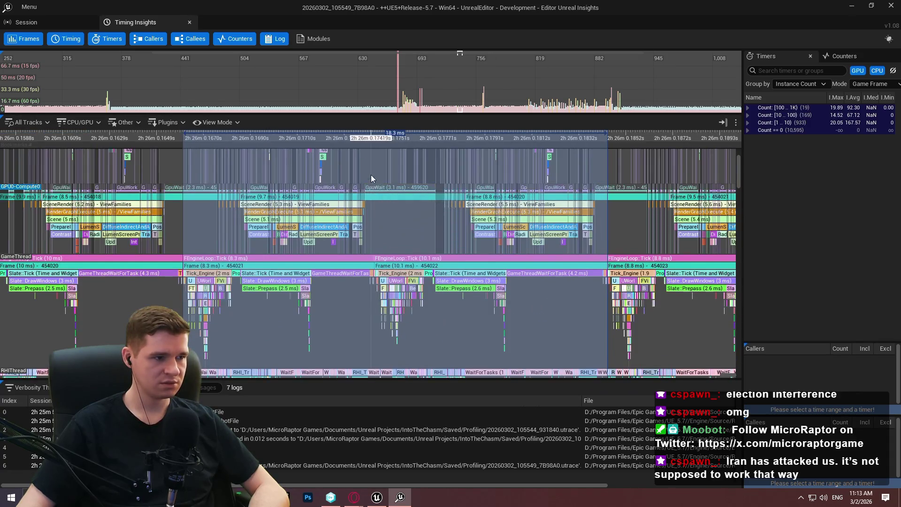
{"action": "scroll", "coordinate": [272, 179], "scroll_direction": "up", "scroll_amount": 5}
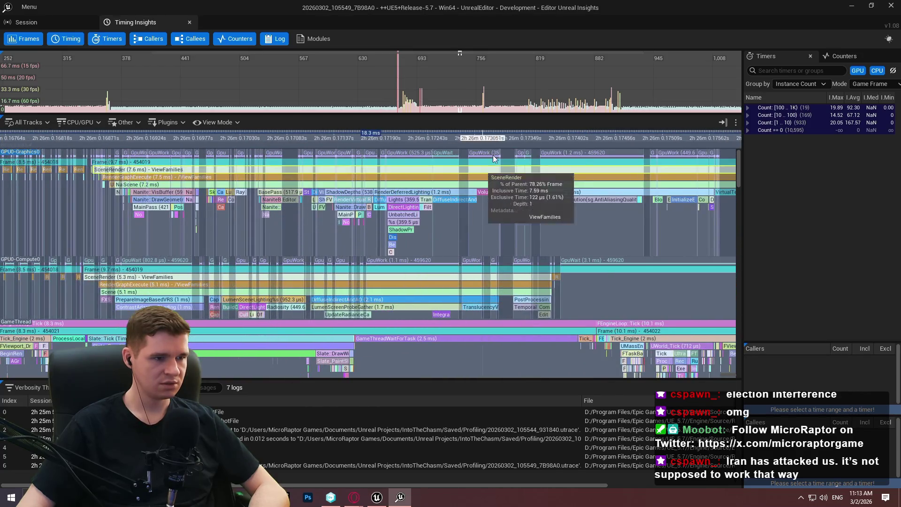
{"action": "left_click", "coordinate": [370, 110]}
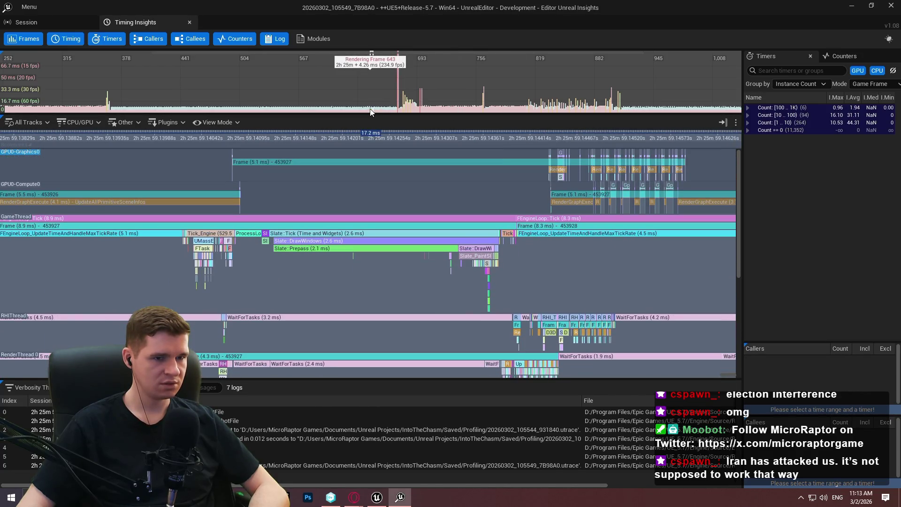
{"action": "mouse_move", "coordinate": [454, 110]}
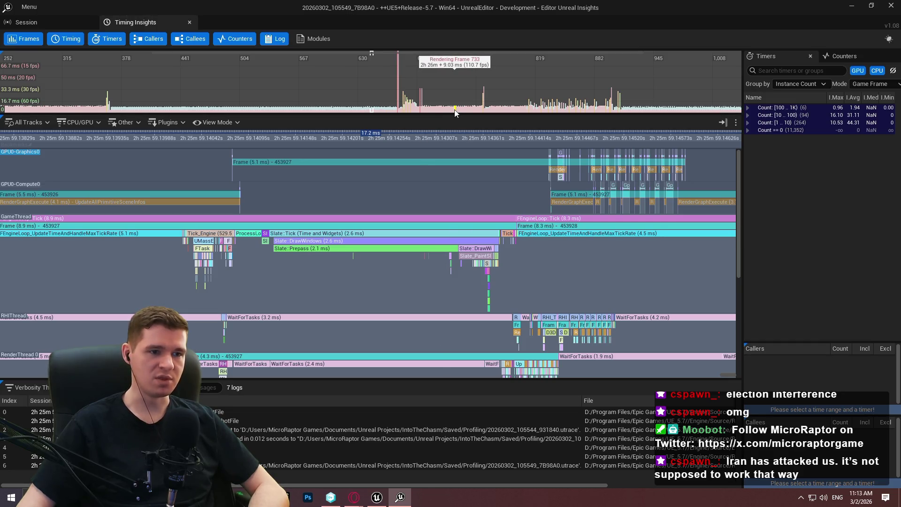
{"action": "left_click", "coordinate": [454, 110]}
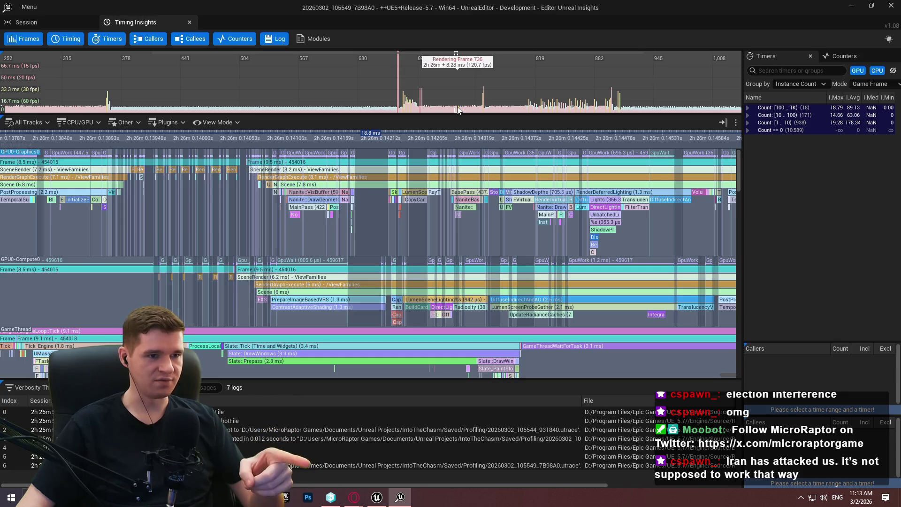
{"action": "left_click", "coordinate": [249, 111]}
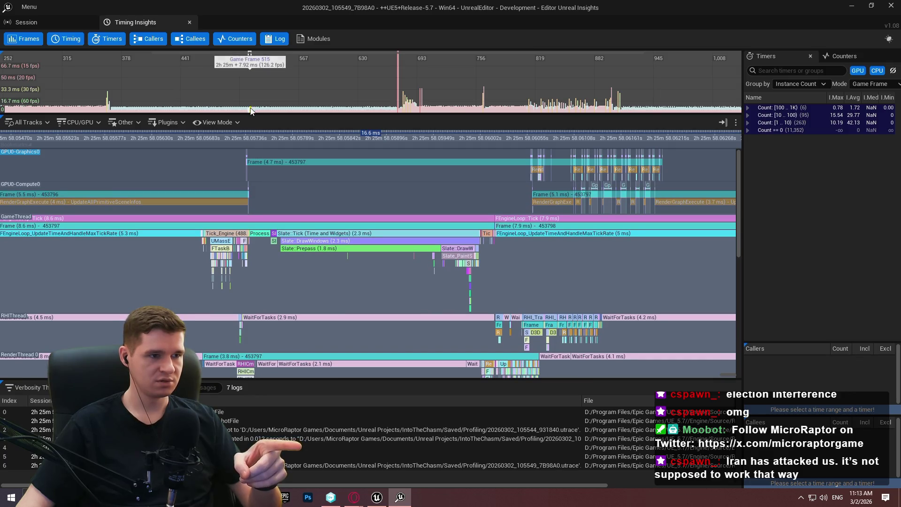
{"action": "left_click", "coordinate": [447, 114]}
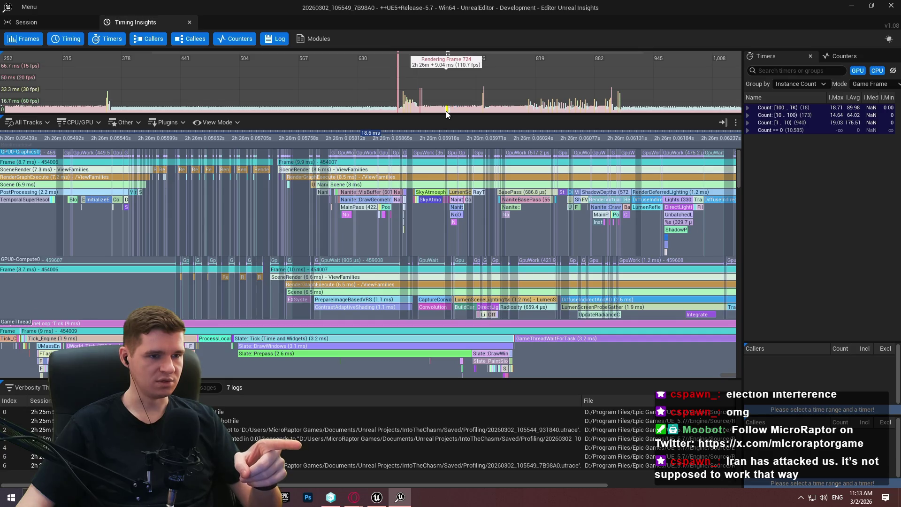
{"action": "scroll", "coordinate": [605, 104], "scroll_direction": "down", "scroll_amount": 2}
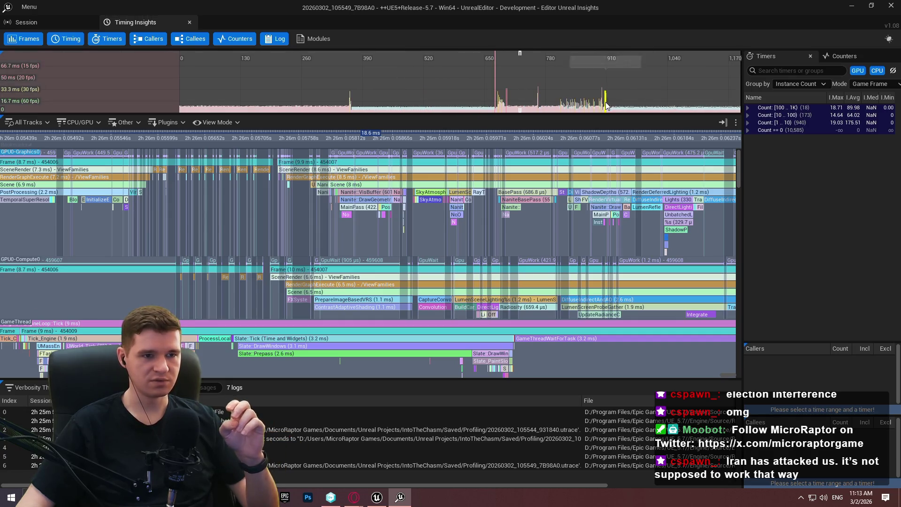
{"action": "scroll", "coordinate": [497, 102], "scroll_direction": "up", "scroll_amount": 5}
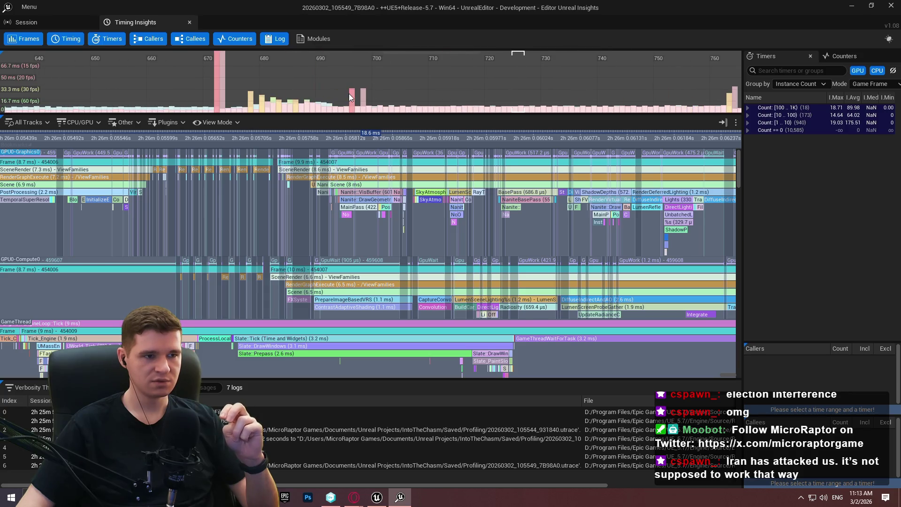
Load spike frame 696, zoom in, and select its 31.3 ms SceneRender event.
{"action": "left_click", "coordinate": [348, 94]}
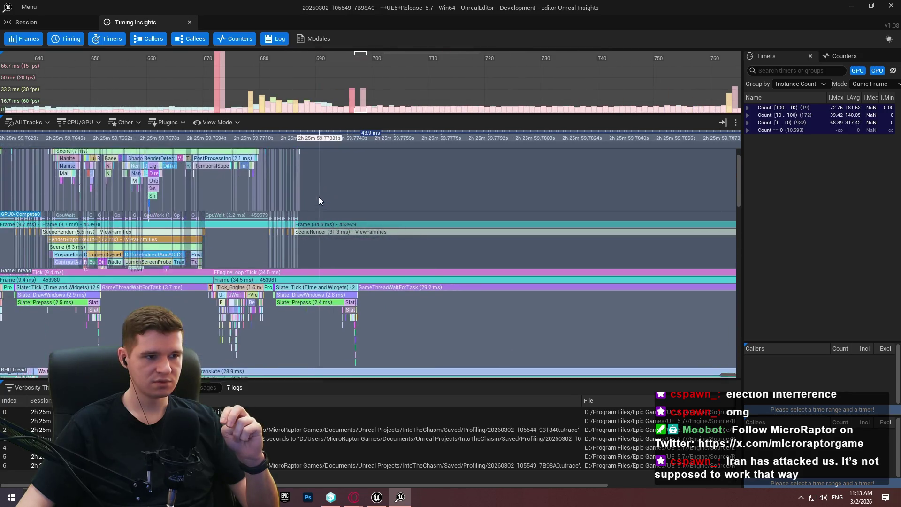
{"action": "scroll", "coordinate": [289, 201], "scroll_direction": "down", "scroll_amount": 3}
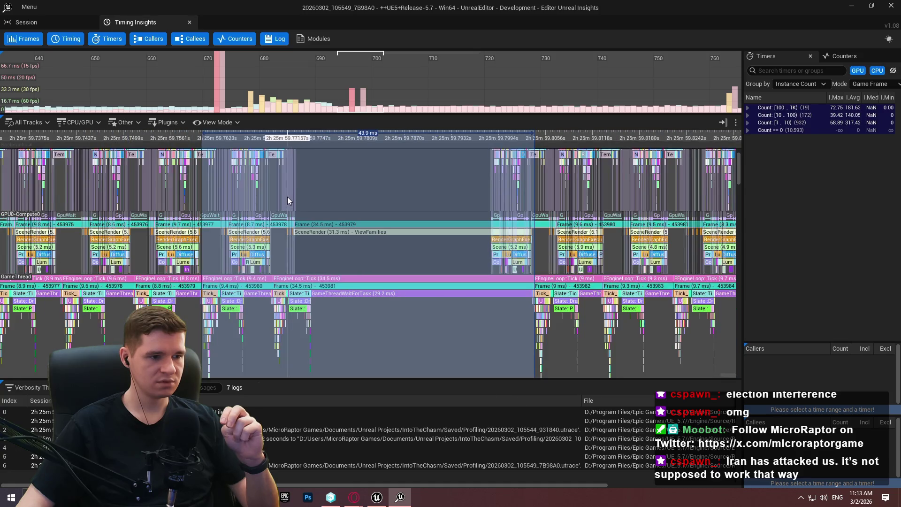
{"action": "scroll", "coordinate": [313, 193], "scroll_direction": "up", "scroll_amount": 2}
{"action": "scroll", "coordinate": [343, 312], "scroll_direction": "up", "scroll_amount": 2}
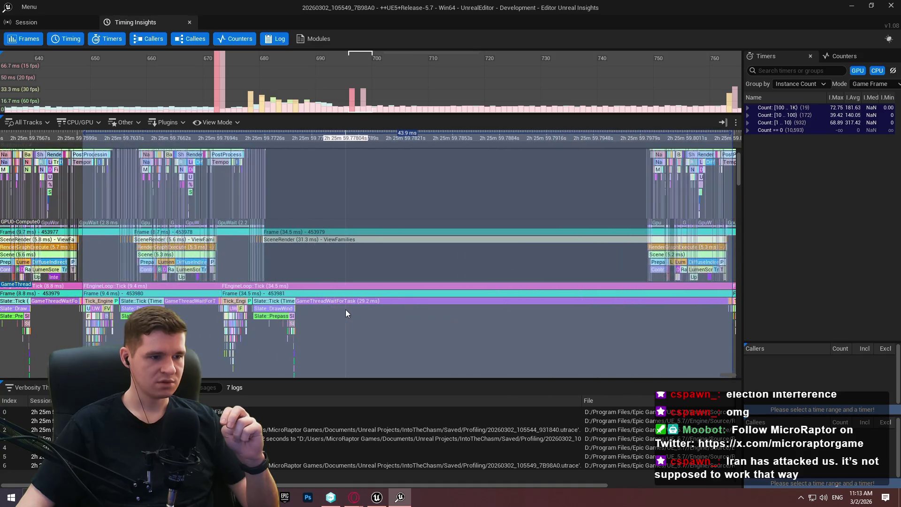
{"action": "scroll", "coordinate": [303, 170], "scroll_direction": "up", "scroll_amount": 3}
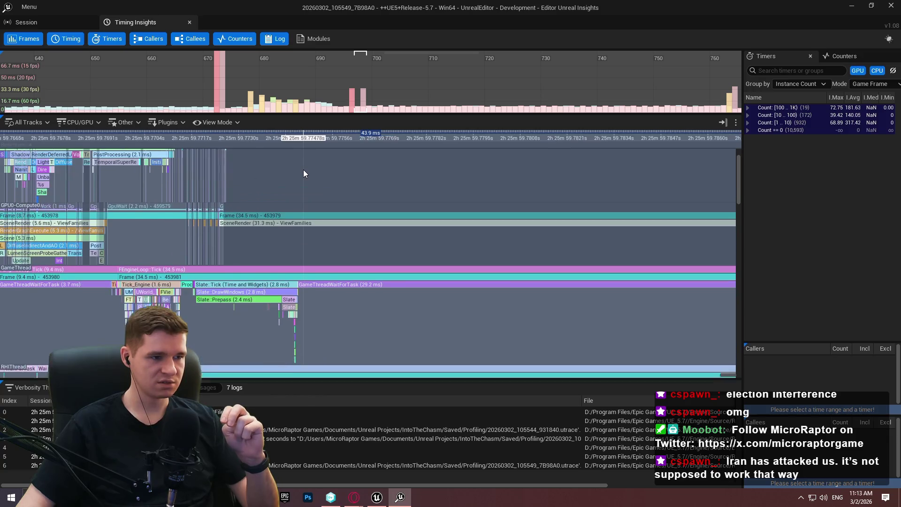
{"action": "left_click", "coordinate": [309, 241]}
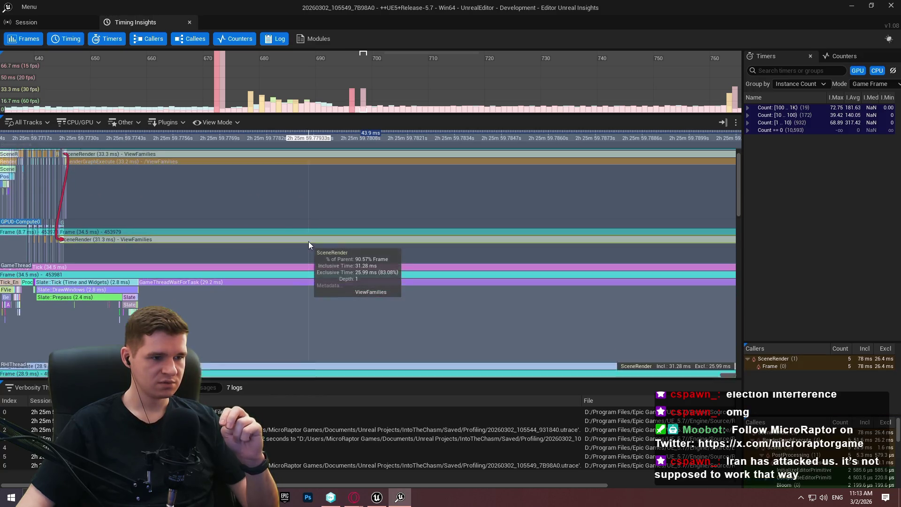
Select Nanite::Streaming and then its 28.56 ms CreateCommittedResource call to inspect callers.
{"action": "scroll", "coordinate": [146, 183], "scroll_direction": "down", "scroll_amount": 3}
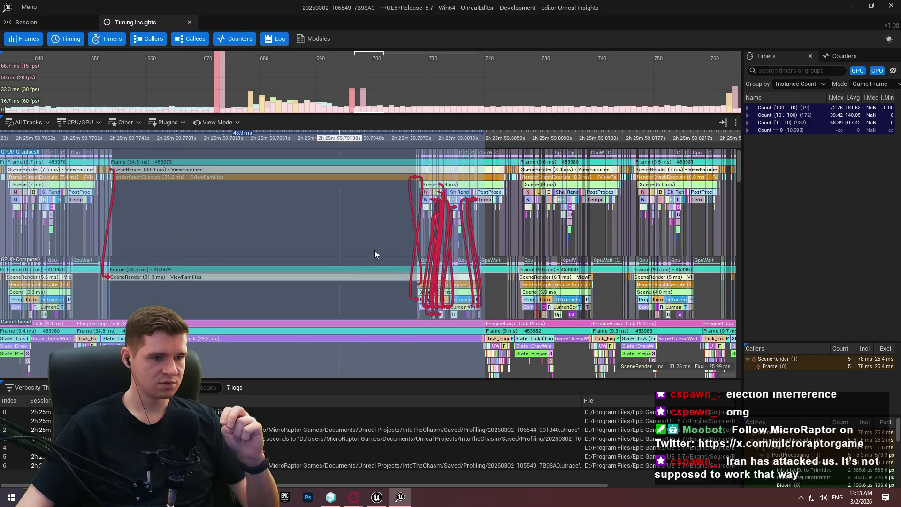
{"action": "scroll", "coordinate": [460, 184], "scroll_direction": "down", "scroll_amount": 2}
{"action": "mouse_move", "coordinate": [329, 361]}
{"action": "left_mouse_down"}
{"action": "mouse_move", "coordinate": [286, 224]}
{"action": "mouse_move", "coordinate": [301, 162]}
{"action": "left_mouse_up"}
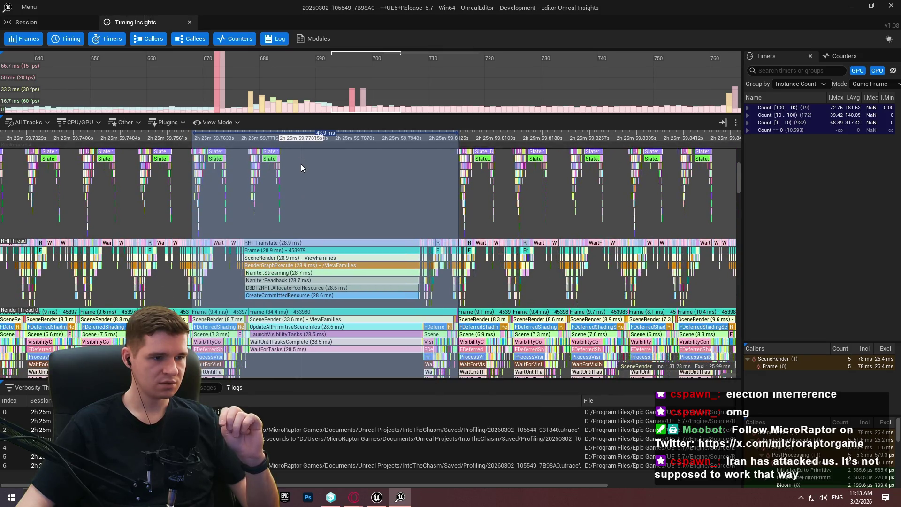
{"action": "scroll", "coordinate": [299, 276], "scroll_direction": "up", "scroll_amount": 3}
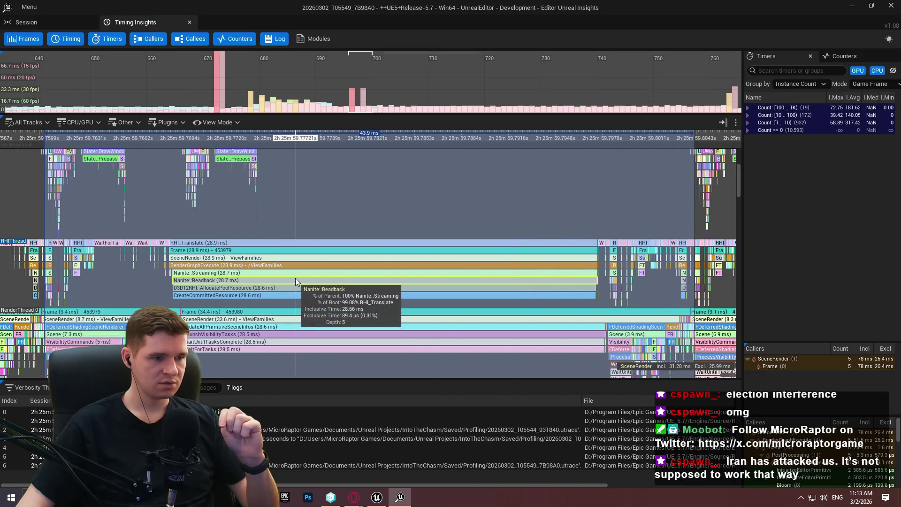
{"action": "left_click", "coordinate": [255, 272]}
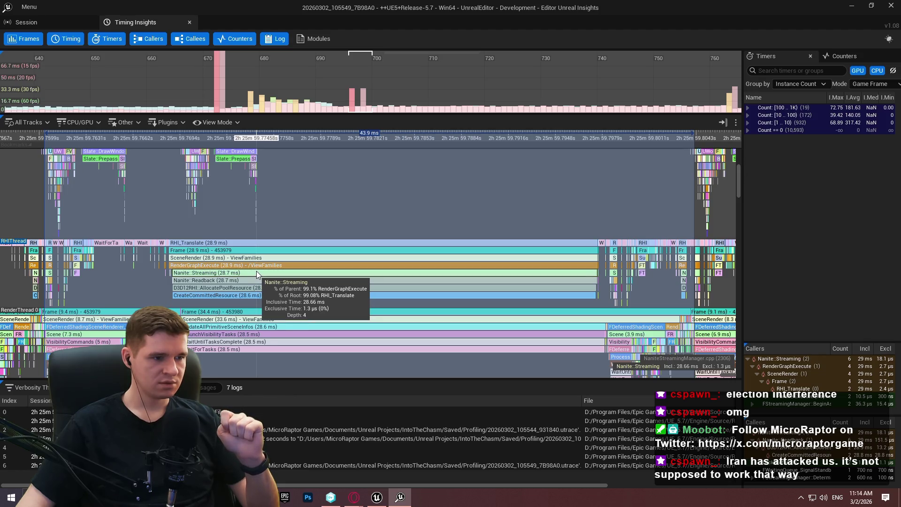
{"action": "mouse_move", "coordinate": [299, 215]}
{"action": "left_mouse_down"}
{"action": "mouse_move", "coordinate": [366, 155]}
{"action": "mouse_move", "coordinate": [362, 233]}
{"action": "left_mouse_up"}
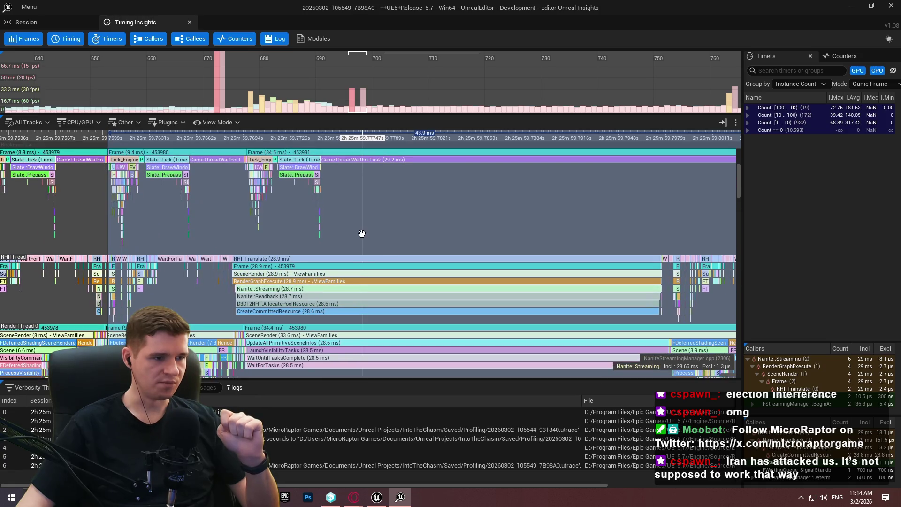
{"action": "scroll", "coordinate": [263, 275], "scroll_direction": "up", "scroll_amount": 9}
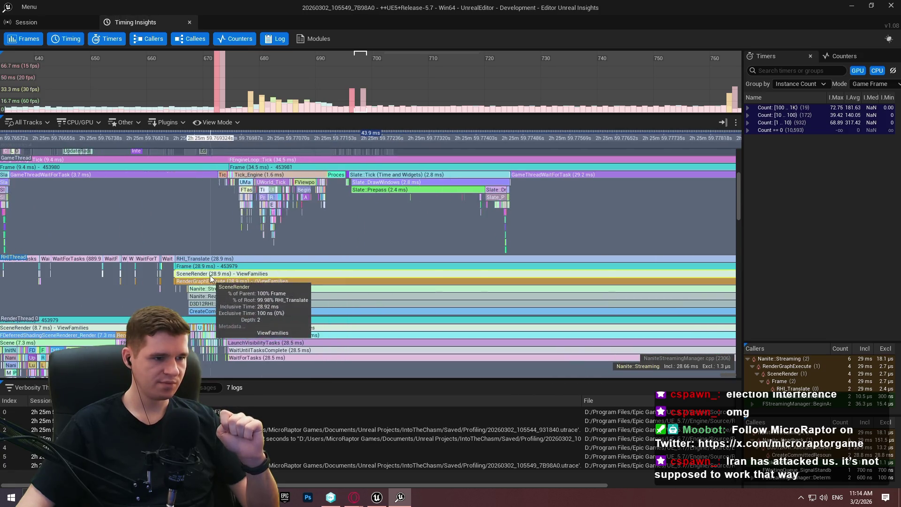
{"action": "scroll", "coordinate": [187, 312], "scroll_direction": "up", "scroll_amount": 2}
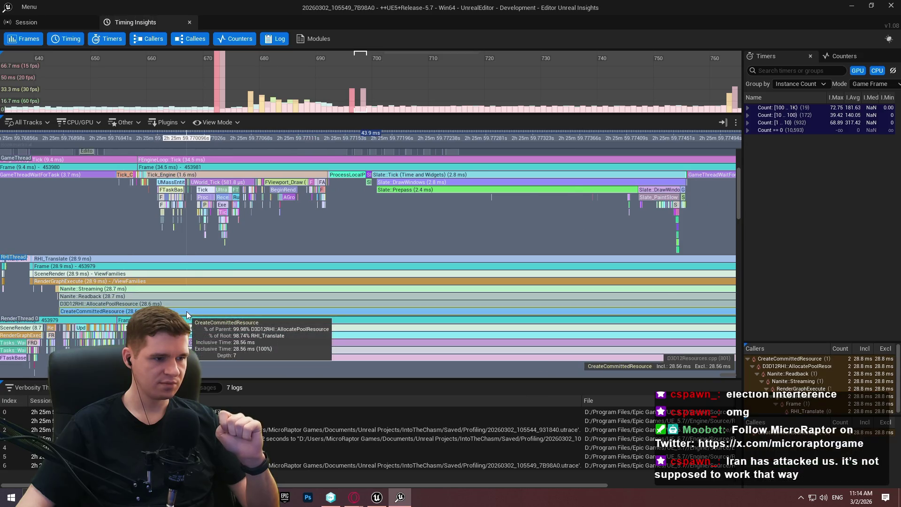
{"action": "left_click", "coordinate": [187, 311]}
Jump to frame 698 after the spike, then to a later ordinary frame around 707.
{"action": "left_click", "coordinate": [366, 104]}
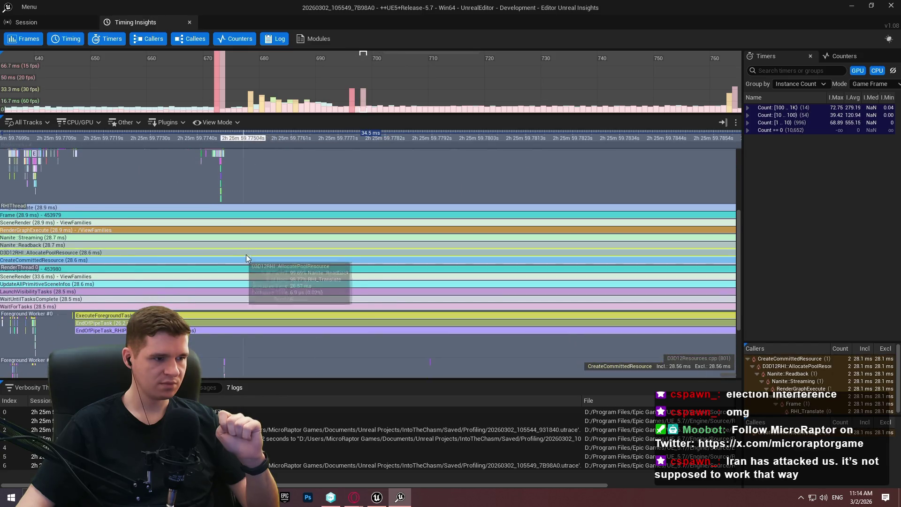
{"action": "scroll", "coordinate": [244, 255], "scroll_direction": "down", "scroll_amount": 3}
{"action": "left_click", "coordinate": [421, 109]}
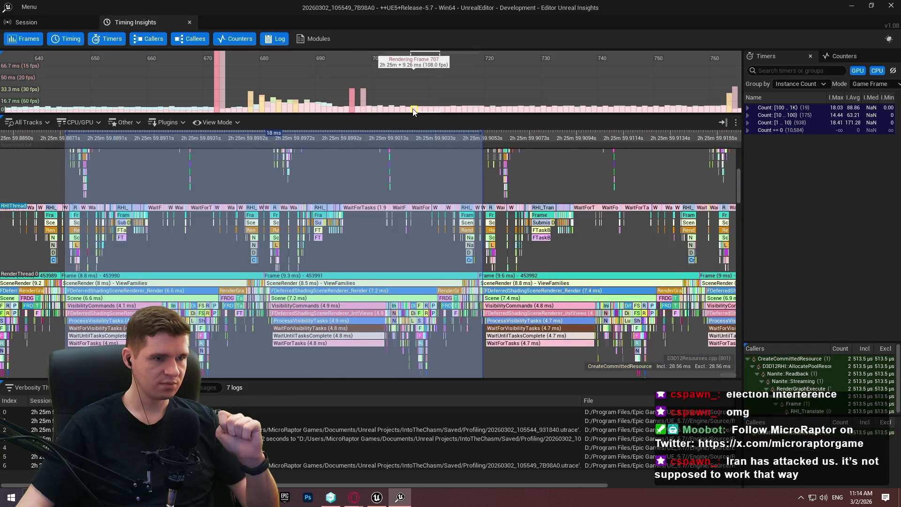
Zoom into the spike frame's GPU, RHI and RenderThread tracks, then close Unreal Insights.
{"action": "left_click_drag", "start_coordinate": [369, 268], "coordinate": [367, 340]}
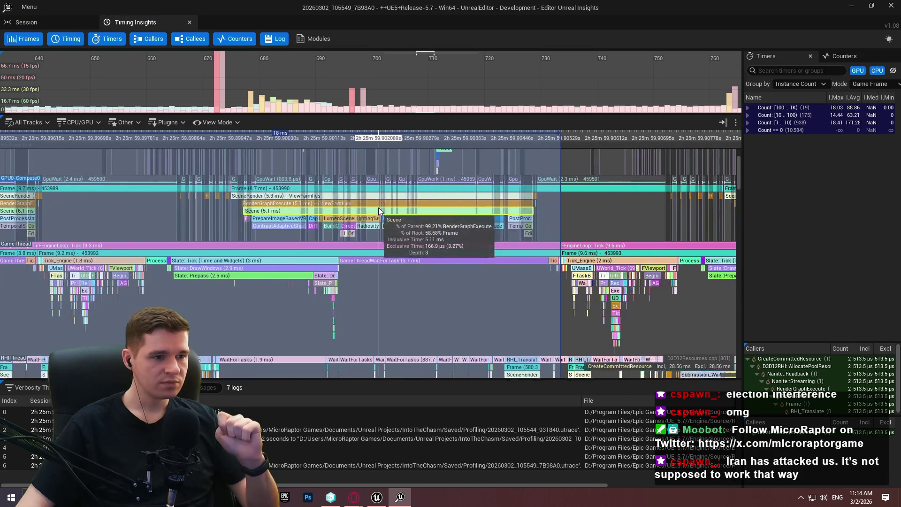
{"action": "scroll", "coordinate": [378, 208], "scroll_direction": "down", "scroll_amount": 1}
{"action": "left_click_drag", "start_coordinate": [314, 287], "coordinate": [343, 192]}
{"action": "scroll", "coordinate": [343, 192], "scroll_direction": "up", "scroll_amount": 8}
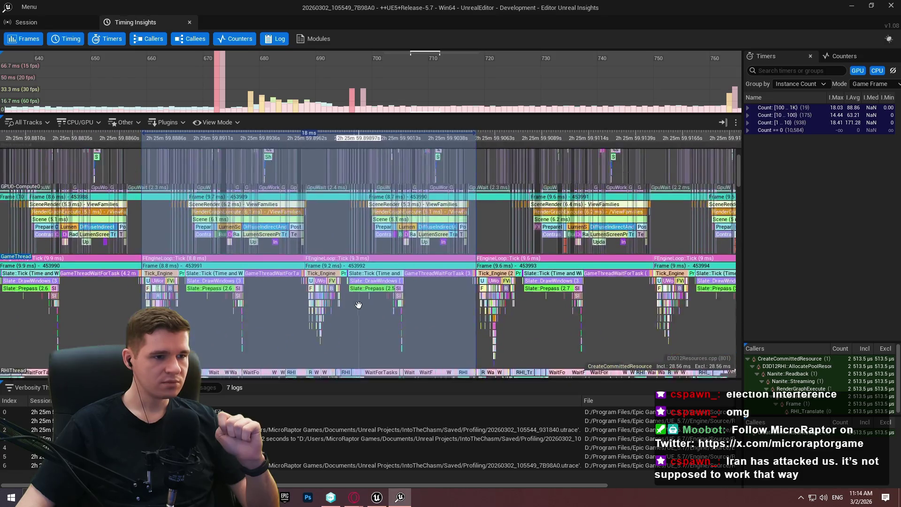
{"action": "scroll", "coordinate": [360, 249], "scroll_direction": "up", "scroll_amount": 3}
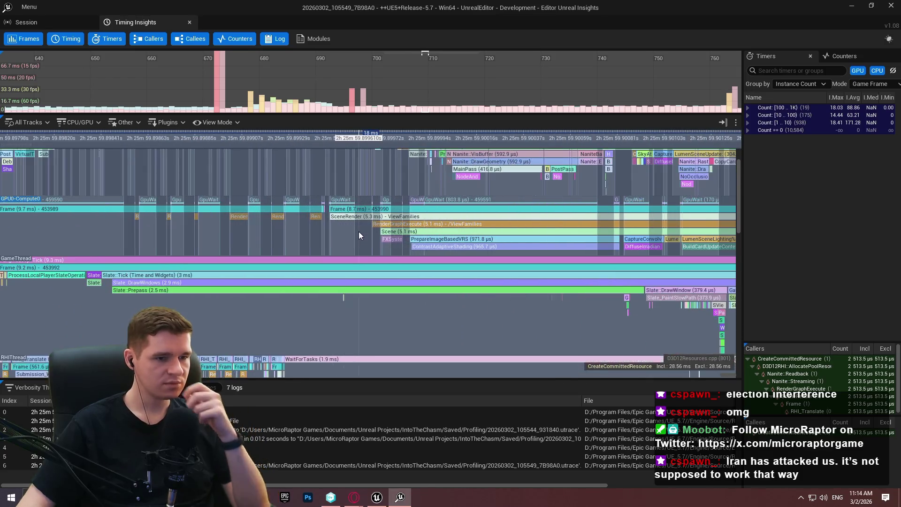
{"action": "left_click_drag", "start_coordinate": [409, 215], "coordinate": [400, 231]}
{"action": "scroll", "coordinate": [400, 230], "scroll_direction": "up", "scroll_amount": 2}
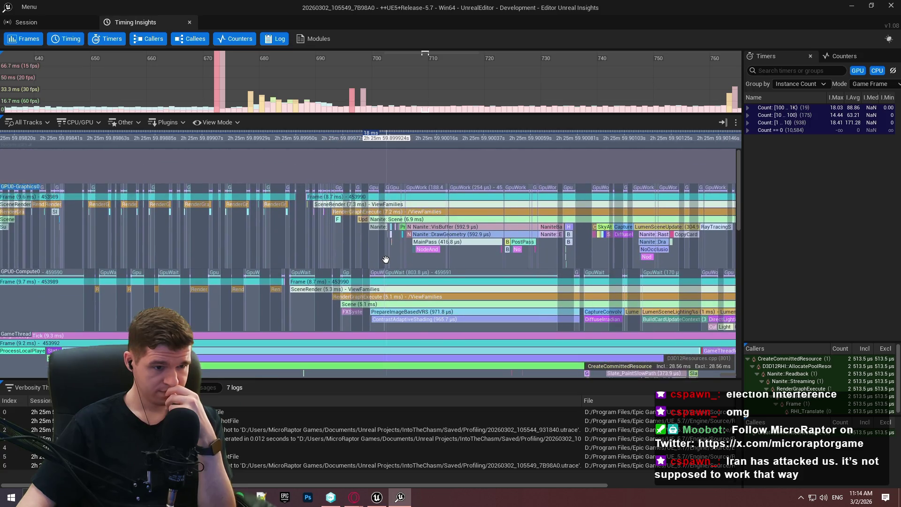
{"action": "mouse_move", "coordinate": [483, 215]}
{"action": "left_mouse_down"}
{"action": "mouse_move", "coordinate": [407, 233]}
{"action": "mouse_move", "coordinate": [329, 229]}
{"action": "left_mouse_up"}
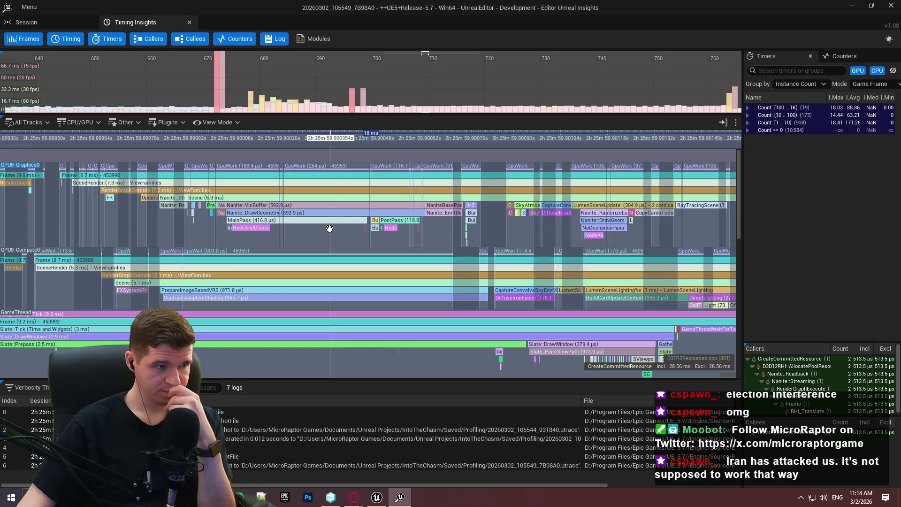
{"action": "key", "text": "alt+F4"}
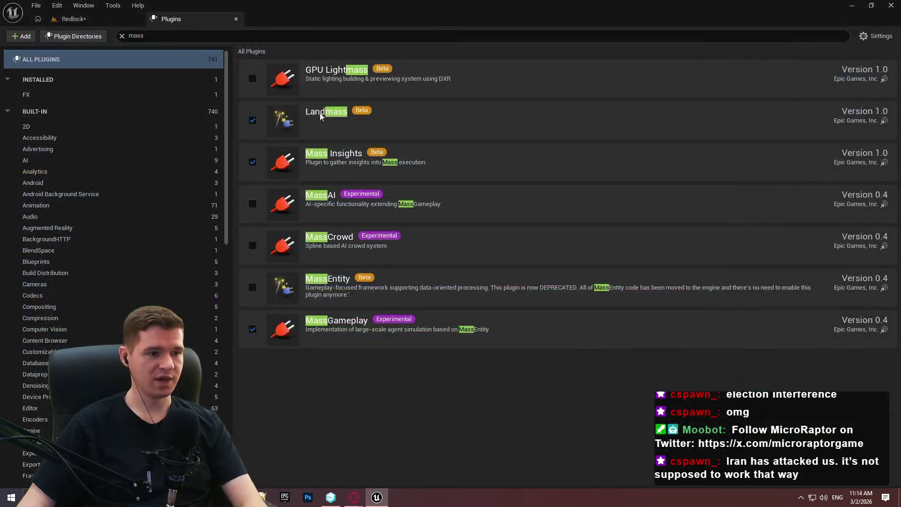
Back in the Redlock level, hide DL_Level_6_Platforms_Section_1, toggle Blockout_Section_3's visibility, and select a cavern wall.
{"action": "left_click", "coordinate": [96, 24]}
{"action": "scroll", "coordinate": [802, 170], "scroll_direction": "down", "scroll_amount": 2}
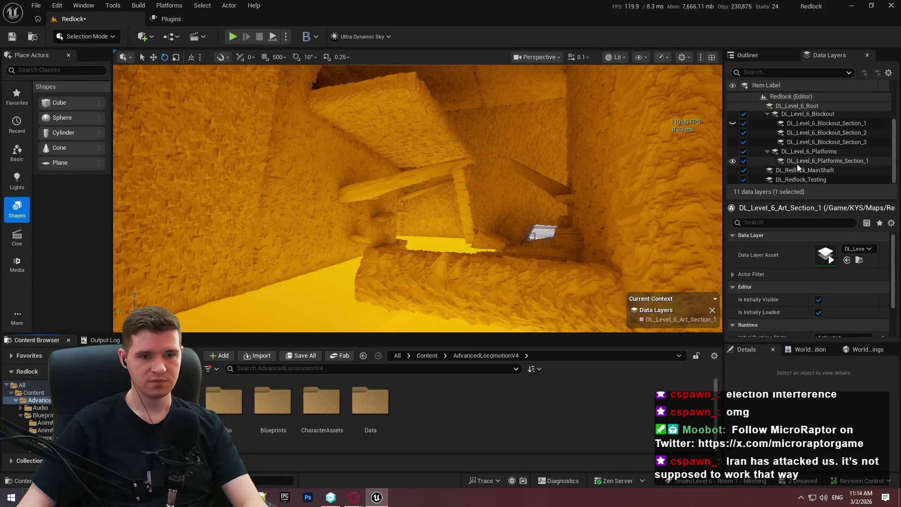
{"action": "left_click", "coordinate": [733, 161]}
{"action": "scroll", "coordinate": [731, 164], "scroll_direction": "up", "scroll_amount": 2}
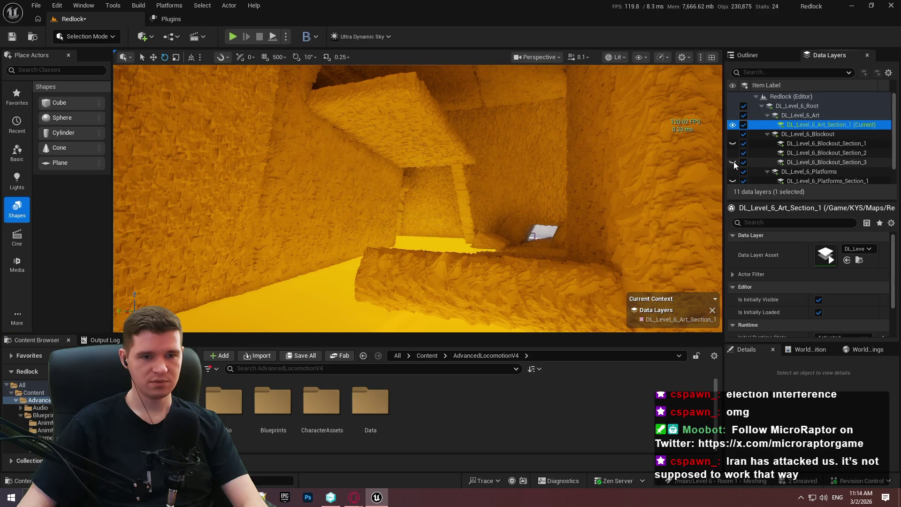
{"action": "left_click", "coordinate": [733, 161]}
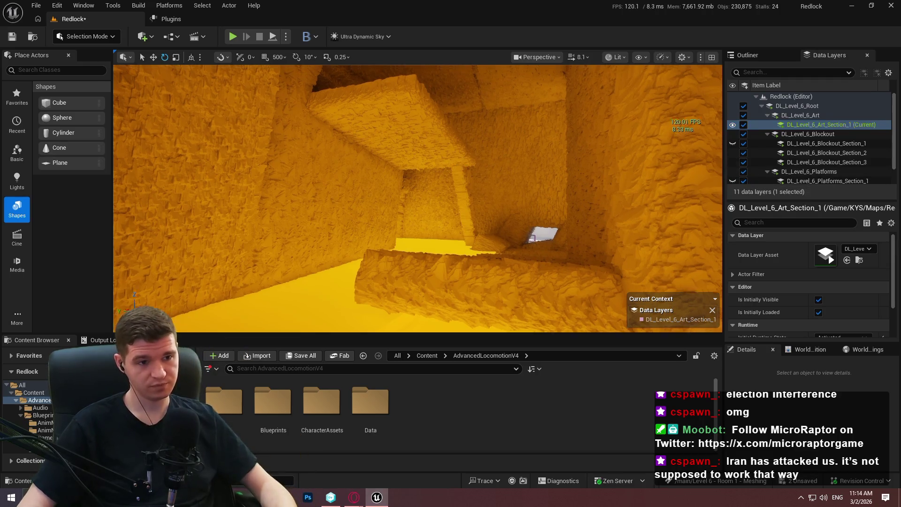
{"action": "left_click", "coordinate": [451, 141]}
Focus on the selected wall and switch the viewport to Nanite Visualization > Overdraw.
{"action": "key", "text": "w"}
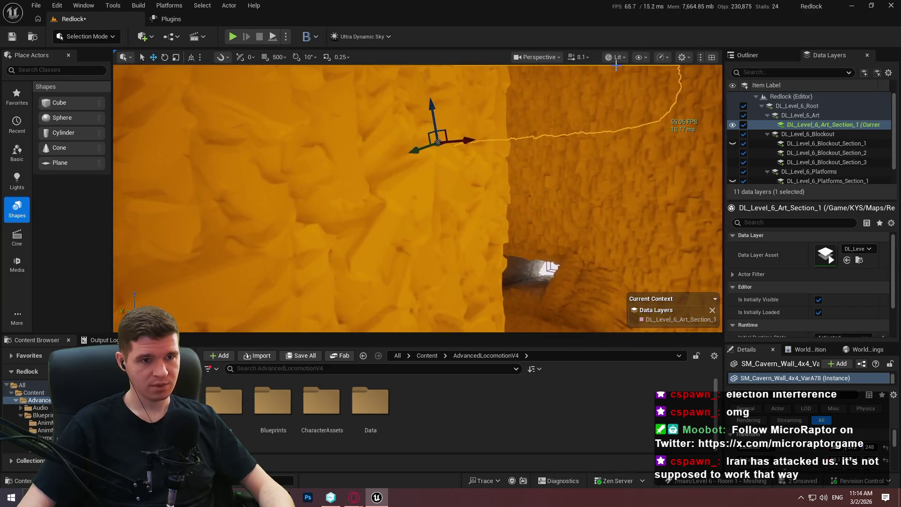
{"action": "left_click", "coordinate": [615, 57]}
{"action": "mouse_move", "coordinate": [652, 245]}
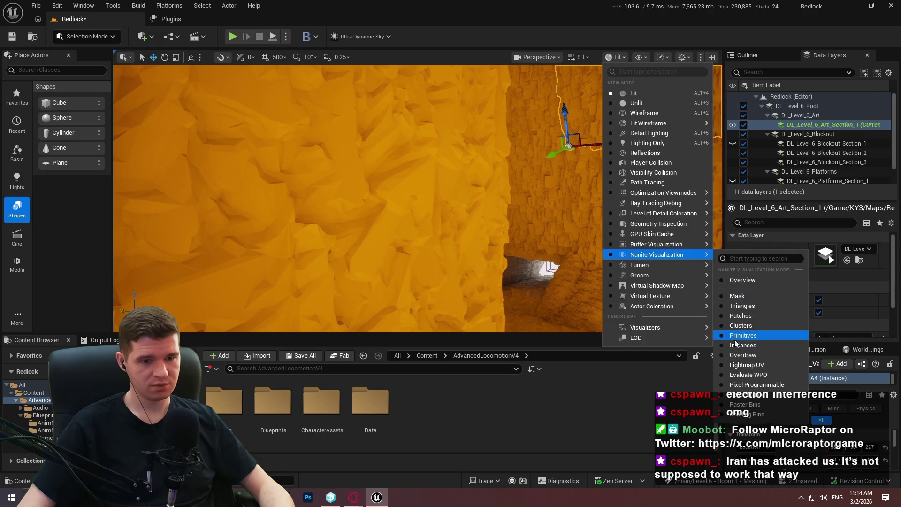
{"action": "left_click", "coordinate": [746, 356]}
{"action": "key", "text": "Escape"}
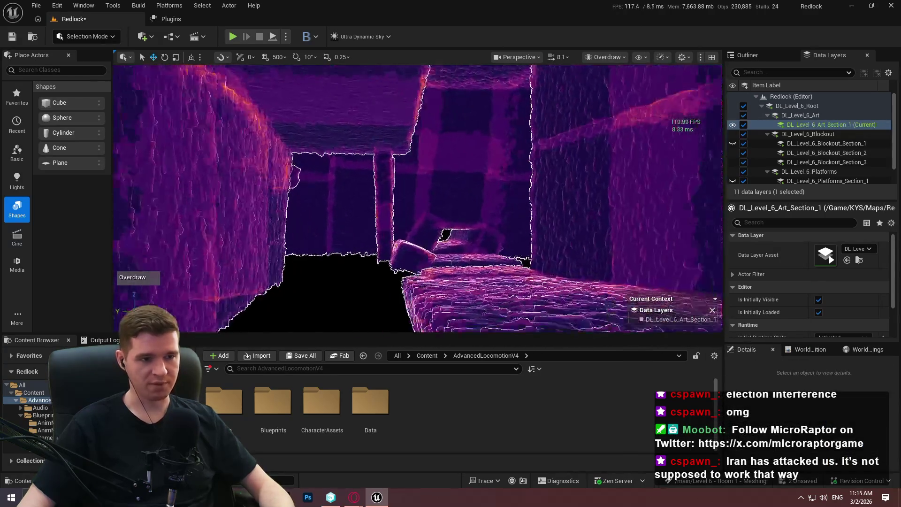
Fly through the corridors in F11 immersive mode, inspecting overdraw on rock walls, pillars and arches.
{"action": "key", "text": "F11"}
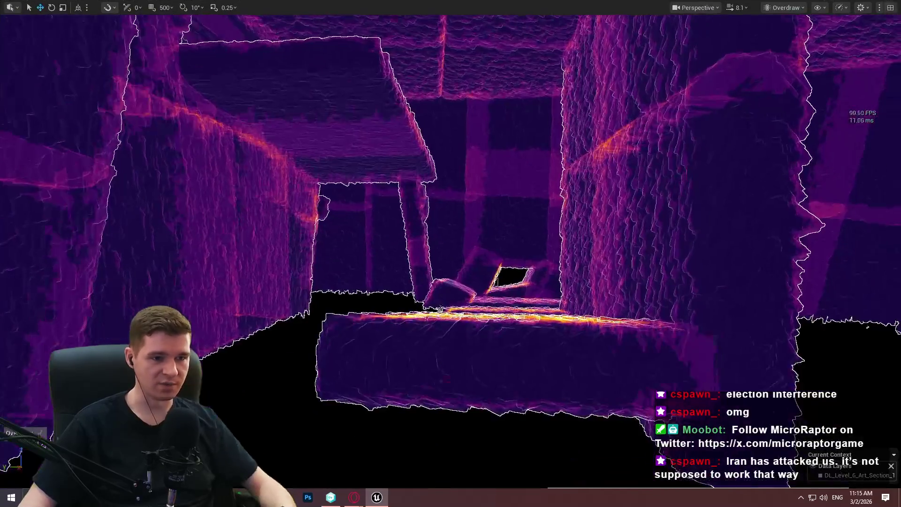
{"action": "key", "text": "w"}
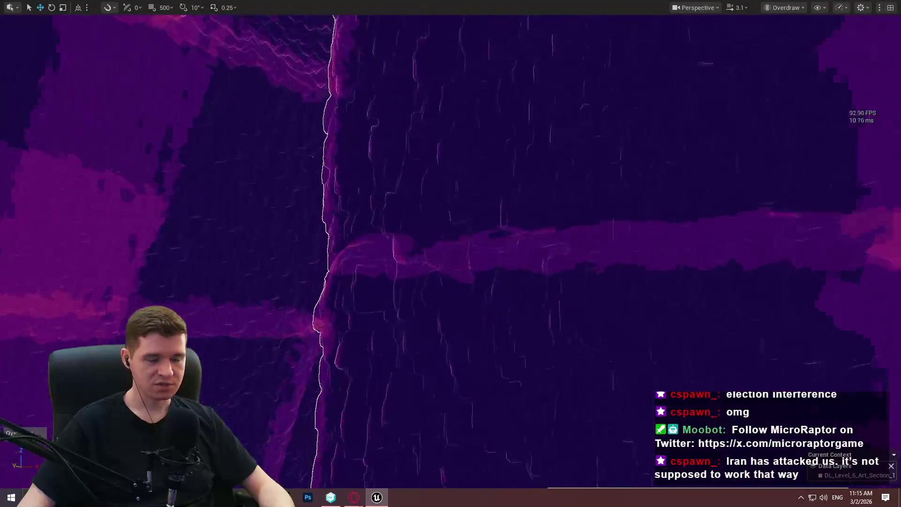
{"action": "key", "text": "w"}
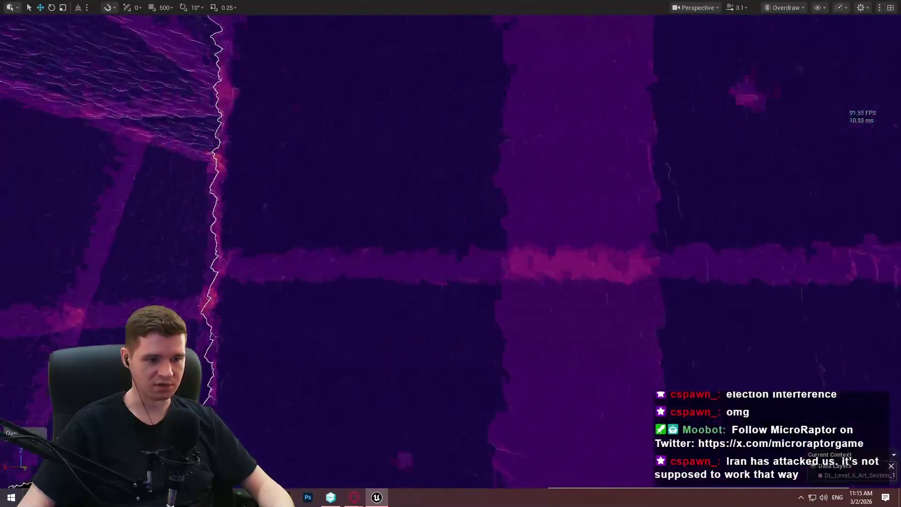
{"action": "key", "text": "w"}
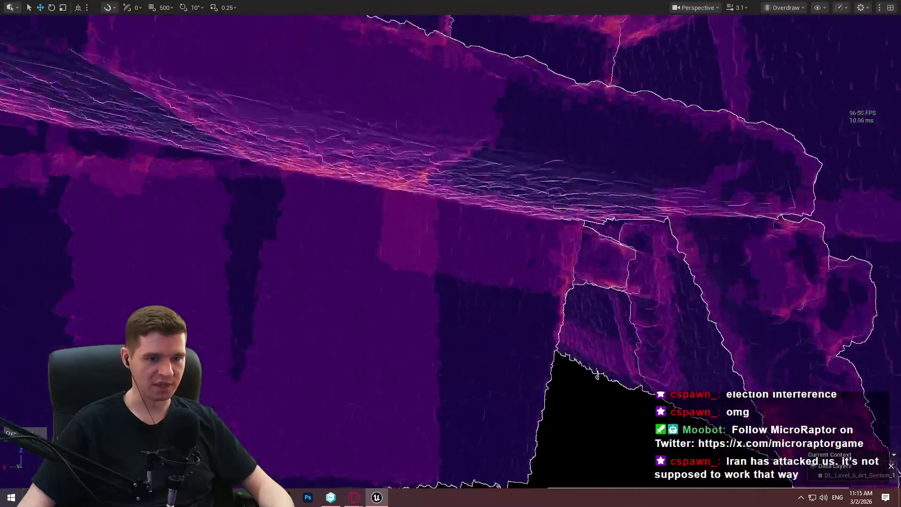
{"action": "key", "text": "w"}
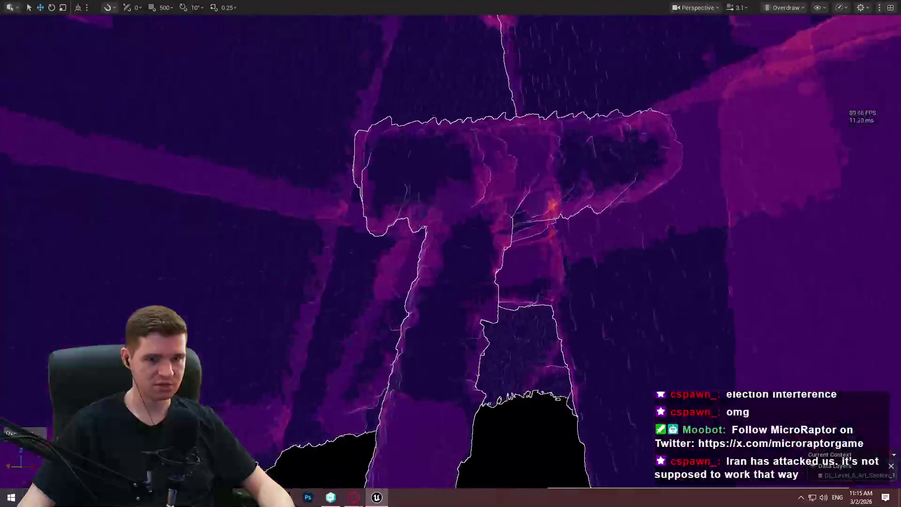
{"action": "key", "text": "w"}
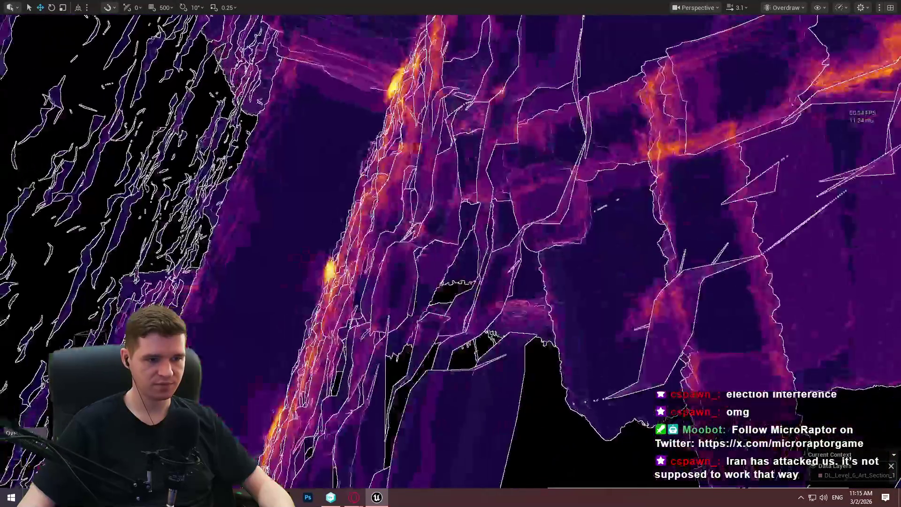
{"action": "key", "text": "w"}
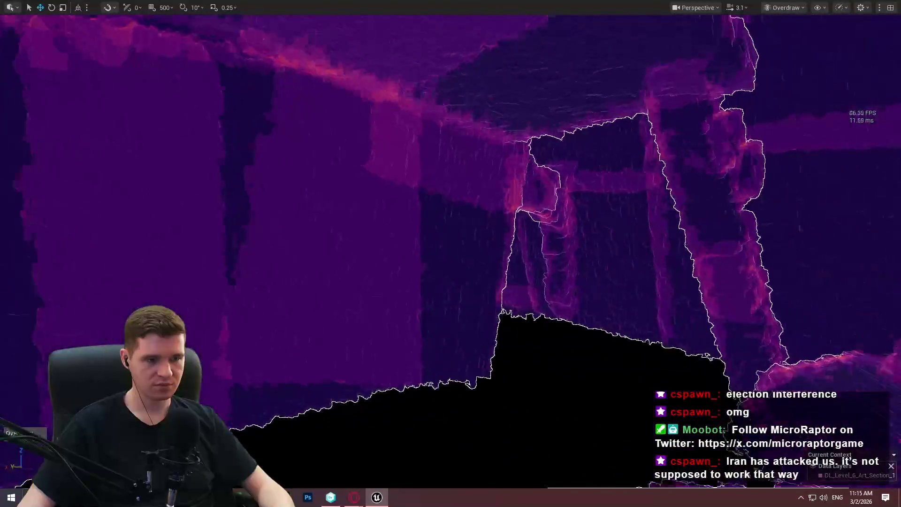
{"action": "key", "text": "w"}
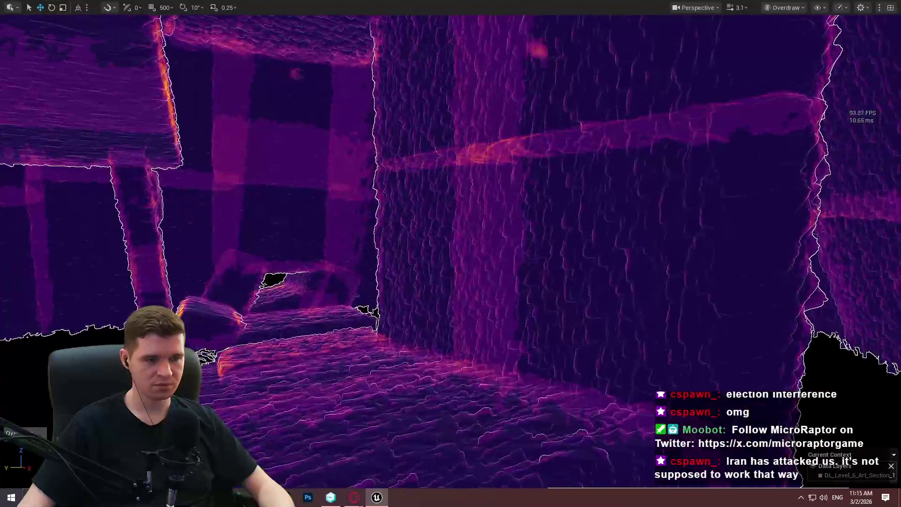
{"action": "key", "text": "w"}
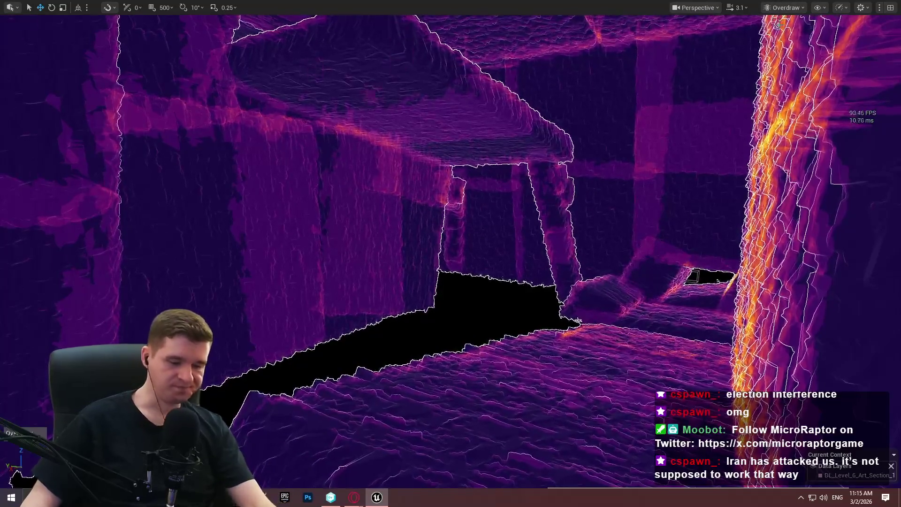
{"action": "key", "text": "F11"}
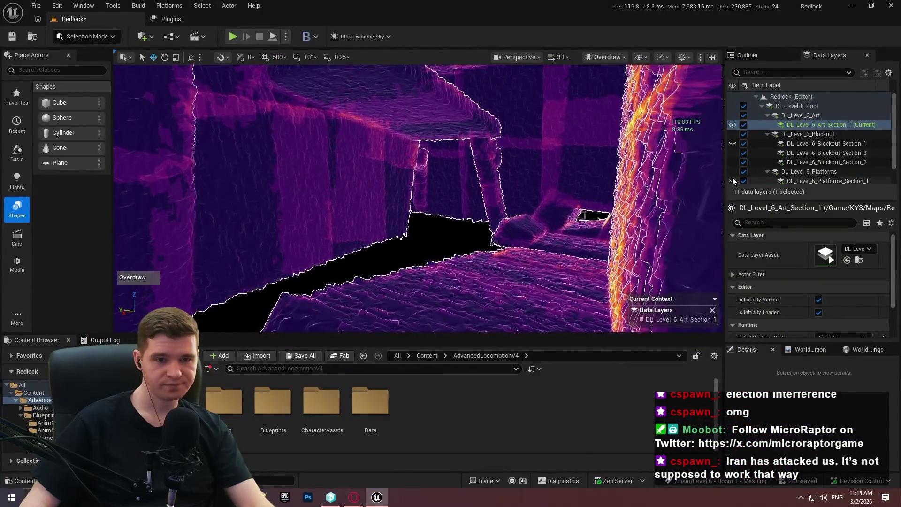
Select DL_Level_6_Platforms_Section_1 and fly around its wooden planks inspecting their overdraw.
{"action": "left_click", "coordinate": [734, 182]}
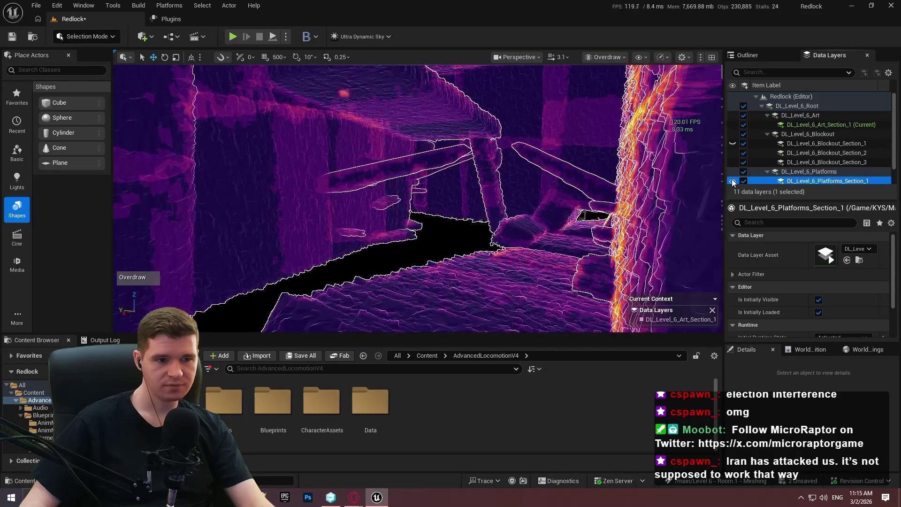
{"action": "key", "text": "a"}
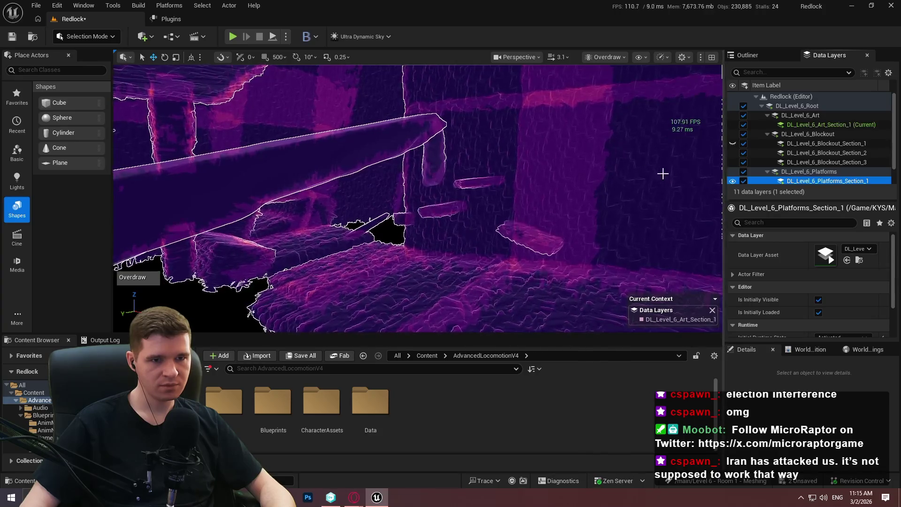
{"action": "key", "text": "w"}
{"action": "key", "text": "w"}
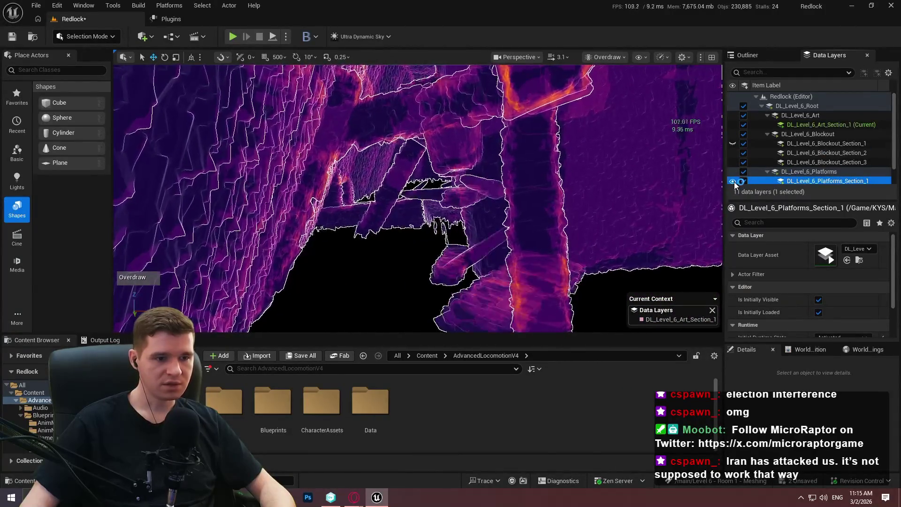
{"action": "key", "text": "w"}
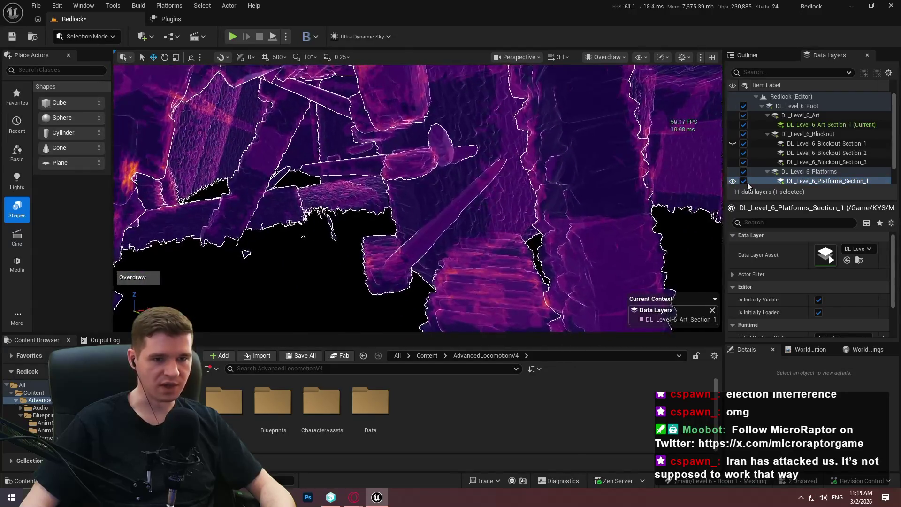
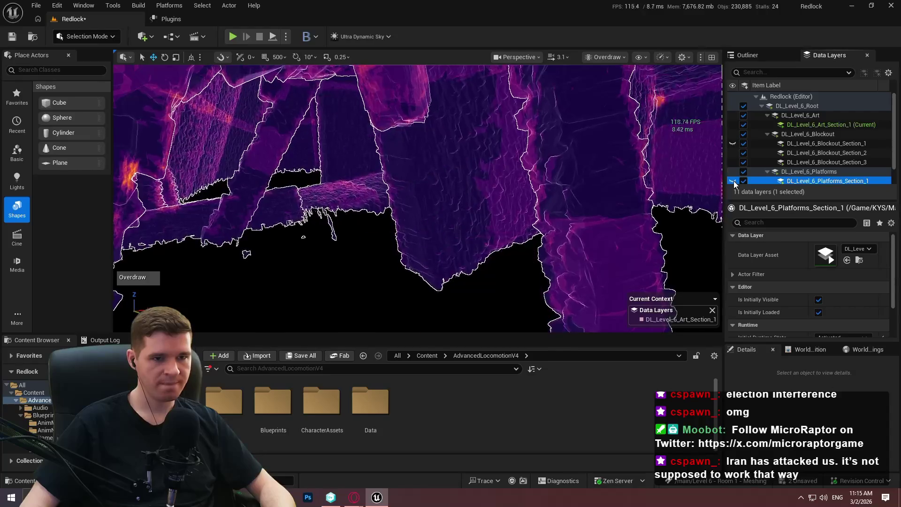
Toggle the Platforms_Section_1 data layer's visibility to inspect the beams under the ledge.
{"action": "left_click", "coordinate": [733, 181]}
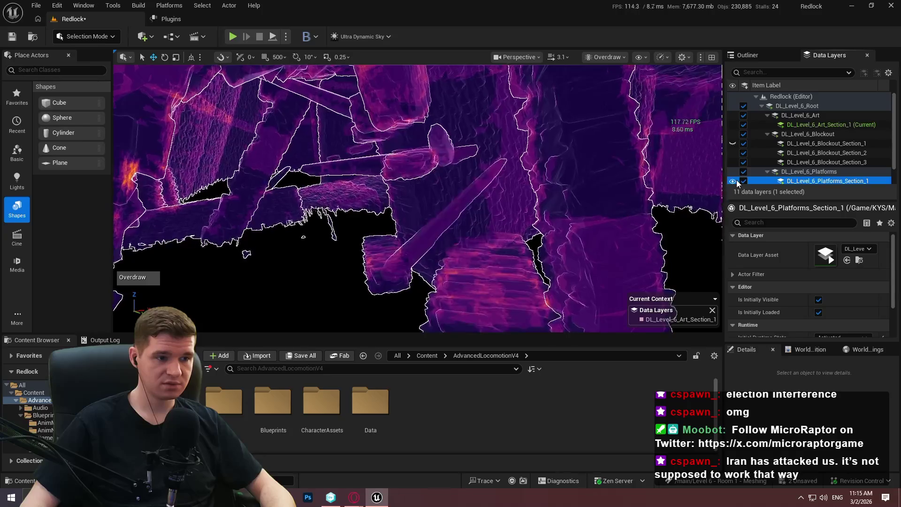
{"action": "scroll", "coordinate": [723, 188], "scroll_direction": "up", "scroll_amount": 10}
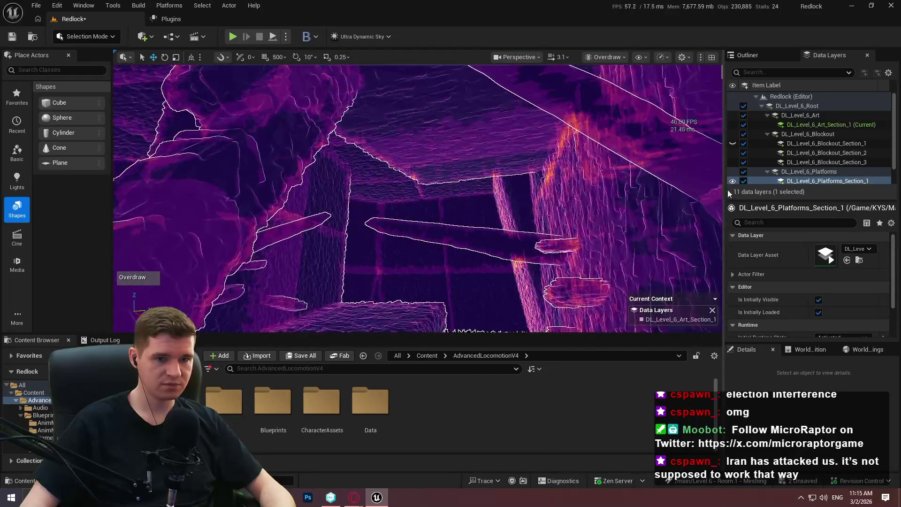
{"action": "left_click", "coordinate": [734, 182]}
{"action": "mouse_move", "coordinate": [633, 176]}
{"action": "left_mouse_down"}
{"action": "mouse_move", "coordinate": [615, 221]}
{"action": "mouse_move", "coordinate": [615, 193]}
{"action": "left_mouse_up"}
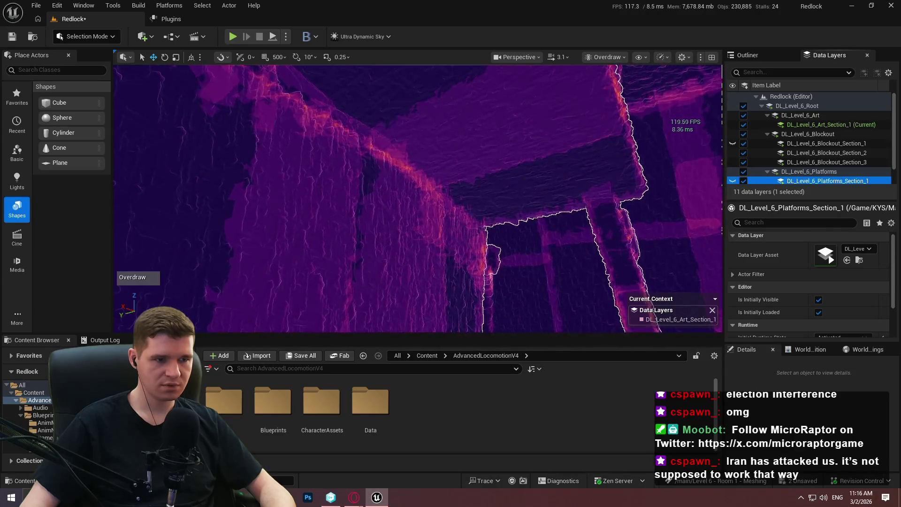
{"action": "mouse_move", "coordinate": [615, 192]}
{"action": "left_mouse_down"}
{"action": "mouse_move", "coordinate": [625, 174]}
{"action": "mouse_move", "coordinate": [627, 200]}
{"action": "mouse_move", "coordinate": [627, 185]}
{"action": "mouse_move", "coordinate": [632, 192]}
{"action": "left_mouse_up"}
{"action": "left_click_drag", "start_coordinate": [554, 178], "coordinate": [554, 178]}
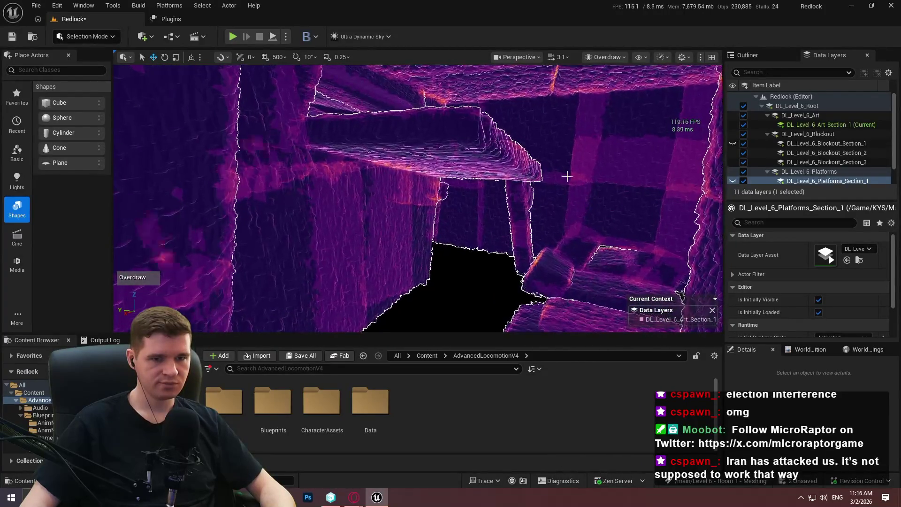
{"action": "left_click", "coordinate": [733, 182]}
Set the layer's Initial Runtime State to Unloaded and start a play session.
{"action": "scroll", "coordinate": [815, 250], "scroll_direction": "down", "scroll_amount": 2}
{"action": "left_click", "coordinate": [843, 293]}
{"action": "left_click", "coordinate": [836, 304]}
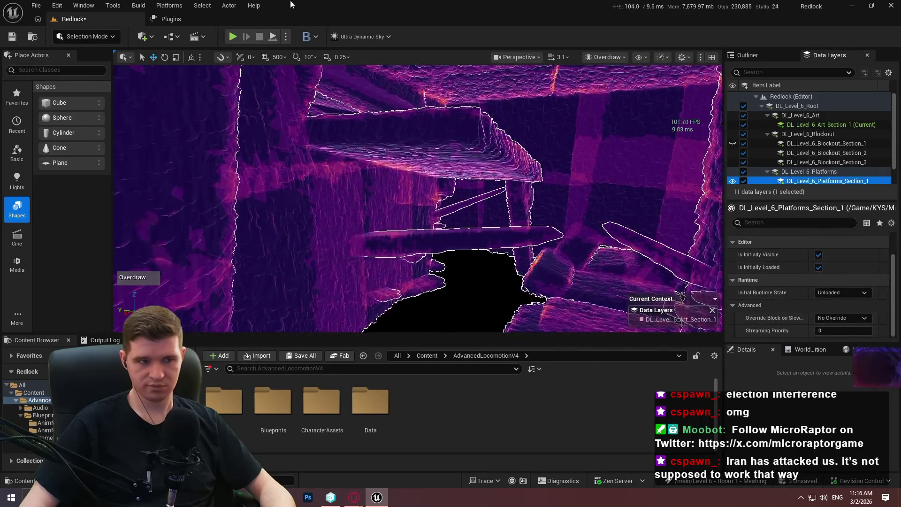
{"action": "left_click", "coordinate": [233, 36]}
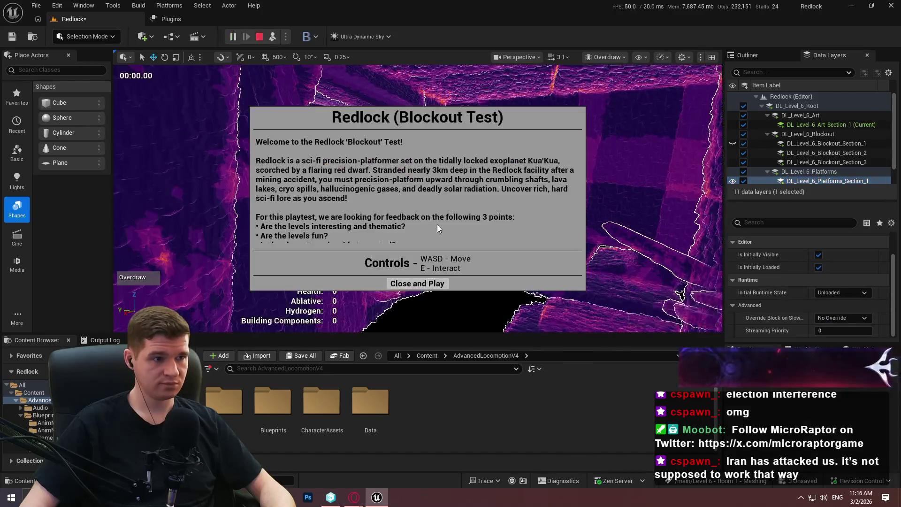
Dismiss the game intro and switch the viewport view mode to Lit.
{"action": "left_click", "coordinate": [417, 284]}
{"action": "left_click", "coordinate": [606, 57]}
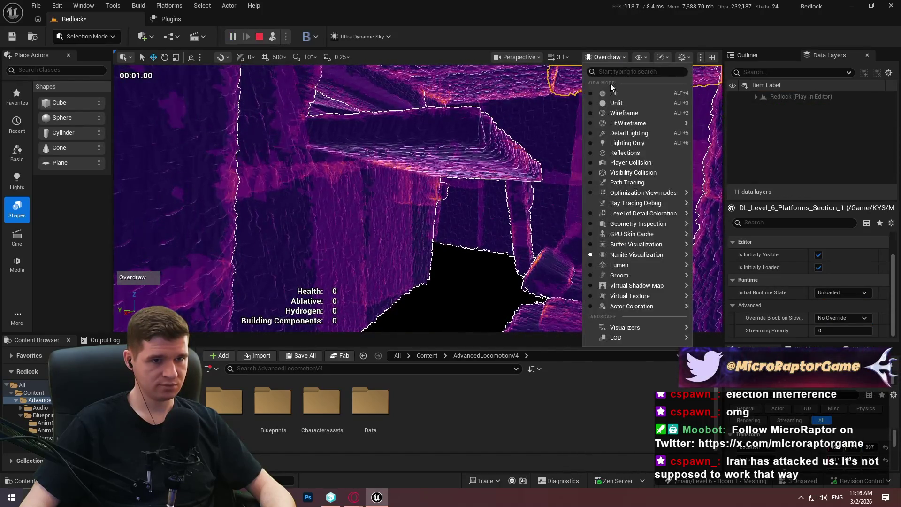
{"action": "left_click", "coordinate": [613, 92]}
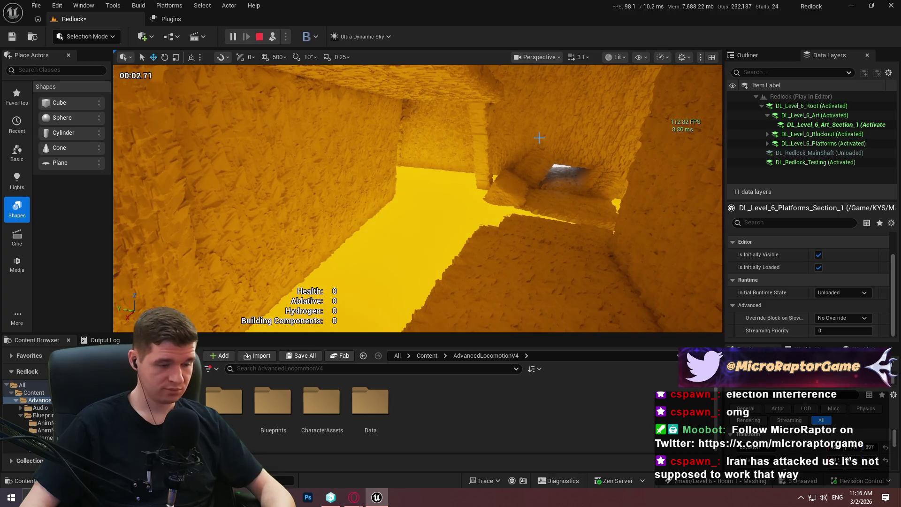
Play fullscreen with the 'stat fps' frame-rate readout, then end the session.
{"action": "key", "text": "F11"}
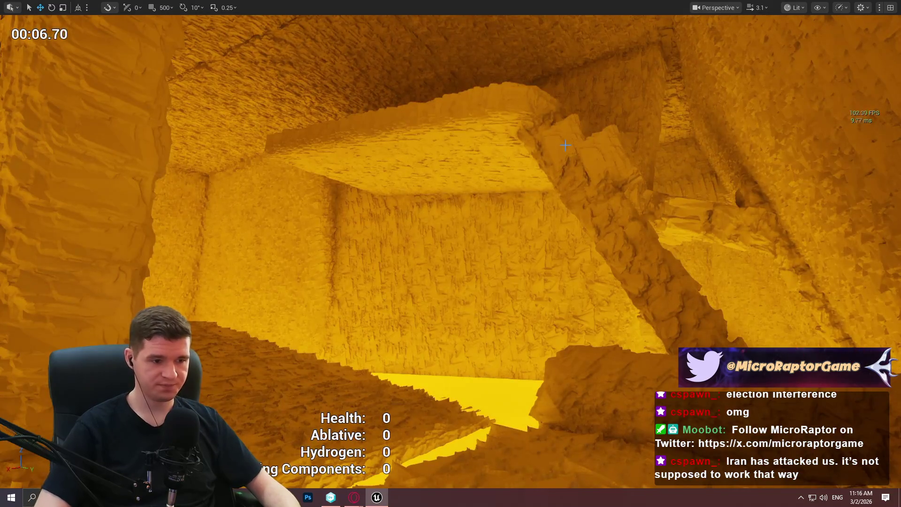
{"action": "key", "text": "grave"}
{"action": "key", "text": "Up"}
{"action": "key", "text": "Up"}
{"action": "key", "text": "Return"}
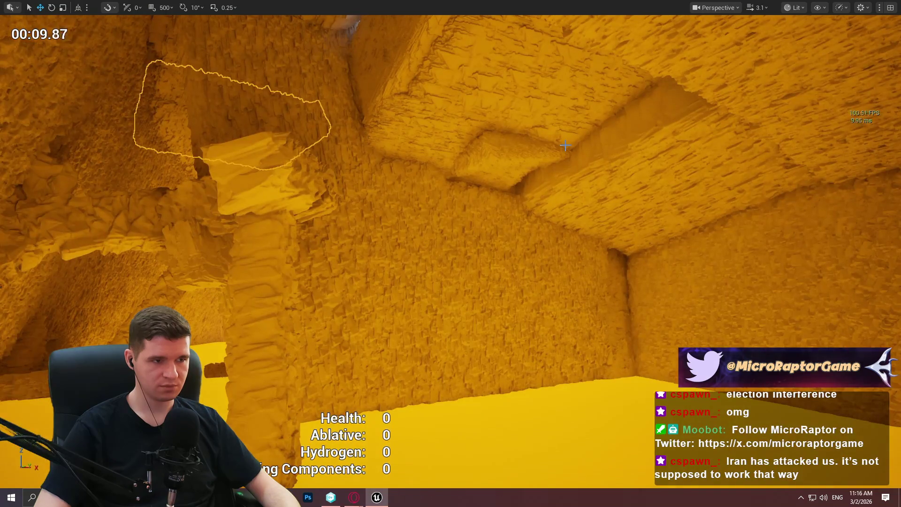
{"action": "key", "text": "Escape"}
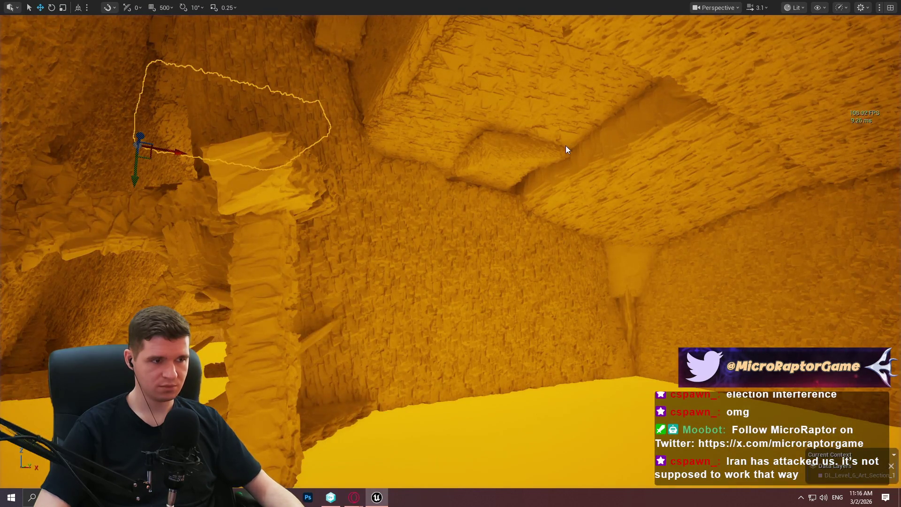
Move the outlined rock toward the ceiling, restore the editor layout, and play again.
{"action": "mouse_move", "coordinate": [140, 145]}
{"action": "left_mouse_down"}
{"action": "mouse_move", "coordinate": [535, 124]}
{"action": "mouse_move", "coordinate": [415, 115]}
{"action": "left_mouse_up"}
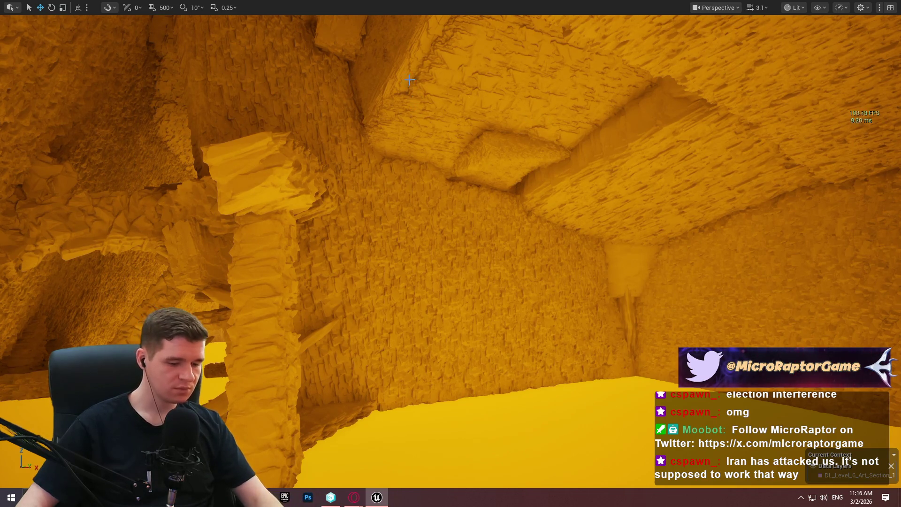
{"action": "key", "text": "F11"}
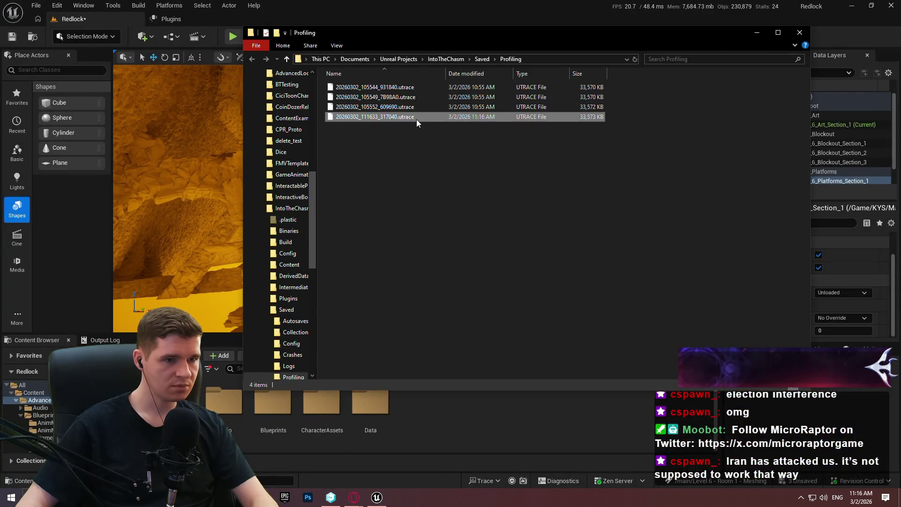
{"action": "left_click_drag", "start_coordinate": [402, 114], "coordinate": [460, 431]}
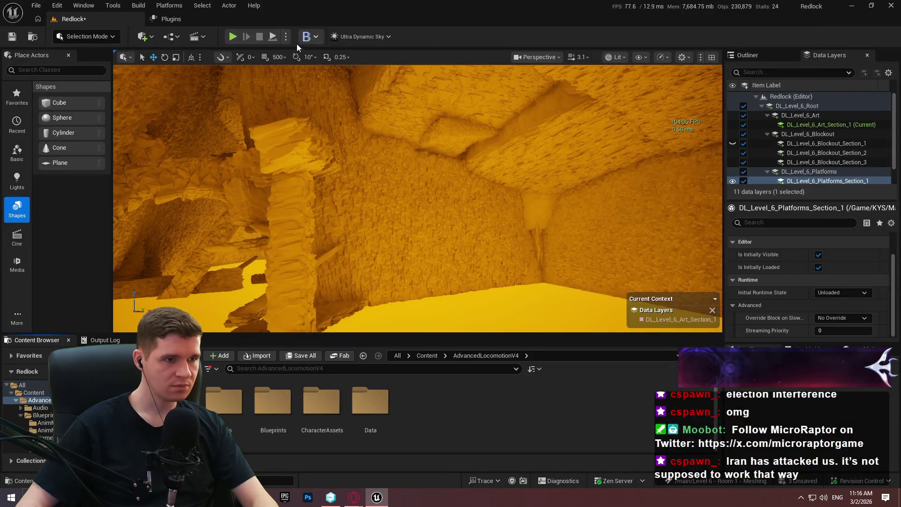
{"action": "left_click", "coordinate": [279, 37]}
Dismiss the welcome dialog, go fullscreen, and capture a Trace.SnapshotFile snapshot.
{"action": "left_click", "coordinate": [417, 282]}
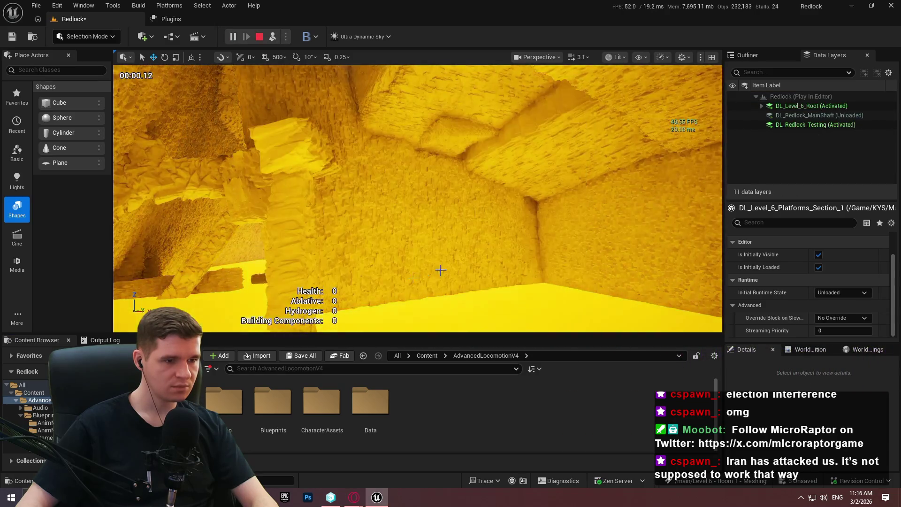
{"action": "key", "text": "F11"}
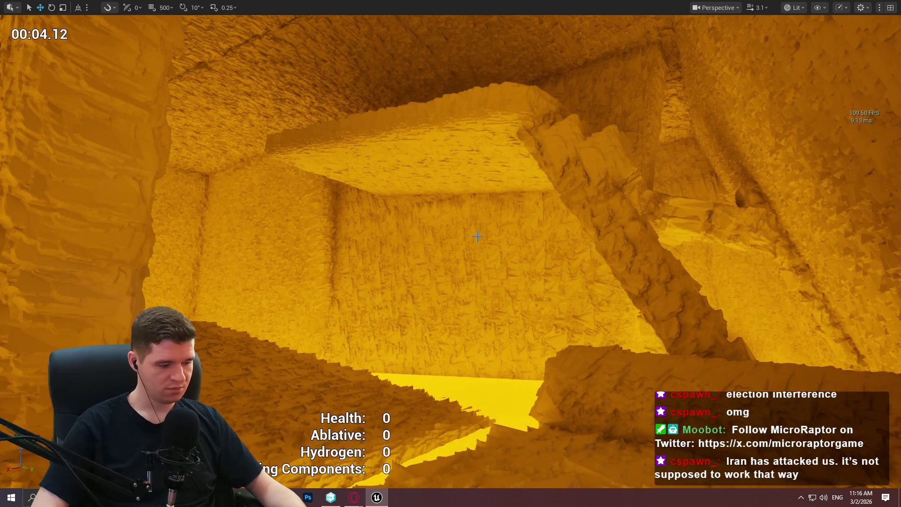
{"action": "key", "text": "grave"}
{"action": "key", "text": "Up"}
{"action": "key", "text": "Return"}
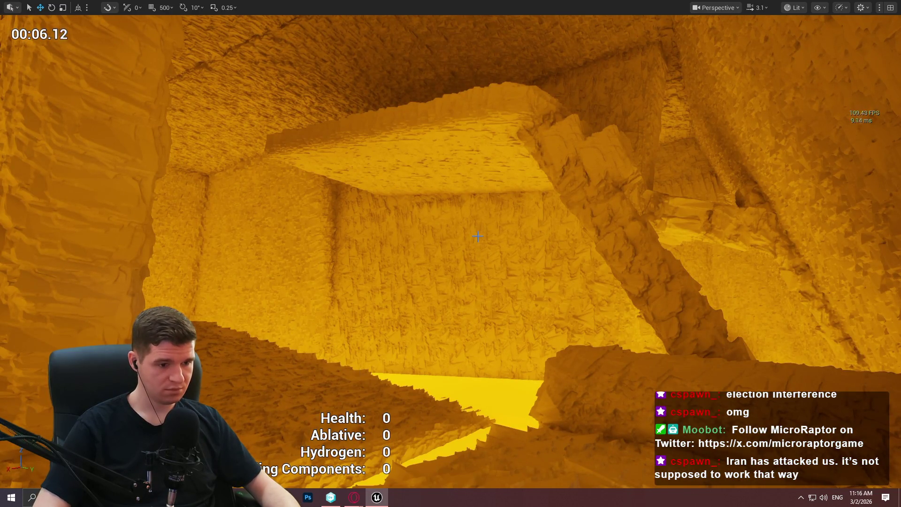
Capture two more trace snapshots from the console and leave fullscreen.
{"action": "key", "text": "grave"}
{"action": "key", "text": "Up"}
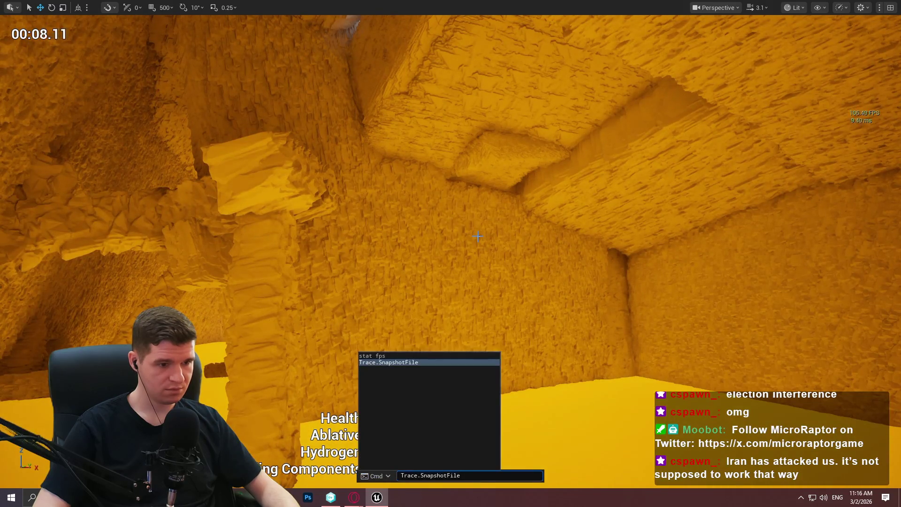
{"action": "key", "text": "Return"}
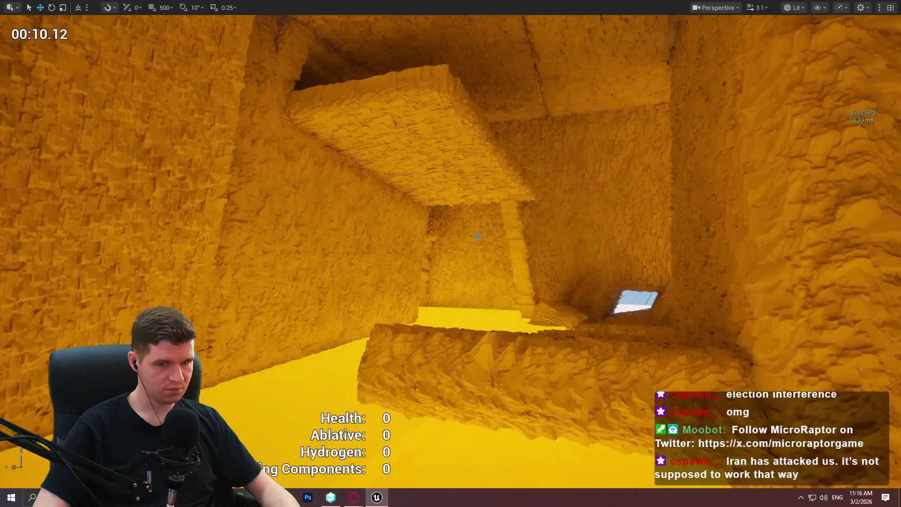
{"action": "key", "text": "grave"}
{"action": "key", "text": "Up"}
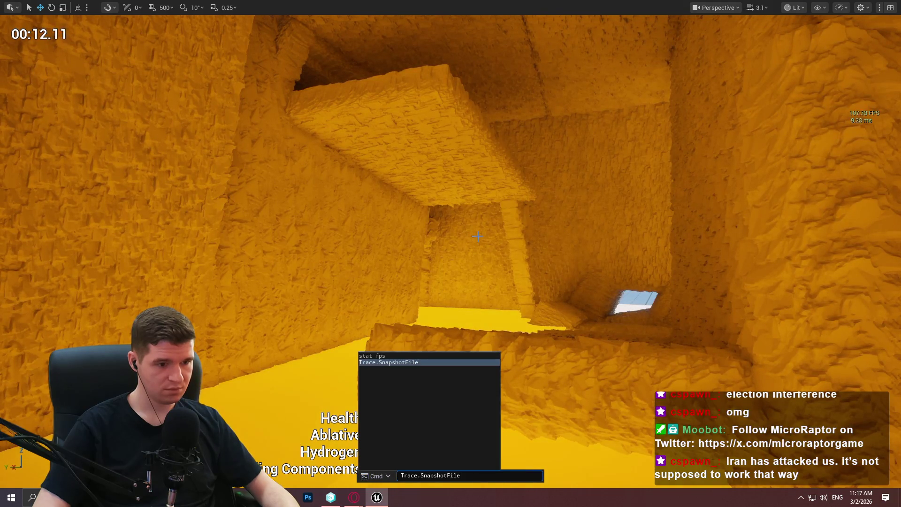
{"action": "key", "text": "Return"}
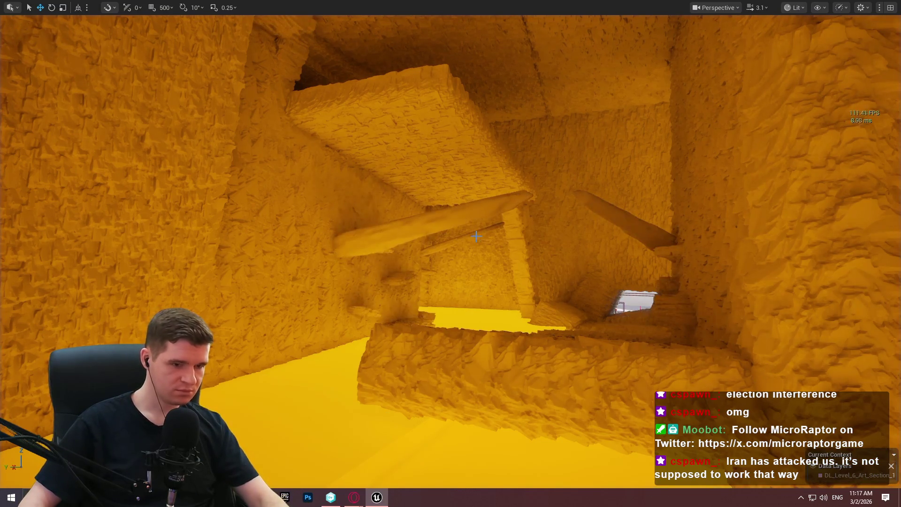
{"action": "key", "text": "F11"}
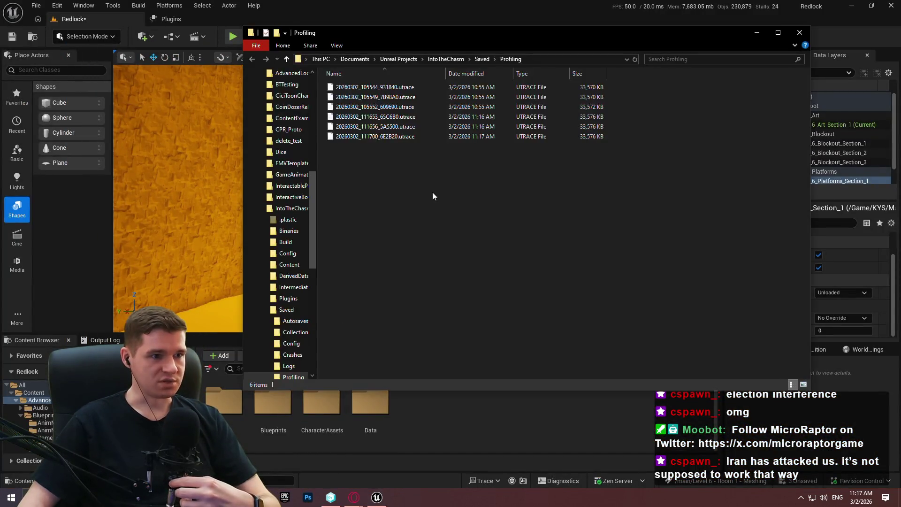
Open trace 20260302_105549_7B98A0 from the editor's Recent Traces list.
{"action": "left_click", "coordinate": [326, 17]}
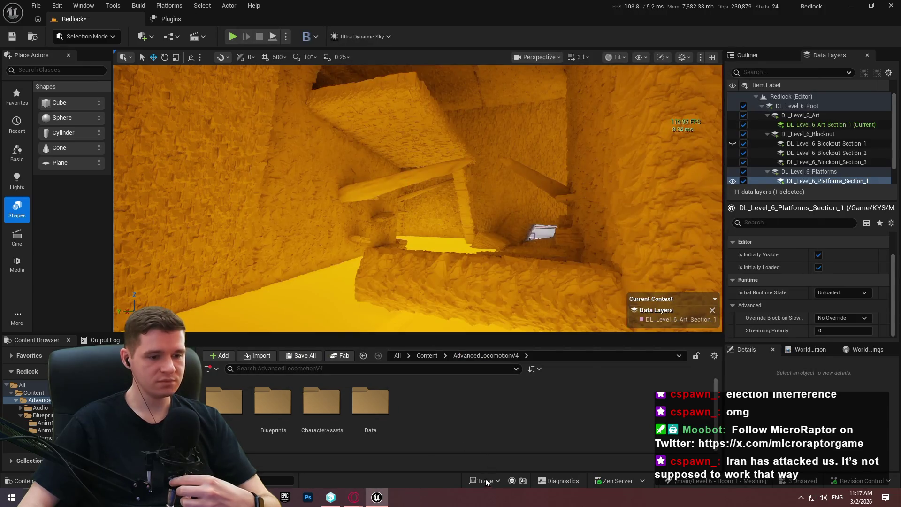
{"action": "left_click", "coordinate": [487, 478]}
{"action": "mouse_move", "coordinate": [517, 465]}
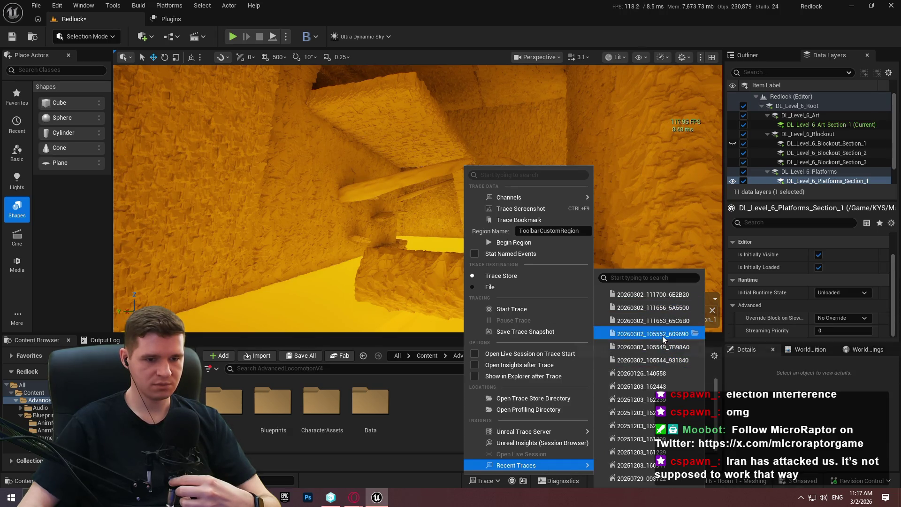
{"action": "left_click", "coordinate": [659, 348]}
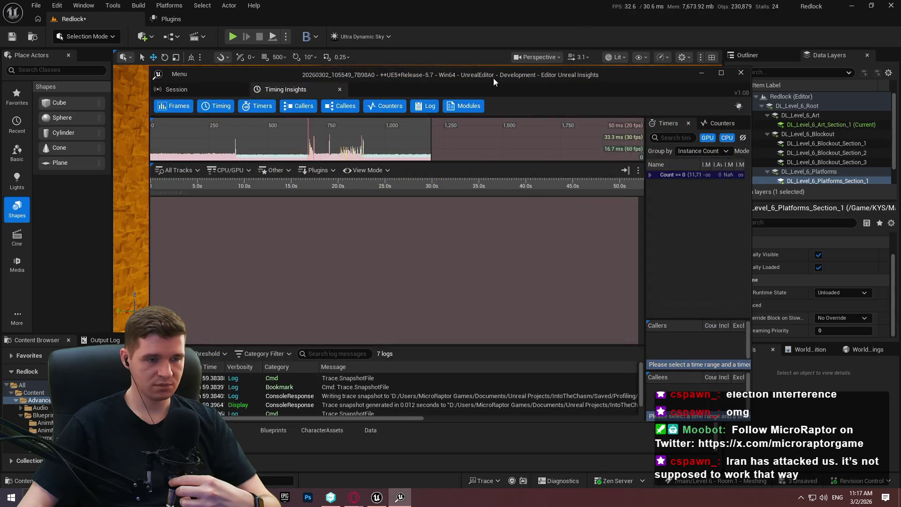
Also open trace 20260302_111656_5A5500 and snap both Insights windows side by side.
{"action": "double_click", "coordinate": [494, 83]}
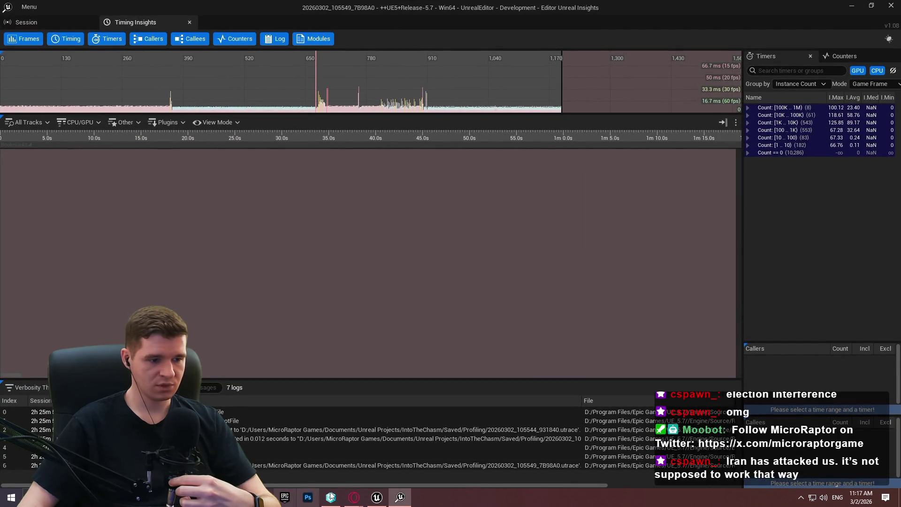
{"action": "key", "text": "alt+Tab"}
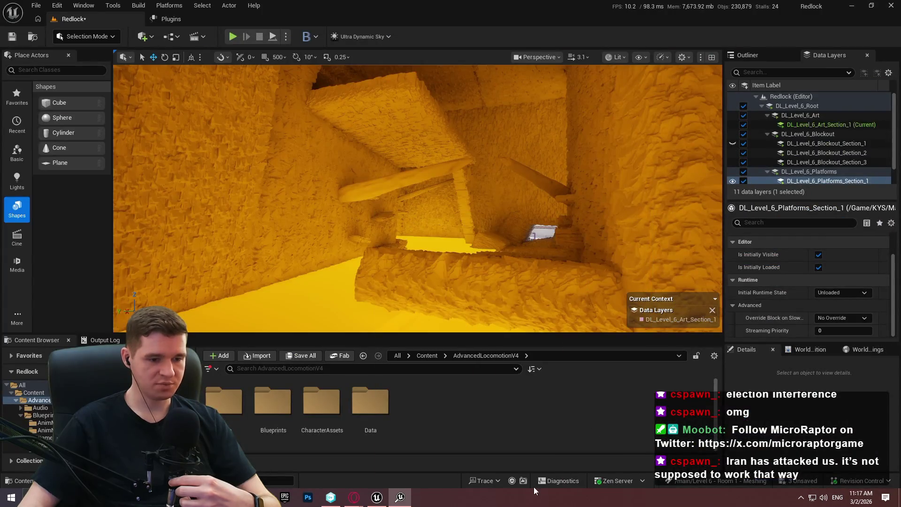
{"action": "left_click", "coordinate": [485, 481]}
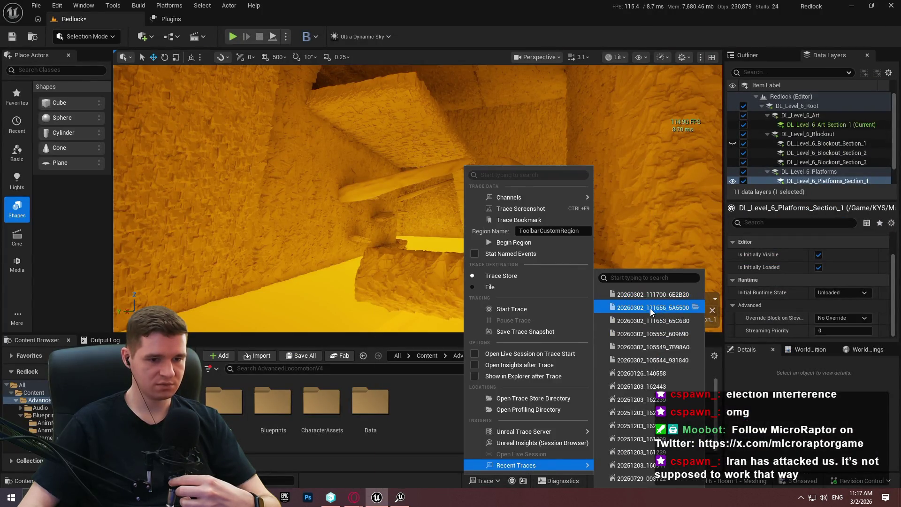
{"action": "left_click", "coordinate": [650, 309]}
{"action": "mouse_move", "coordinate": [427, 53]}
{"action": "left_mouse_down"}
{"action": "mouse_move", "coordinate": [277, 53]}
{"action": "mouse_move", "coordinate": [1, 121]}
{"action": "left_mouse_up"}
{"action": "key", "text": "Escape"}
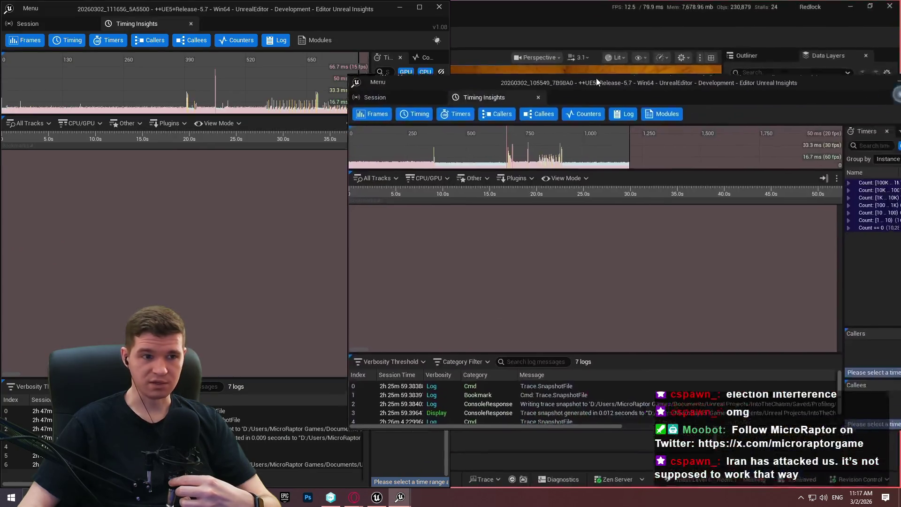
{"action": "key", "text": "super+Right"}
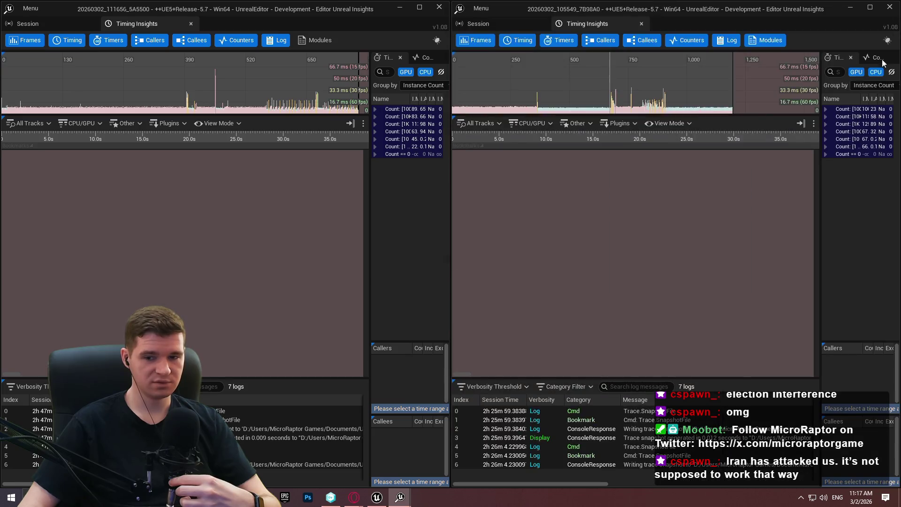
Pan the first trace's Frames graph later and load frame 342 into the Timing view.
{"action": "scroll", "coordinate": [202, 113], "scroll_direction": "up", "scroll_amount": 3}
{"action": "scroll", "coordinate": [202, 116], "scroll_direction": "down", "scroll_amount": 5}
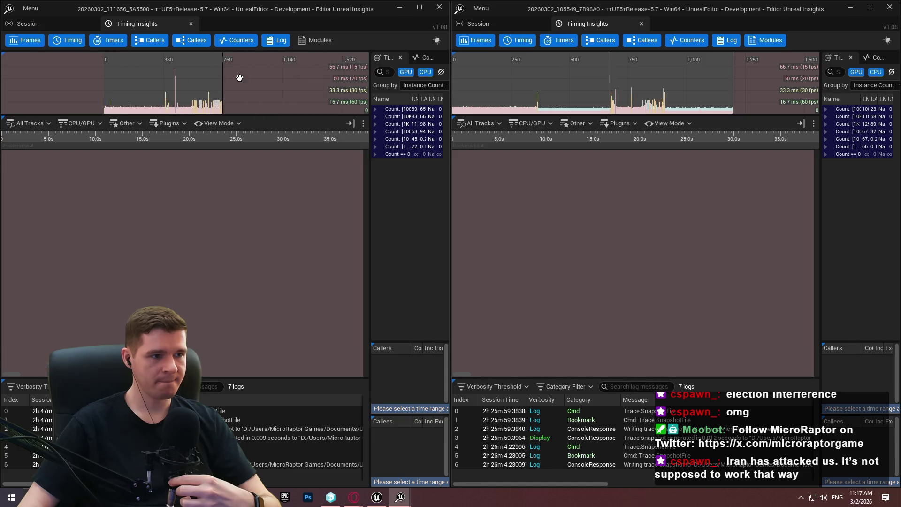
{"action": "scroll", "coordinate": [189, 89], "scroll_direction": "up", "scroll_amount": 5}
{"action": "left_click_drag", "start_coordinate": [244, 91], "coordinate": [309, 76]}
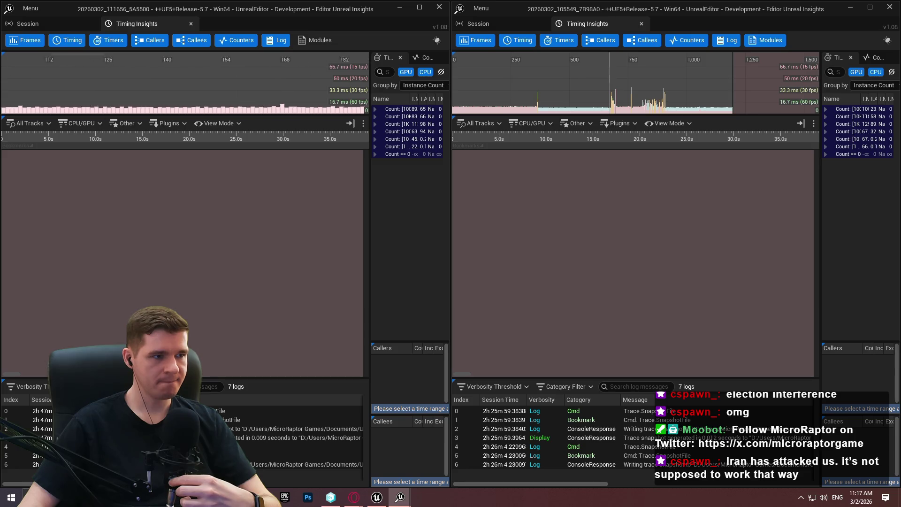
{"action": "left_click_drag", "start_coordinate": [205, 122], "coordinate": [120, 119]}
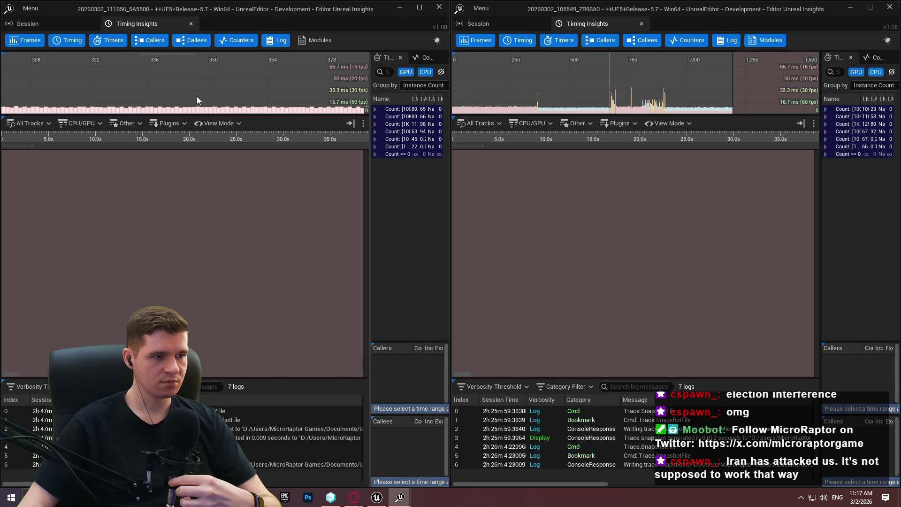
{"action": "left_click", "coordinate": [178, 110]}
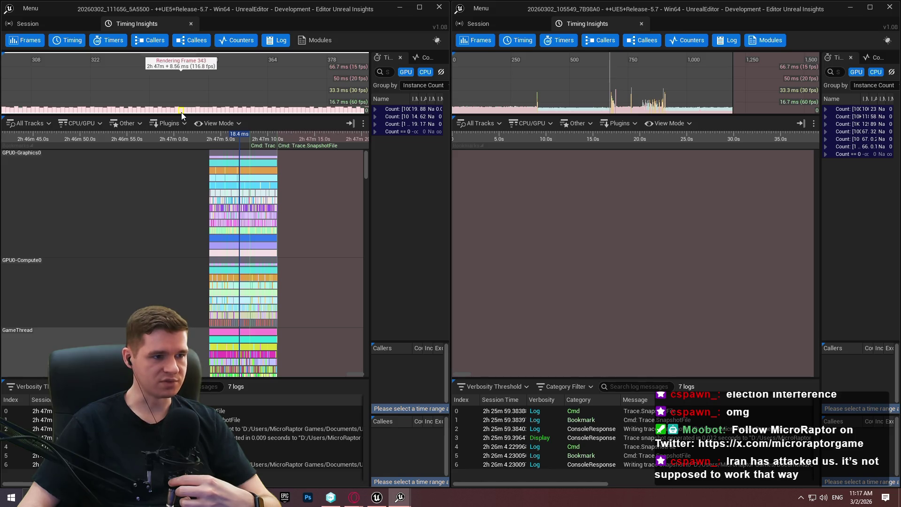
Zoom the second trace's Frames graph and load one of its frames into the timing tracks.
{"action": "scroll", "coordinate": [560, 112], "scroll_direction": "up", "scroll_amount": 5}
{"action": "scroll", "coordinate": [560, 111], "scroll_direction": "up", "scroll_amount": 1}
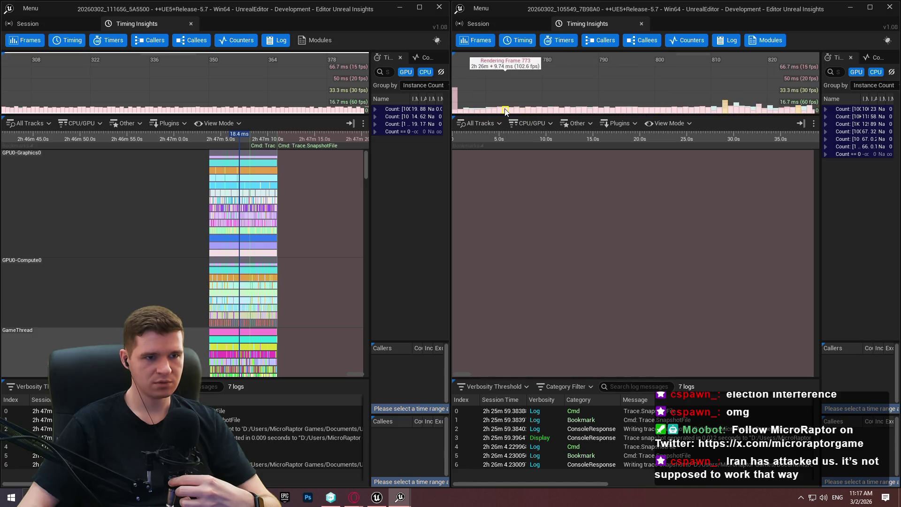
{"action": "left_click_drag", "start_coordinate": [550, 108], "coordinate": [555, 108]}
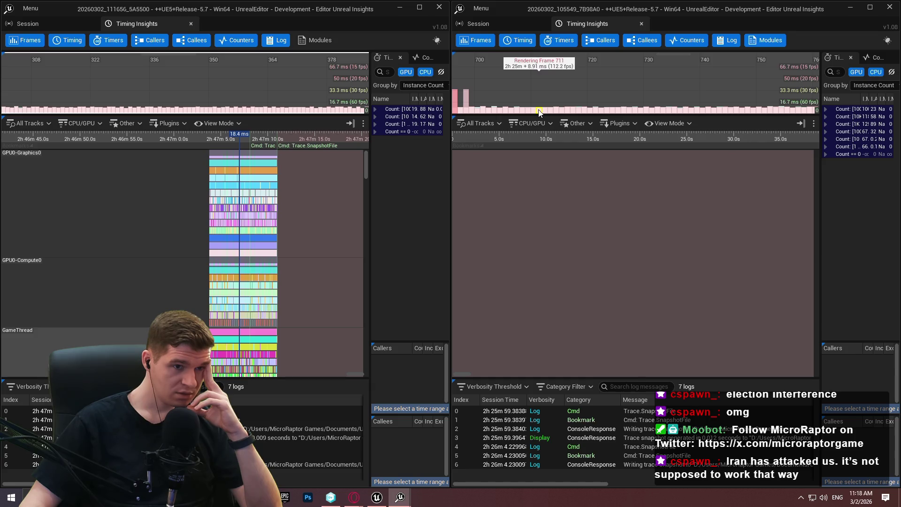
{"action": "left_click", "coordinate": [540, 112]}
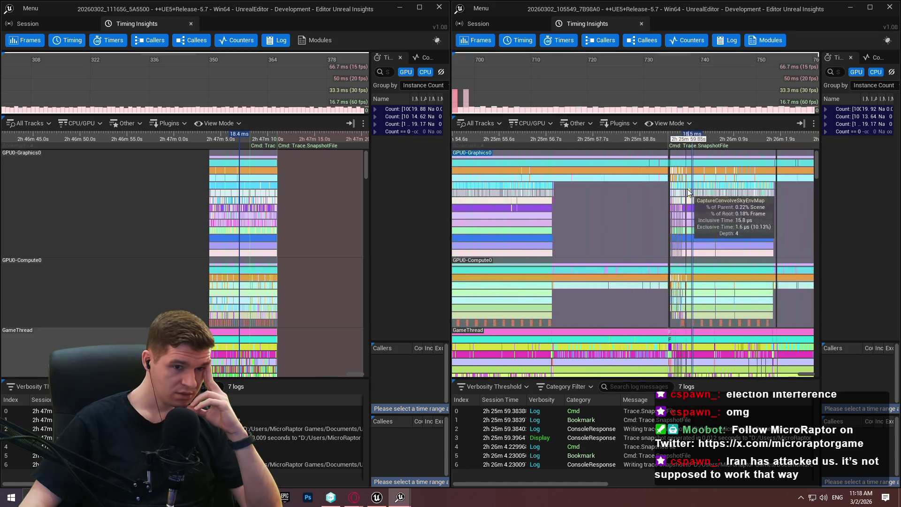
Zoom into the first trace's timeline and pan it to later GPU events.
{"action": "scroll", "coordinate": [688, 189], "scroll_direction": "up", "scroll_amount": 15}
{"action": "scroll", "coordinate": [739, 206], "scroll_direction": "up", "scroll_amount": 10}
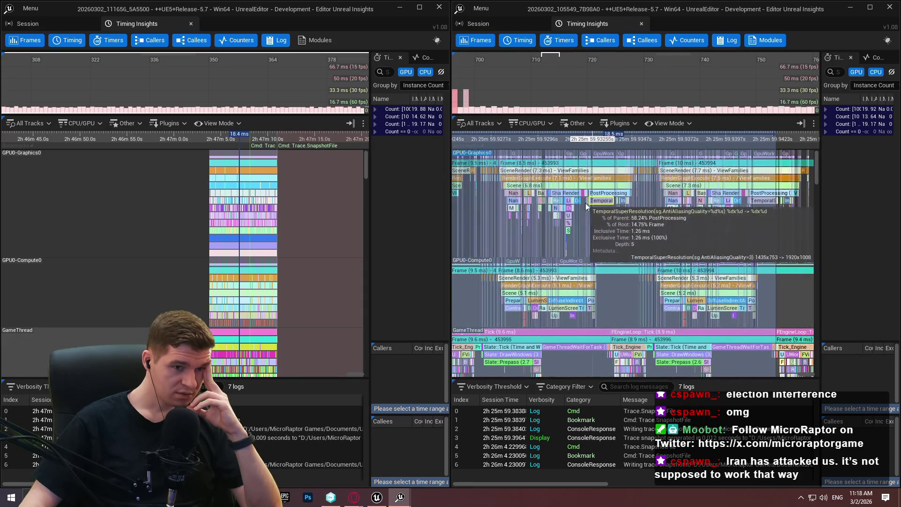
{"action": "scroll", "coordinate": [592, 205], "scroll_direction": "up", "scroll_amount": 8}
{"action": "scroll", "coordinate": [230, 179], "scroll_direction": "up", "scroll_amount": 7}
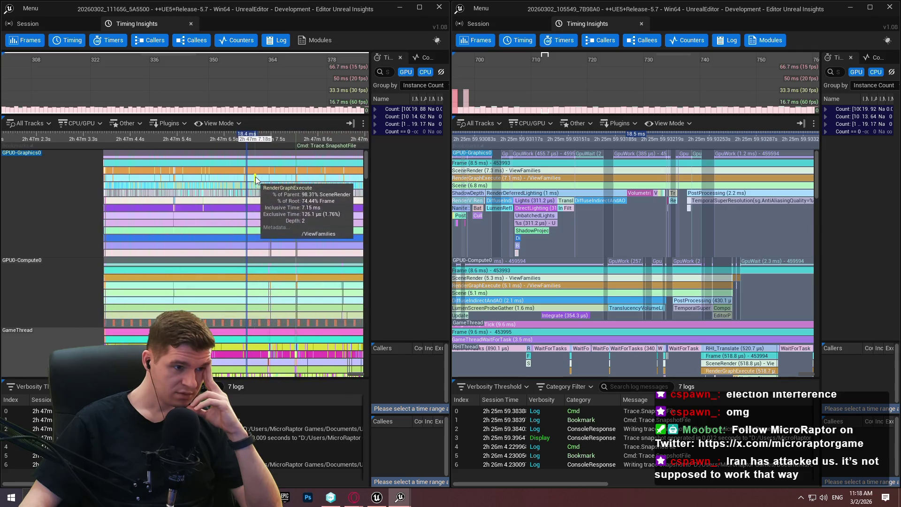
{"action": "scroll", "coordinate": [254, 177], "scroll_direction": "up", "scroll_amount": 15}
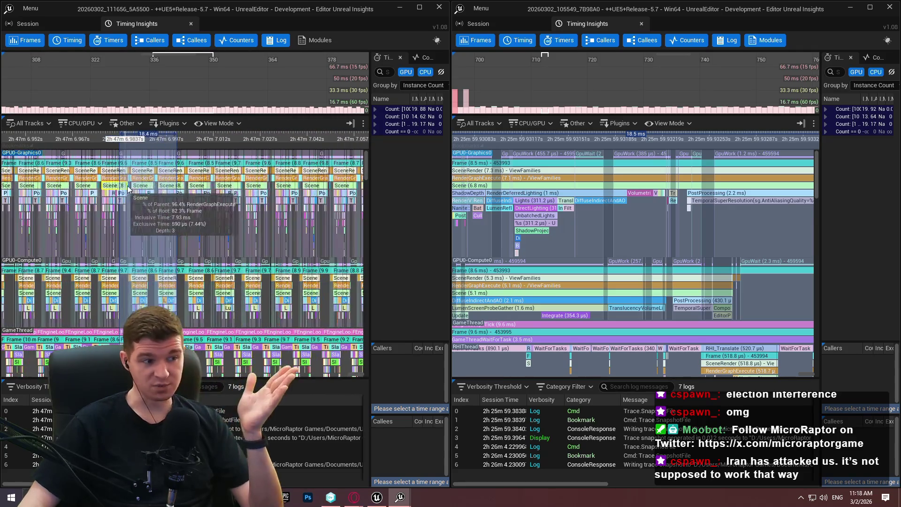
{"action": "scroll", "coordinate": [151, 187], "scroll_direction": "up", "scroll_amount": 3}
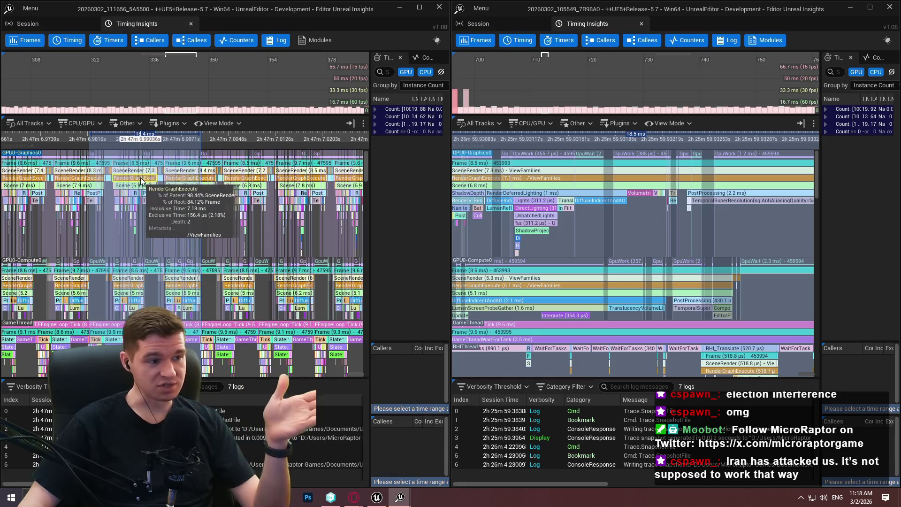
{"action": "scroll", "coordinate": [141, 181], "scroll_direction": "up", "scroll_amount": 3}
{"action": "scroll", "coordinate": [127, 227], "scroll_direction": "up", "scroll_amount": 7}
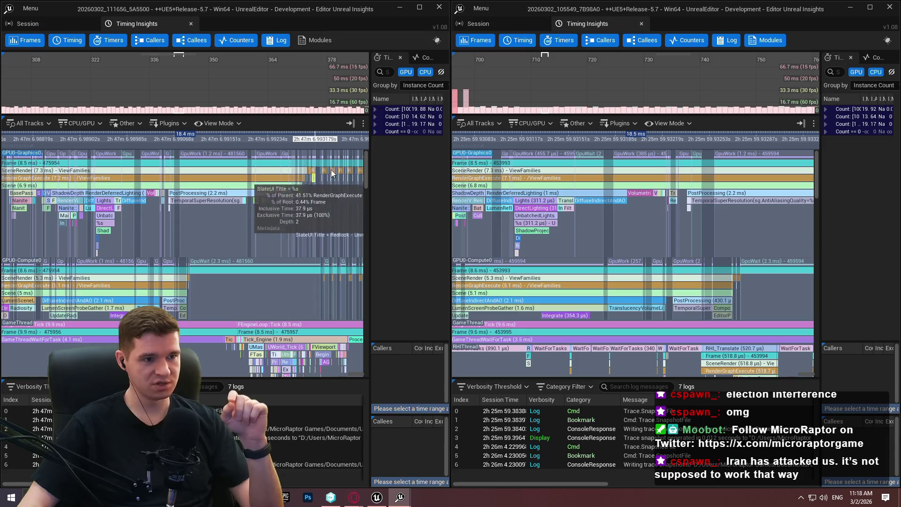
{"action": "left_click_drag", "start_coordinate": [143, 206], "coordinate": [240, 205]}
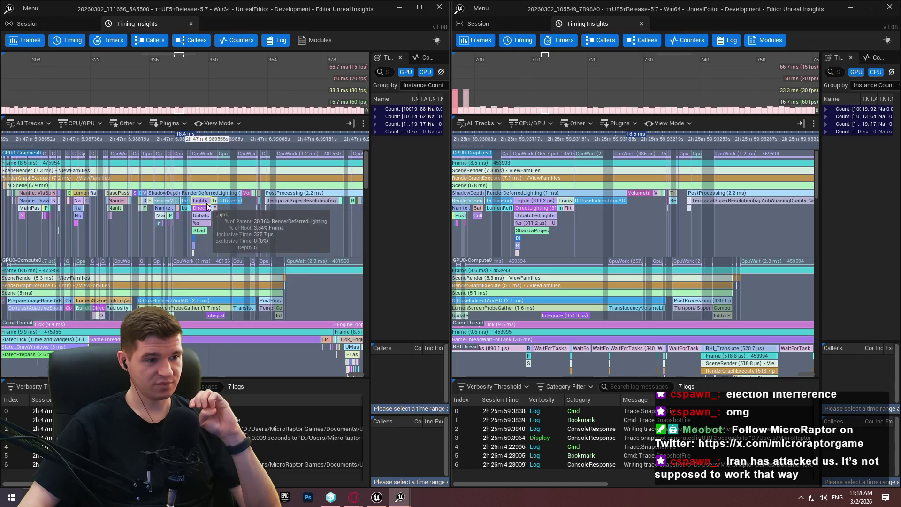
{"action": "scroll", "coordinate": [138, 209], "scroll_direction": "up", "scroll_amount": 2}
{"action": "mouse_move", "coordinate": [138, 209]}
{"action": "left_mouse_down"}
{"action": "mouse_move", "coordinate": [319, 197]}
{"action": "mouse_move", "coordinate": [204, 229]}
{"action": "mouse_move", "coordinate": [100, 199]}
{"action": "left_mouse_up"}
Zoom and pan both timelines to line up Nanite::VisBuffer (597 µs vs 584.7 µs).
{"action": "scroll", "coordinate": [516, 230], "scroll_direction": "up", "scroll_amount": 2}
{"action": "left_click_drag", "start_coordinate": [517, 230], "coordinate": [678, 215]}
{"action": "scroll", "coordinate": [683, 220], "scroll_direction": "up", "scroll_amount": 4}
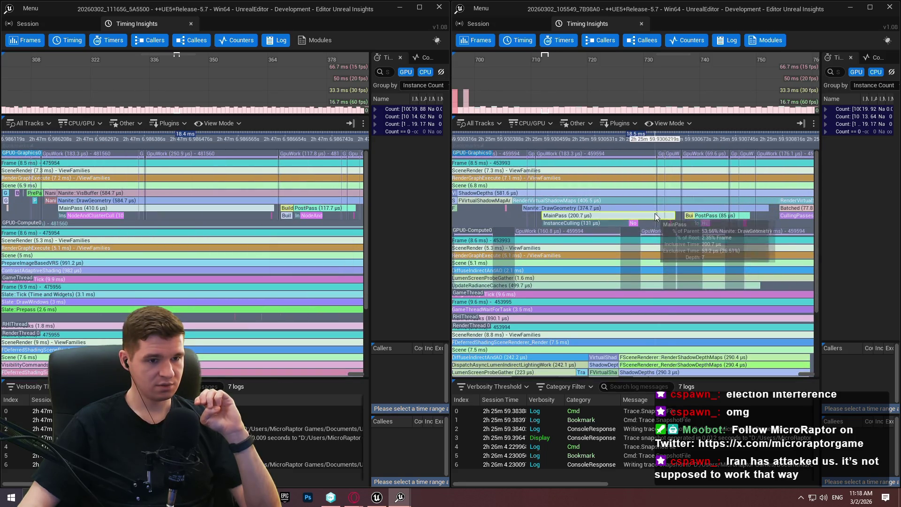
{"action": "mouse_move", "coordinate": [650, 207]}
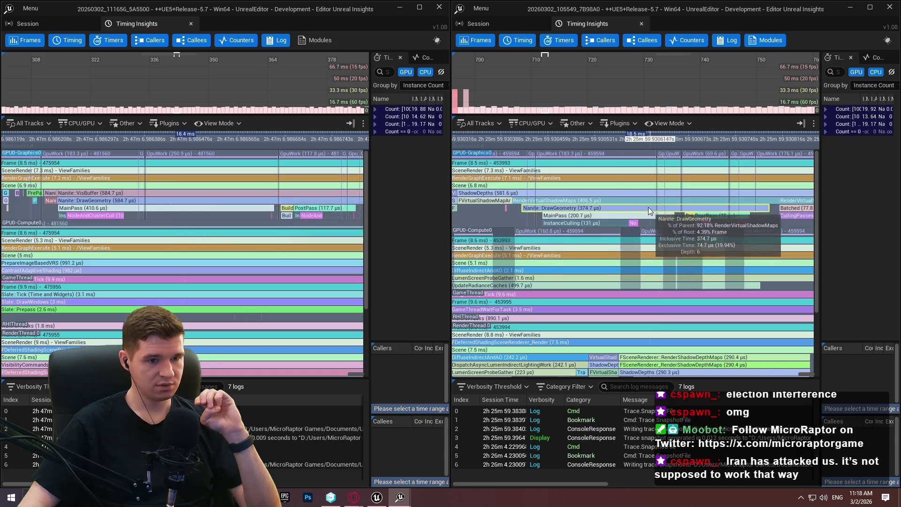
{"action": "scroll", "coordinate": [598, 218], "scroll_direction": "down", "scroll_amount": 1}
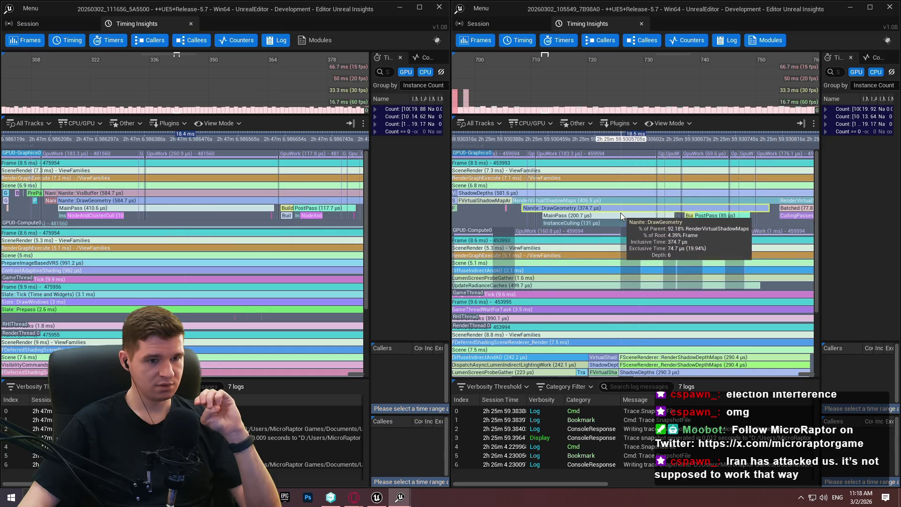
{"action": "mouse_move", "coordinate": [186, 204]}
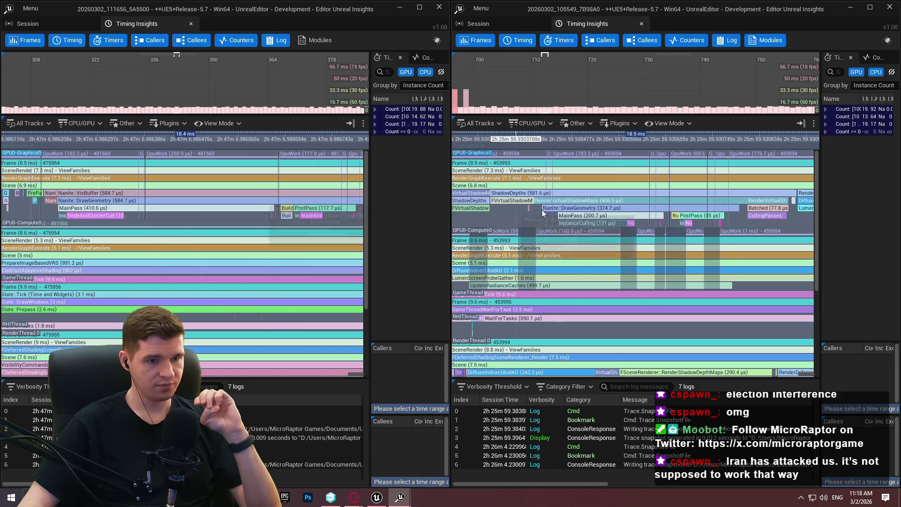
{"action": "scroll", "coordinate": [555, 216], "scroll_direction": "down", "scroll_amount": 1}
{"action": "left_click_drag", "start_coordinate": [555, 215], "coordinate": [775, 213]}
{"action": "left_click_drag", "start_coordinate": [503, 206], "coordinate": [779, 197]}
{"action": "mouse_move", "coordinate": [610, 195]}
{"action": "left_mouse_down"}
{"action": "mouse_move", "coordinate": [718, 188]}
{"action": "mouse_move", "coordinate": [619, 194]}
{"action": "mouse_move", "coordinate": [553, 177]}
{"action": "mouse_move", "coordinate": [562, 206]}
{"action": "left_mouse_up"}
{"action": "scroll", "coordinate": [718, 187], "scroll_direction": "down", "scroll_amount": 10}
{"action": "scroll", "coordinate": [562, 206], "scroll_direction": "up", "scroll_amount": 8}
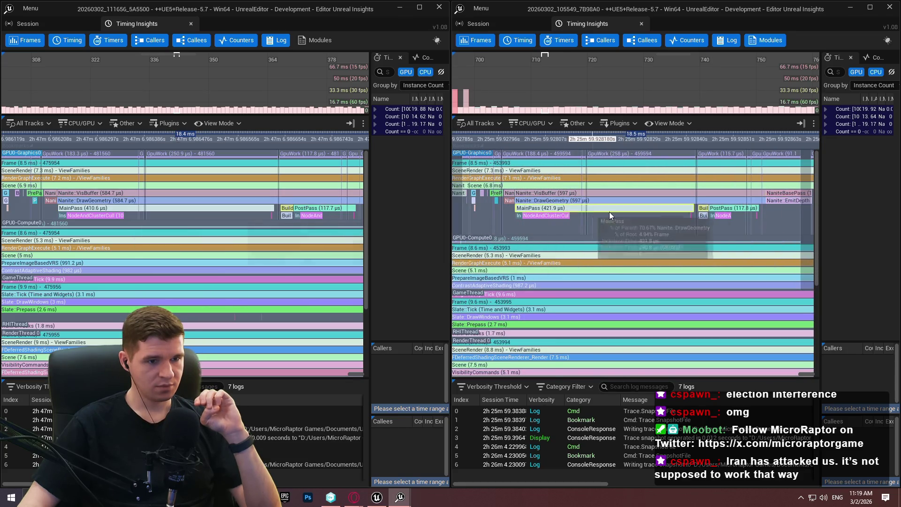
{"action": "left_click_drag", "start_coordinate": [619, 216], "coordinate": [599, 214]}
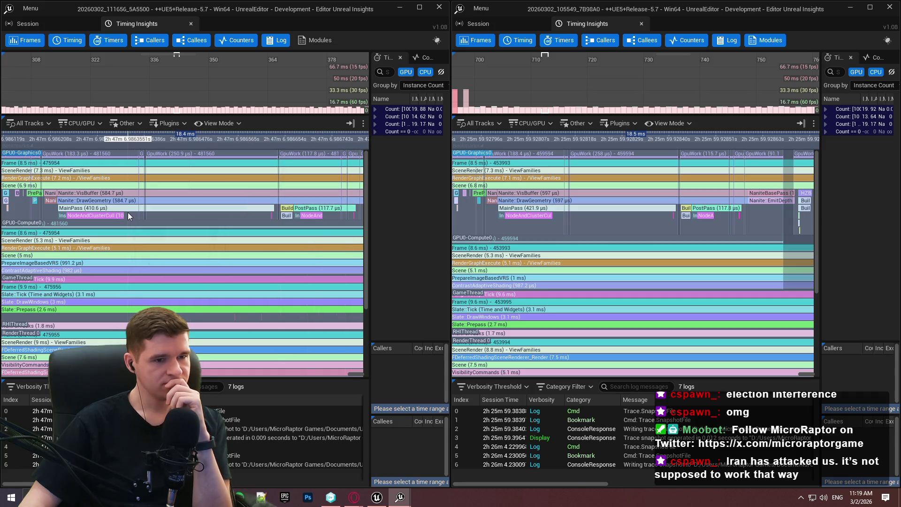
{"action": "scroll", "coordinate": [99, 219], "scroll_direction": "up", "scroll_amount": 4}
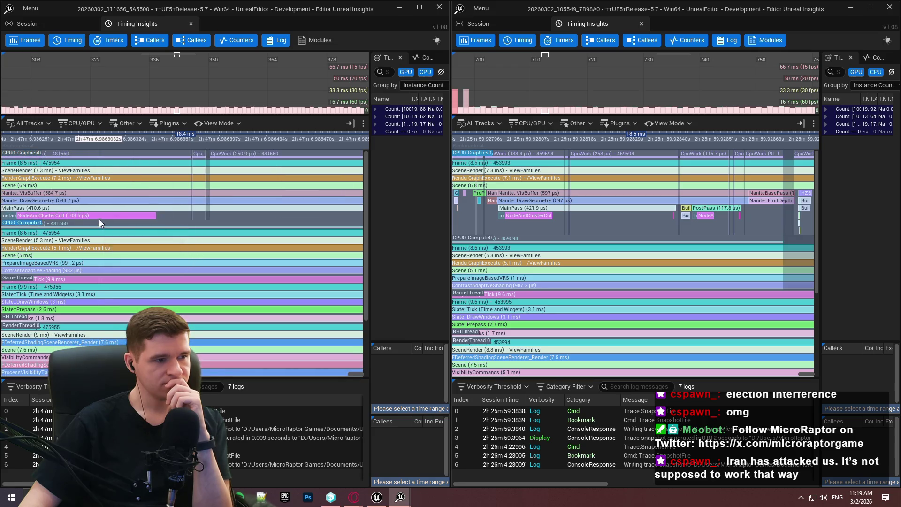
Zoom out both timelines, align the second trace, and select the 8.53 ms Frame event.
{"action": "scroll", "coordinate": [517, 233], "scroll_direction": "up", "scroll_amount": 3}
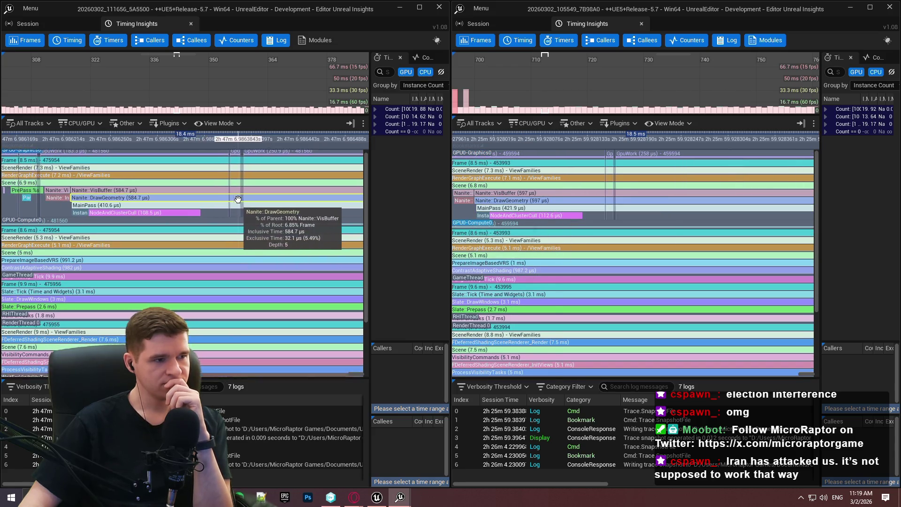
{"action": "scroll", "coordinate": [244, 202], "scroll_direction": "down", "scroll_amount": 1}
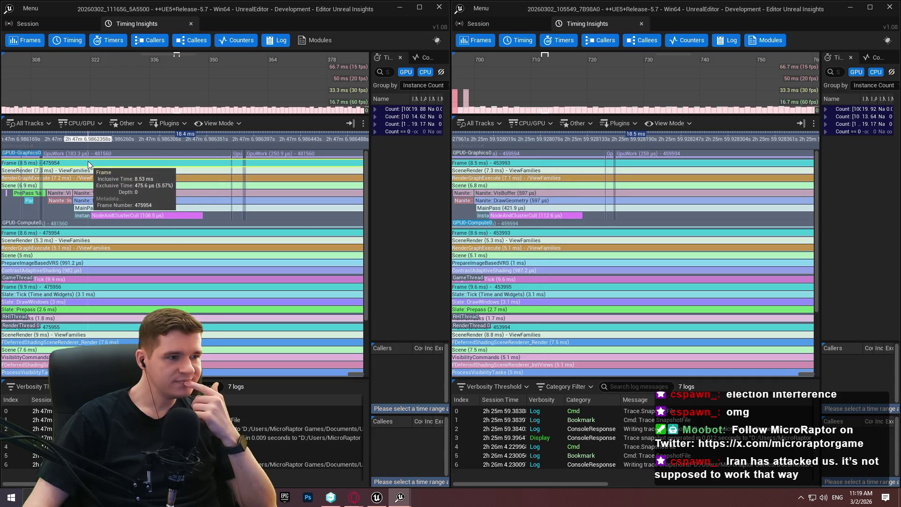
{"action": "scroll", "coordinate": [282, 181], "scroll_direction": "down", "scroll_amount": 1}
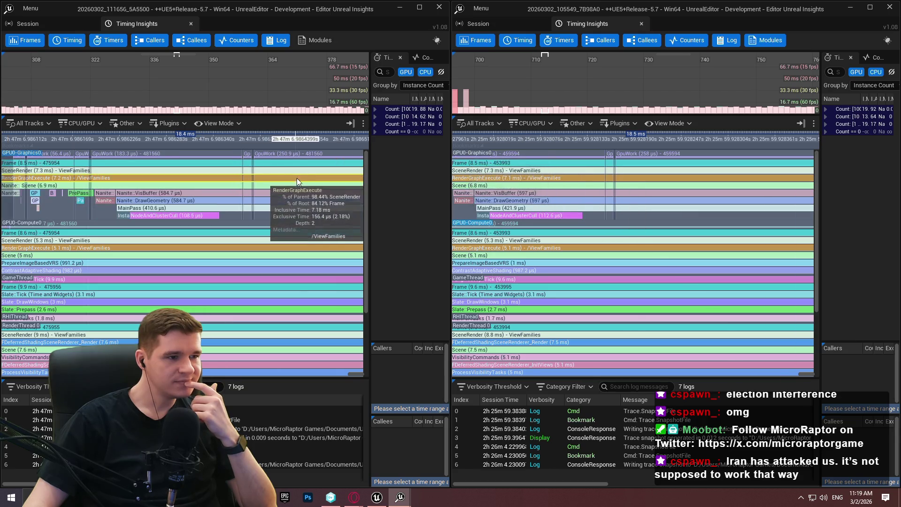
{"action": "scroll", "coordinate": [297, 177], "scroll_direction": "down", "scroll_amount": 1}
{"action": "scroll", "coordinate": [534, 198], "scroll_direction": "down", "scroll_amount": 1}
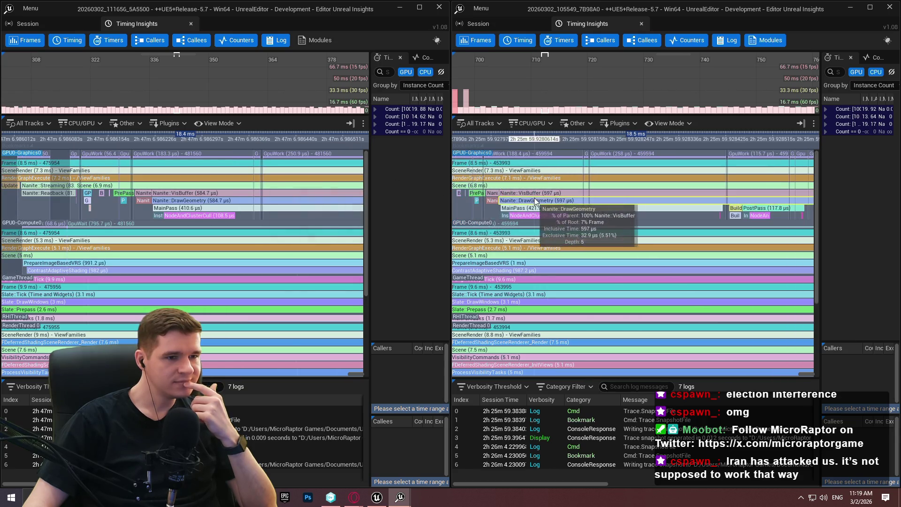
{"action": "scroll", "coordinate": [238, 168], "scroll_direction": "down", "scroll_amount": 2}
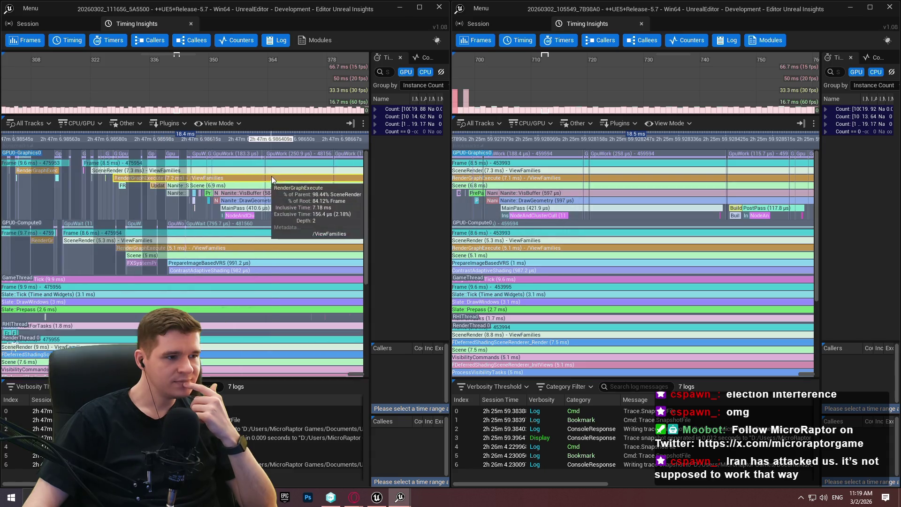
{"action": "scroll", "coordinate": [281, 171], "scroll_direction": "up", "scroll_amount": 1}
{"action": "scroll", "coordinate": [520, 216], "scroll_direction": "down", "scroll_amount": 3}
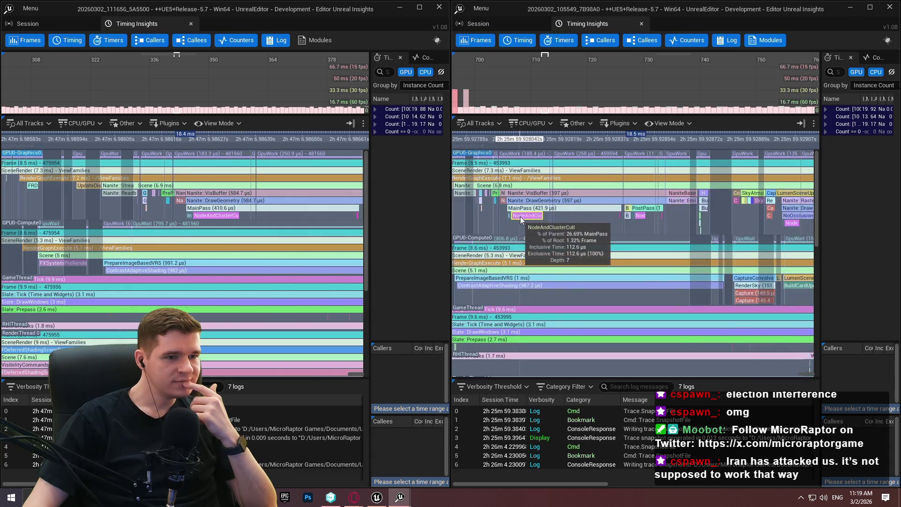
{"action": "mouse_move", "coordinate": [506, 216]}
{"action": "left_mouse_down"}
{"action": "mouse_move", "coordinate": [594, 224]}
{"action": "mouse_move", "coordinate": [569, 220]}
{"action": "left_mouse_up"}
{"action": "scroll", "coordinate": [594, 224], "scroll_direction": "up", "scroll_amount": 1}
{"action": "scroll", "coordinate": [533, 203], "scroll_direction": "up", "scroll_amount": 2}
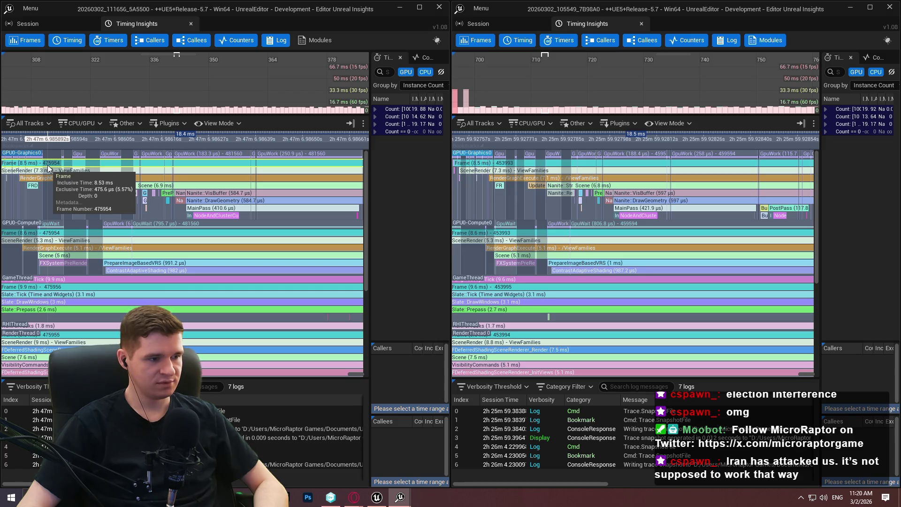
{"action": "left_click", "coordinate": [568, 163]}
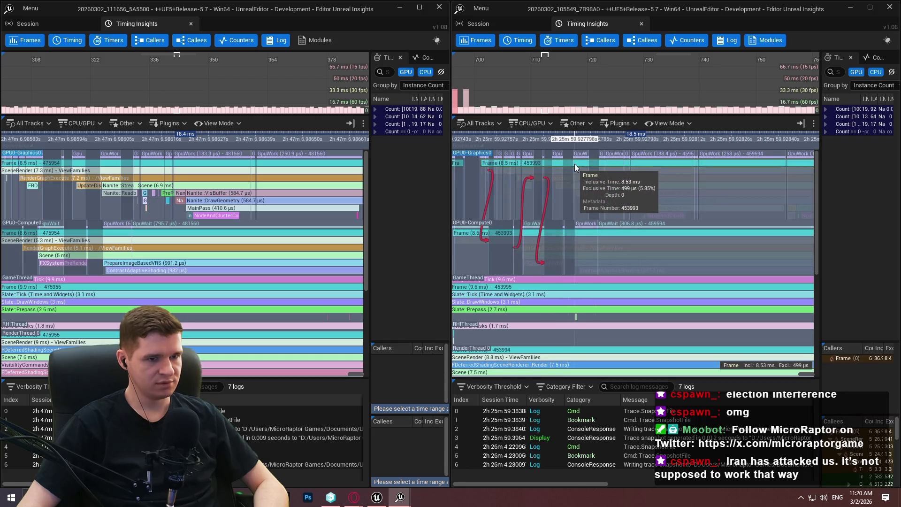
Zoom and pan both traces' GPU timelines toward later render events.
{"action": "scroll", "coordinate": [575, 165], "scroll_direction": "up", "scroll_amount": 3}
{"action": "scroll", "coordinate": [610, 207], "scroll_direction": "down", "scroll_amount": 3}
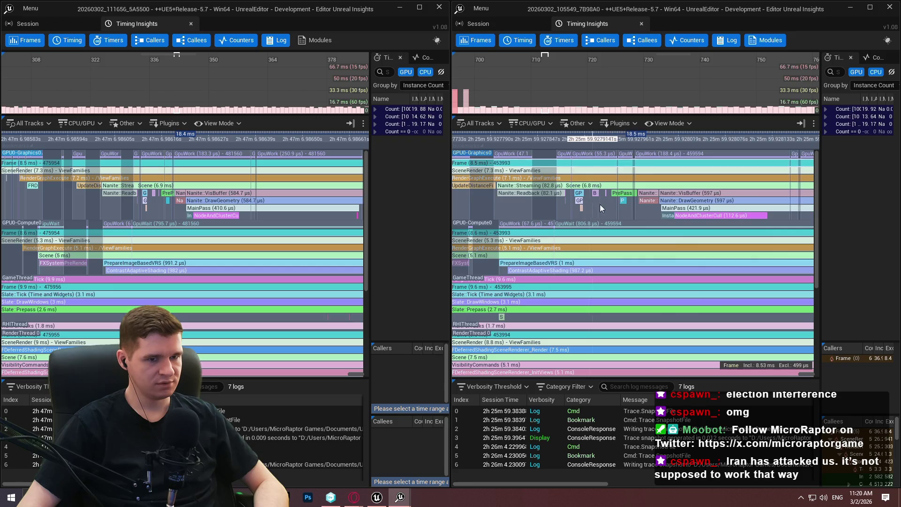
{"action": "scroll", "coordinate": [216, 181], "scroll_direction": "down", "scroll_amount": 1}
{"action": "left_click_drag", "start_coordinate": [215, 178], "coordinate": [182, 179]}
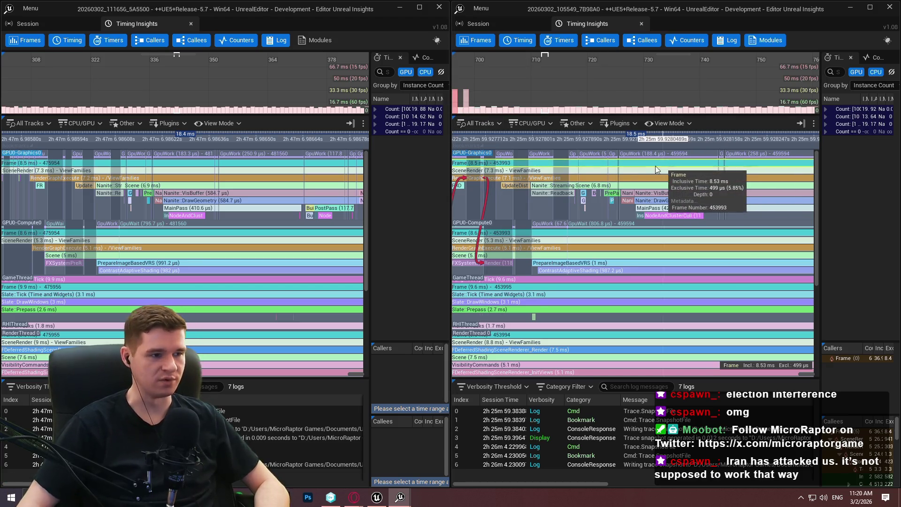
{"action": "scroll", "coordinate": [222, 193], "scroll_direction": "up", "scroll_amount": 2}
{"action": "left_click_drag", "start_coordinate": [222, 194], "coordinate": [185, 192]}
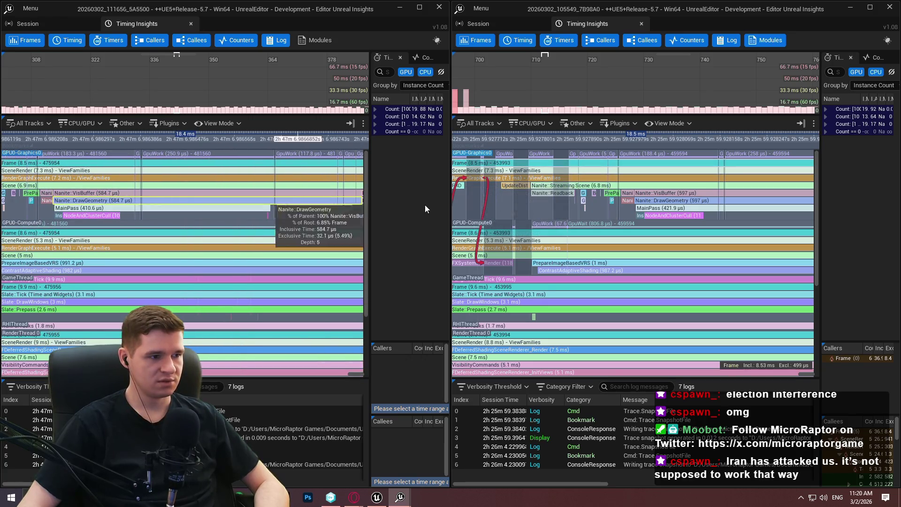
{"action": "scroll", "coordinate": [689, 232], "scroll_direction": "up", "scroll_amount": 1}
{"action": "left_click_drag", "start_coordinate": [689, 232], "coordinate": [600, 208]}
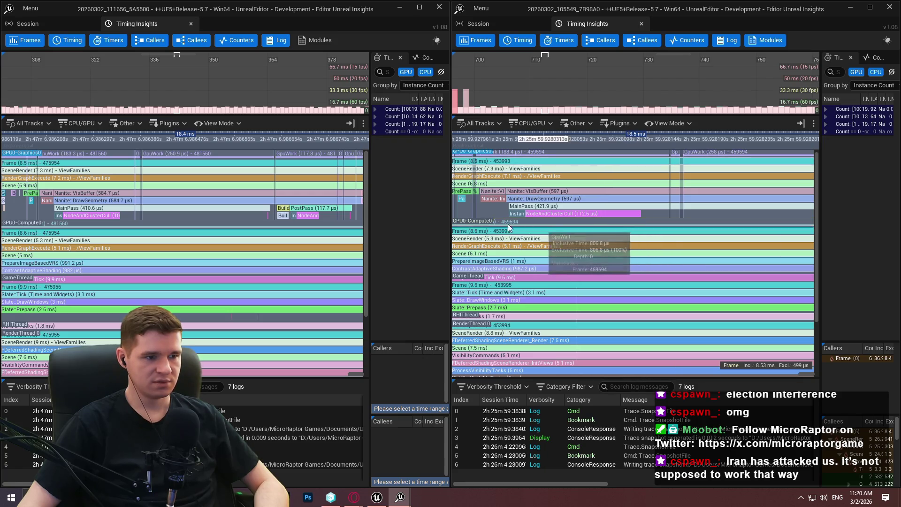
{"action": "scroll", "coordinate": [589, 226], "scroll_direction": "up", "scroll_amount": 1}
{"action": "scroll", "coordinate": [90, 212], "scroll_direction": "up", "scroll_amount": 3}
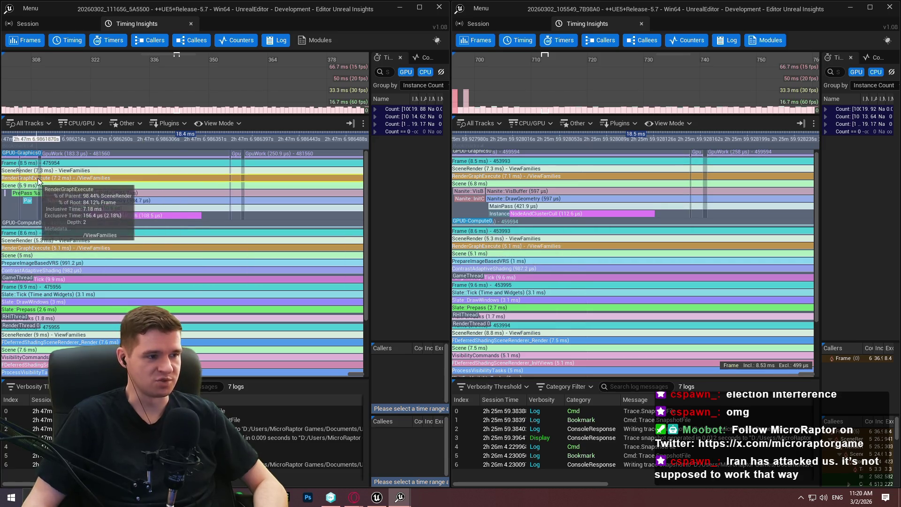
Line up Nanite passes: MainPass 410.6 vs 421.9 µs, NodeAndClusterCull 108.5 vs 112.6 µs.
{"action": "scroll", "coordinate": [60, 201], "scroll_direction": "up", "scroll_amount": 1}
{"action": "scroll", "coordinate": [63, 199], "scroll_direction": "up", "scroll_amount": 3}
{"action": "scroll", "coordinate": [497, 209], "scroll_direction": "up", "scroll_amount": 2}
{"action": "scroll", "coordinate": [496, 210], "scroll_direction": "down", "scroll_amount": 5}
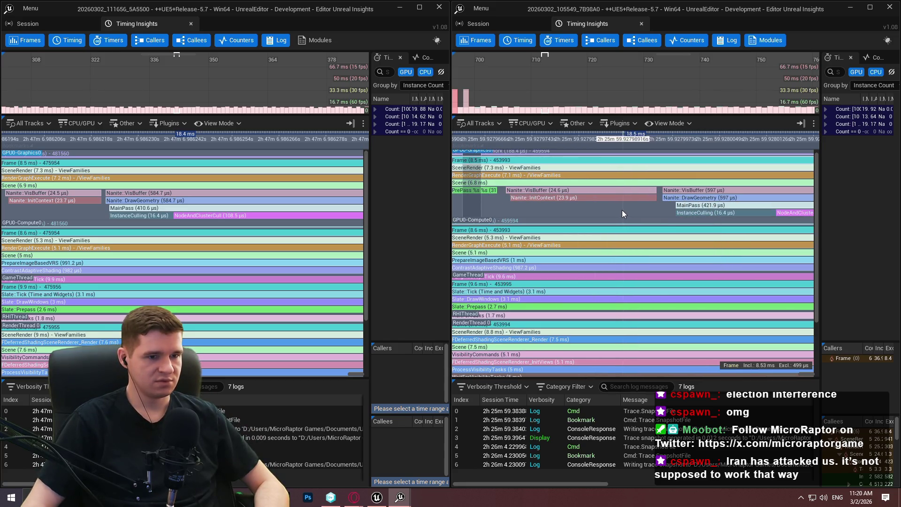
{"action": "left_click_drag", "start_coordinate": [116, 205], "coordinate": [235, 212]}
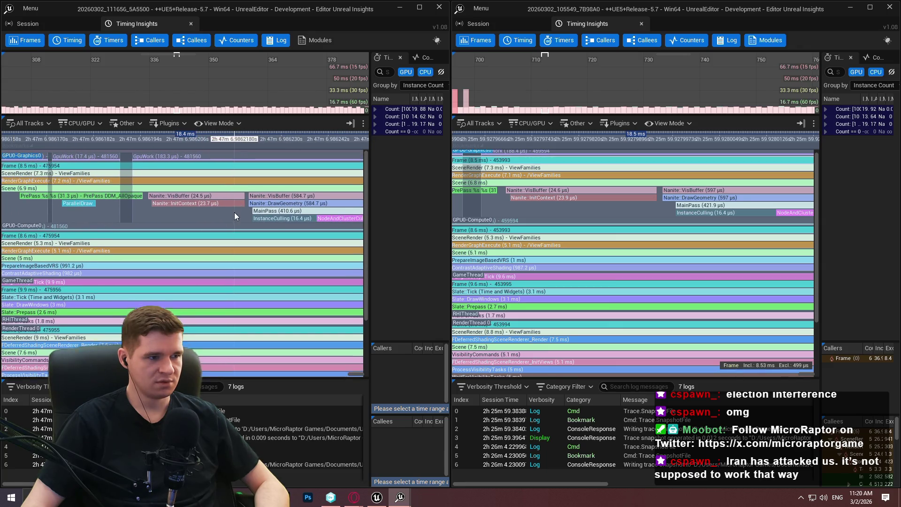
{"action": "mouse_move", "coordinate": [266, 194]}
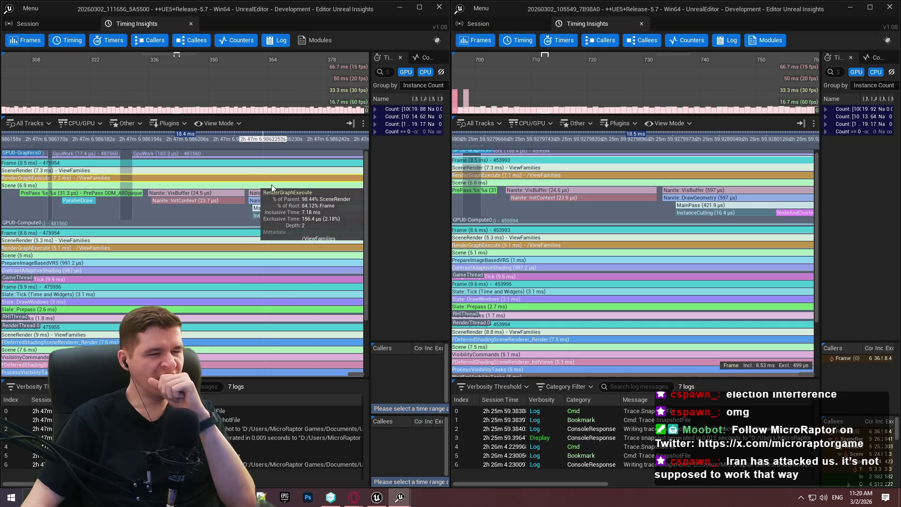
{"action": "left_click_drag", "start_coordinate": [308, 190], "coordinate": [80, 177]}
{"action": "left_click_drag", "start_coordinate": [637, 184], "coordinate": [534, 183]}
{"action": "left_click_drag", "start_coordinate": [721, 211], "coordinate": [672, 206]}
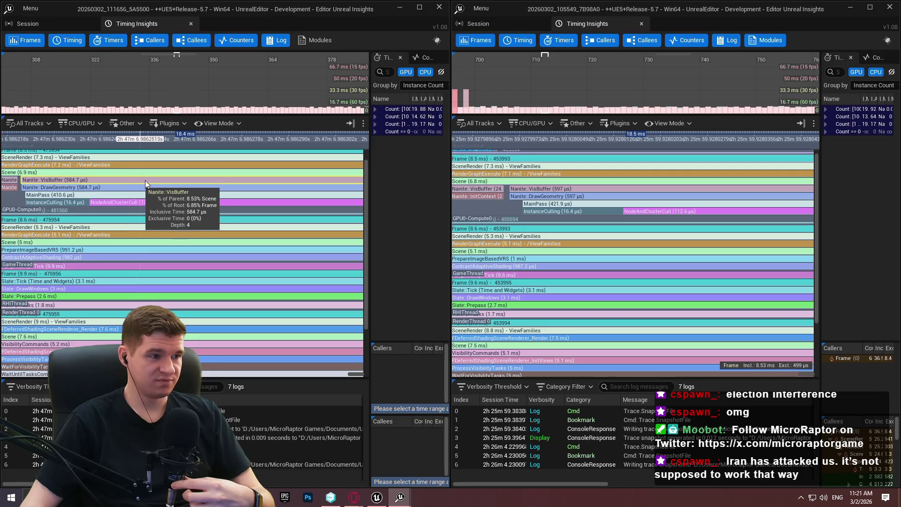
{"action": "key", "text": "Right"}
{"action": "key", "text": "Right"}
{"action": "key", "text": "Right"}
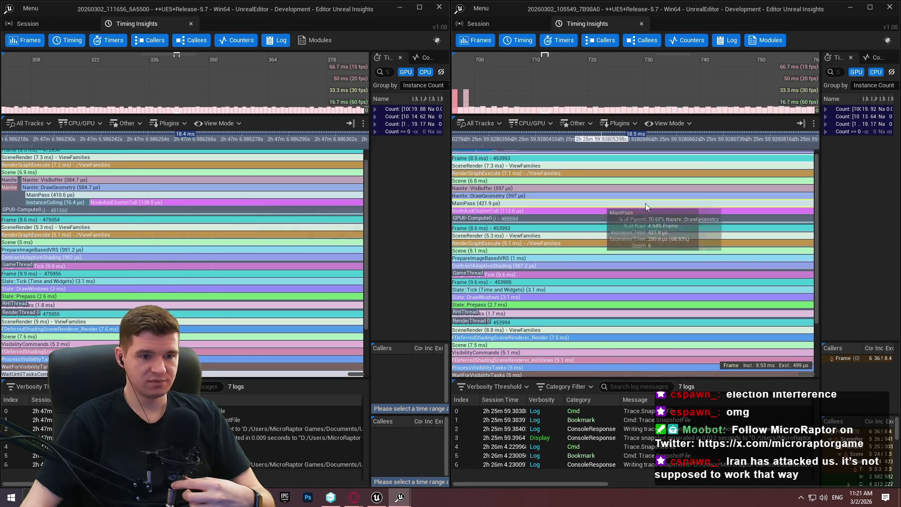
Pan the right trace to its MainPass events and back toward earlier passes.
{"action": "scroll", "coordinate": [582, 182], "scroll_direction": "down", "scroll_amount": 10}
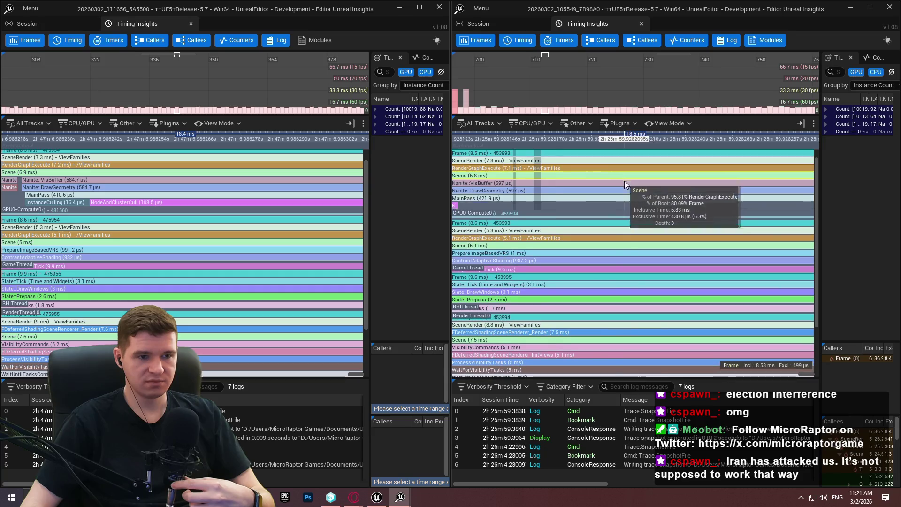
{"action": "mouse_move", "coordinate": [578, 173]}
{"action": "left_mouse_down"}
{"action": "mouse_move", "coordinate": [664, 185]}
{"action": "mouse_move", "coordinate": [676, 176]}
{"action": "mouse_move", "coordinate": [658, 195]}
{"action": "mouse_move", "coordinate": [419, 199]}
{"action": "left_mouse_up"}
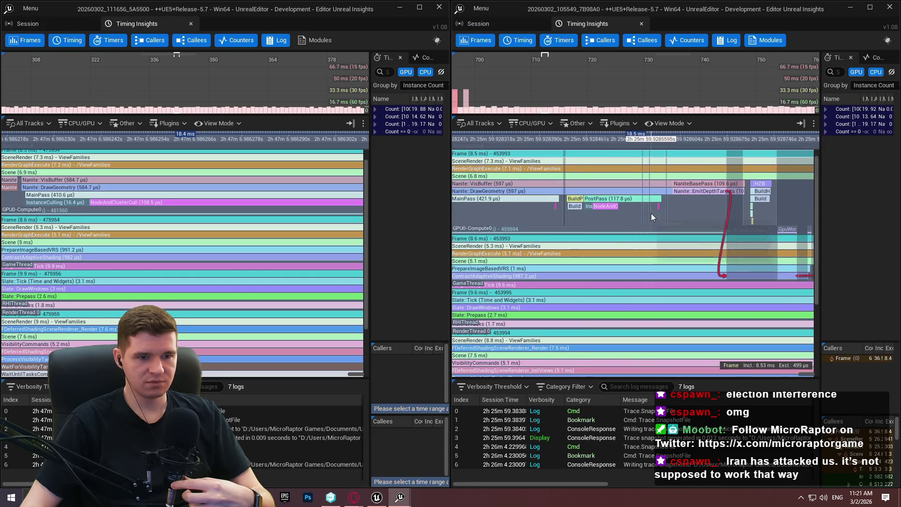
{"action": "scroll", "coordinate": [644, 205], "scroll_direction": "up", "scroll_amount": 2}
{"action": "scroll", "coordinate": [691, 205], "scroll_direction": "down", "scroll_amount": 1}
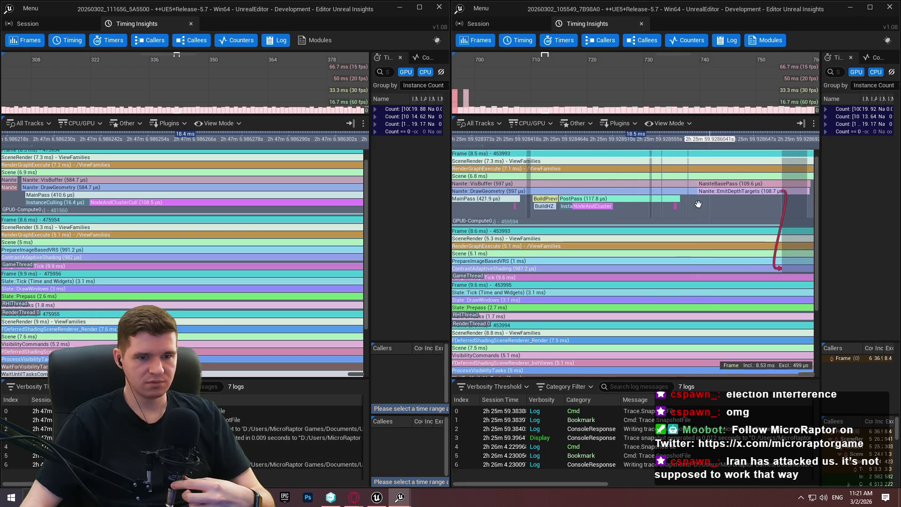
{"action": "left_click_drag", "start_coordinate": [705, 204], "coordinate": [586, 196]}
Pan the left trace through NodeAndClusterCull and back to EmitDepthTargets.
{"action": "left_click_drag", "start_coordinate": [666, 201], "coordinate": [606, 207]}
{"action": "left_click_drag", "start_coordinate": [356, 193], "coordinate": [110, 188]}
{"action": "mouse_move", "coordinate": [348, 193]}
{"action": "left_mouse_down"}
{"action": "mouse_move", "coordinate": [117, 190]}
{"action": "mouse_move", "coordinate": [277, 192]}
{"action": "mouse_move", "coordinate": [197, 188]}
{"action": "left_mouse_up"}
{"action": "left_click_drag", "start_coordinate": [308, 185], "coordinate": [122, 180]}
{"action": "mouse_move", "coordinate": [347, 181]}
{"action": "left_mouse_down"}
{"action": "mouse_move", "coordinate": [164, 173]}
{"action": "mouse_move", "coordinate": [281, 178]}
{"action": "mouse_move", "coordinate": [237, 179]}
{"action": "left_mouse_up"}
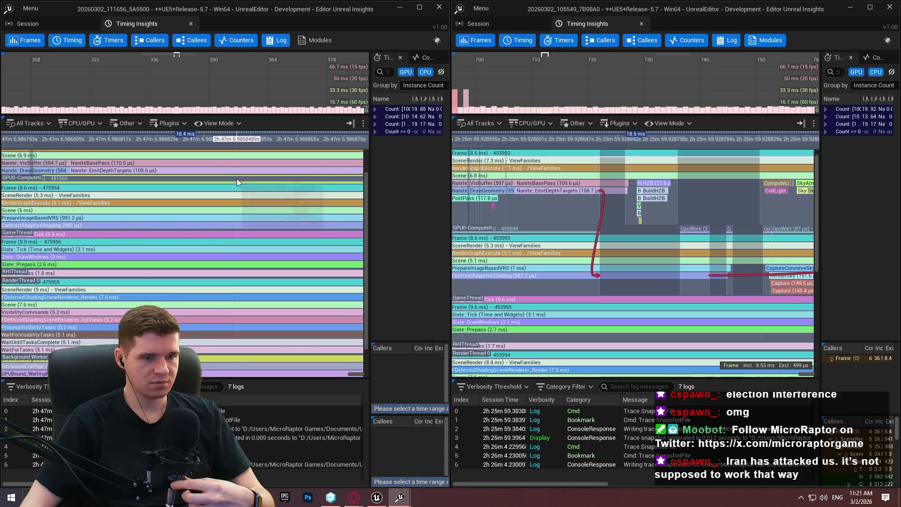
{"action": "mouse_move", "coordinate": [291, 167]}
{"action": "left_mouse_down"}
{"action": "mouse_move", "coordinate": [332, 182]}
{"action": "mouse_move", "coordinate": [119, 177]}
{"action": "left_mouse_up"}
{"action": "scroll", "coordinate": [530, 199], "scroll_direction": "up", "scroll_amount": 3}
Advance both traces past HZB and SkyAtmosphere captures to the Lumen scene update.
{"action": "left_click_drag", "start_coordinate": [685, 188], "coordinate": [568, 193]}
{"action": "scroll", "coordinate": [670, 183], "scroll_direction": "up", "scroll_amount": 2}
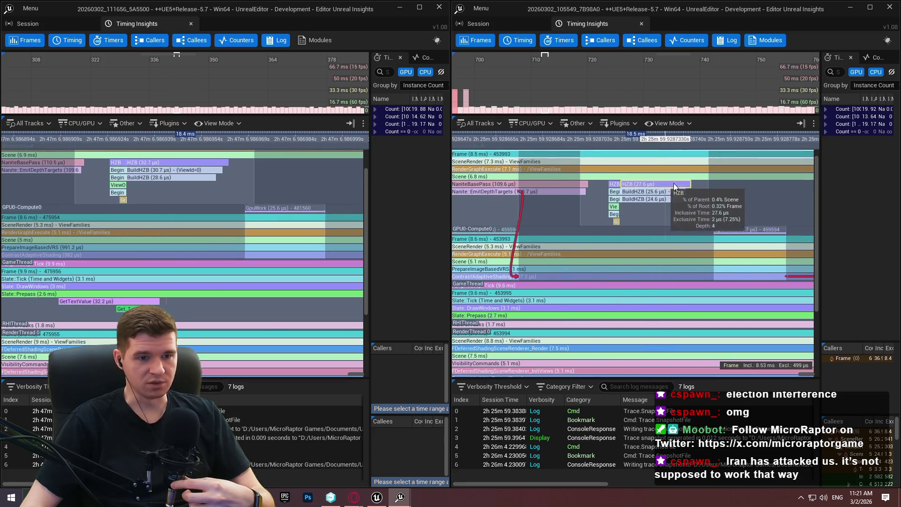
{"action": "mouse_move", "coordinate": [612, 199]}
{"action": "mouse_move", "coordinate": [750, 198]}
{"action": "left_mouse_down"}
{"action": "mouse_move", "coordinate": [641, 199]}
{"action": "mouse_move", "coordinate": [628, 184]}
{"action": "mouse_move", "coordinate": [503, 181]}
{"action": "left_mouse_up"}
{"action": "scroll", "coordinate": [641, 198], "scroll_direction": "down", "scroll_amount": 1}
{"action": "left_click_drag", "start_coordinate": [724, 194], "coordinate": [585, 186]}
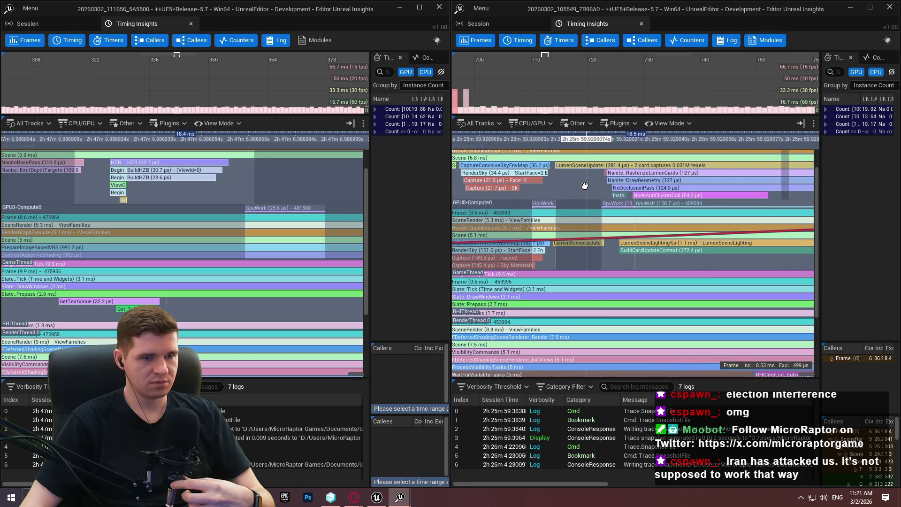
{"action": "left_click_drag", "start_coordinate": [768, 177], "coordinate": [742, 180]}
{"action": "mouse_move", "coordinate": [341, 173]}
{"action": "left_mouse_down"}
{"action": "mouse_move", "coordinate": [175, 177]}
{"action": "mouse_move", "coordinate": [94, 168]}
{"action": "mouse_move", "coordinate": [211, 185]}
{"action": "left_mouse_up"}
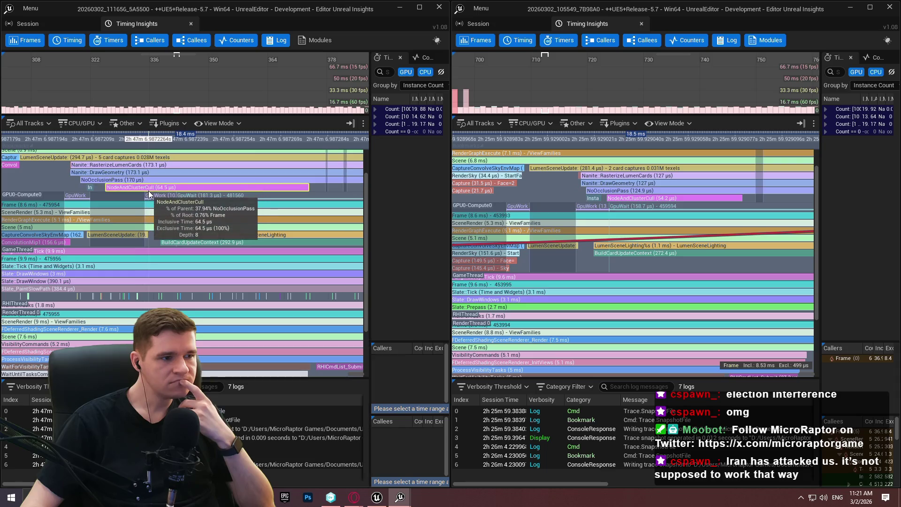
Advance both traces' timing views to later GPU events.
{"action": "scroll", "coordinate": [221, 179], "scroll_direction": "right", "scroll_amount": 3}
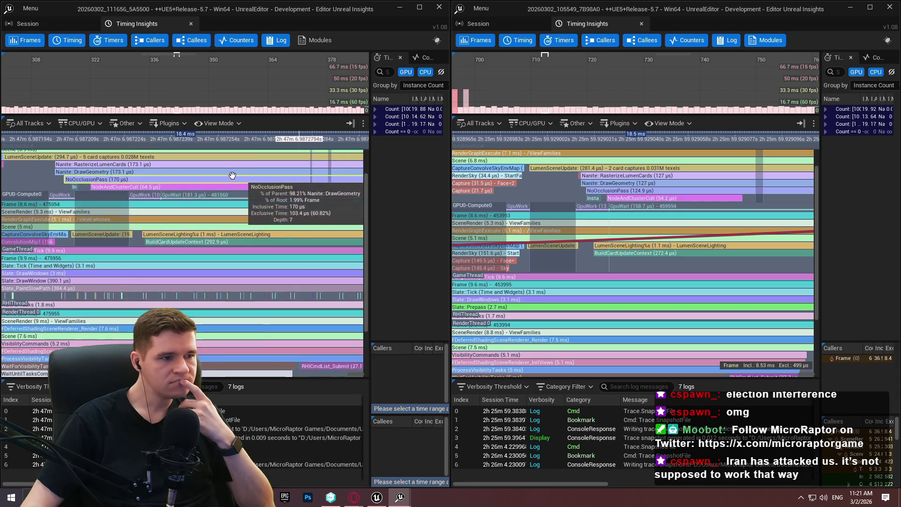
{"action": "mouse_move", "coordinate": [704, 205]}
{"action": "left_mouse_down"}
{"action": "mouse_move", "coordinate": [509, 192]}
{"action": "mouse_move", "coordinate": [676, 190]}
{"action": "mouse_move", "coordinate": [480, 185]}
{"action": "left_mouse_up"}
{"action": "scroll", "coordinate": [257, 176], "scroll_direction": "up", "scroll_amount": 1}
{"action": "scroll", "coordinate": [573, 214], "scroll_direction": "up", "scroll_amount": 2}
{"action": "scroll", "coordinate": [667, 188], "scroll_direction": "down", "scroll_amount": 8}
{"action": "scroll", "coordinate": [188, 198], "scroll_direction": "down", "scroll_amount": 3}
Move the right trace about 360 µs later and the left through NaniteBasePass, LumenScreenProbeGather and shadow depths.
{"action": "mouse_move", "coordinate": [312, 184]}
{"action": "left_mouse_down"}
{"action": "mouse_move", "coordinate": [31, 180]}
{"action": "mouse_move", "coordinate": [223, 185]}
{"action": "mouse_move", "coordinate": [133, 188]}
{"action": "left_mouse_up"}
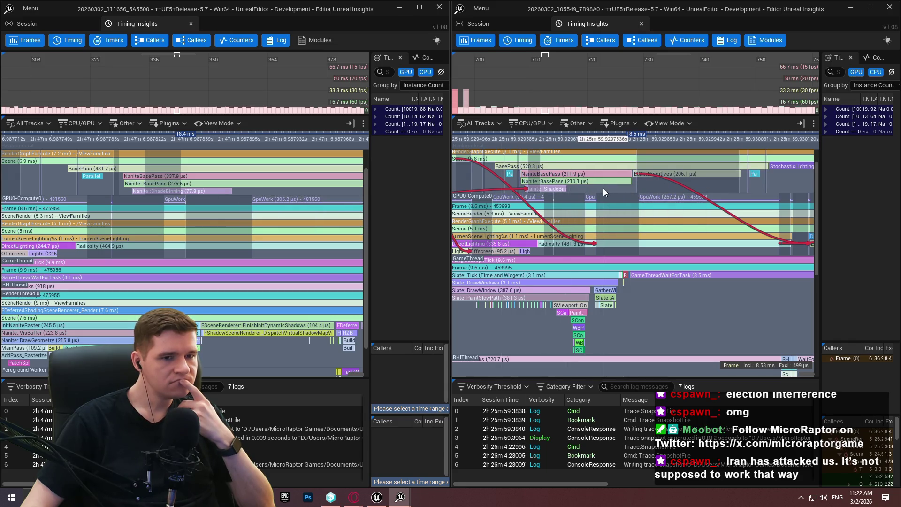
{"action": "mouse_move", "coordinate": [317, 175]}
{"action": "left_mouse_down"}
{"action": "mouse_move", "coordinate": [263, 179]}
{"action": "mouse_move", "coordinate": [303, 181]}
{"action": "mouse_move", "coordinate": [118, 221]}
{"action": "left_mouse_up"}
{"action": "left_click_drag", "start_coordinate": [356, 202], "coordinate": [66, 169]}
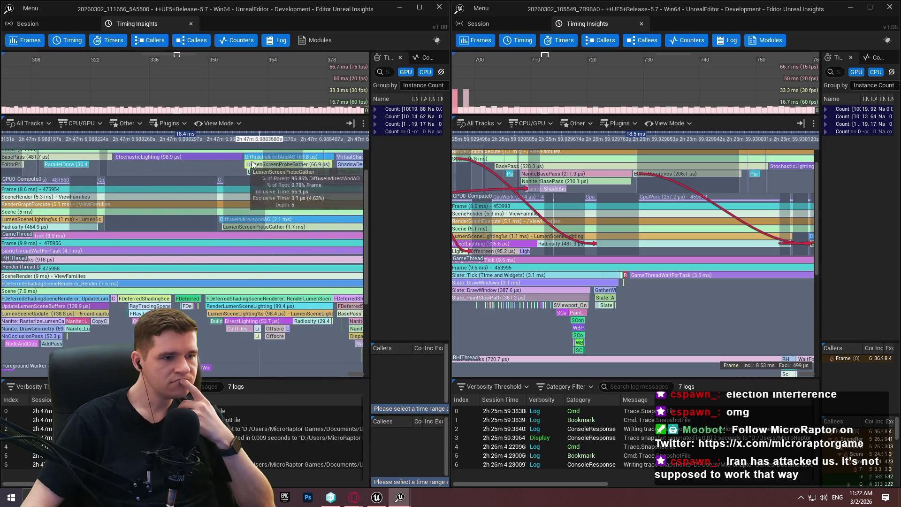
{"action": "scroll", "coordinate": [256, 165], "scroll_direction": "down", "scroll_amount": 3}
{"action": "mouse_move", "coordinate": [255, 164]}
{"action": "left_mouse_down"}
{"action": "mouse_move", "coordinate": [217, 191]}
{"action": "mouse_move", "coordinate": [135, 187]}
{"action": "left_mouse_up"}
{"action": "scroll", "coordinate": [217, 190], "scroll_direction": "up", "scroll_amount": 2}
{"action": "scroll", "coordinate": [732, 201], "scroll_direction": "up", "scroll_amount": 1}
Bring the right trace through shadow and Lumen reflection passes to deferred lighting, matching the left trace.
{"action": "left_click_drag", "start_coordinate": [733, 202], "coordinate": [499, 190]}
{"action": "left_click_drag", "start_coordinate": [617, 147], "coordinate": [549, 206]}
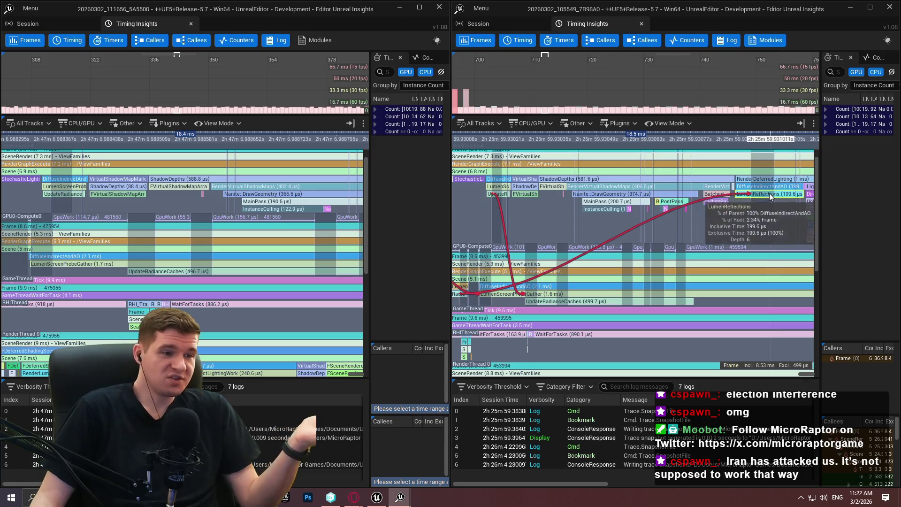
{"action": "left_click_drag", "start_coordinate": [788, 204], "coordinate": [595, 200]}
{"action": "mouse_move", "coordinate": [362, 198]}
{"action": "left_mouse_down"}
{"action": "mouse_move", "coordinate": [254, 195]}
{"action": "mouse_move", "coordinate": [324, 199]}
{"action": "mouse_move", "coordinate": [282, 201]}
{"action": "left_mouse_up"}
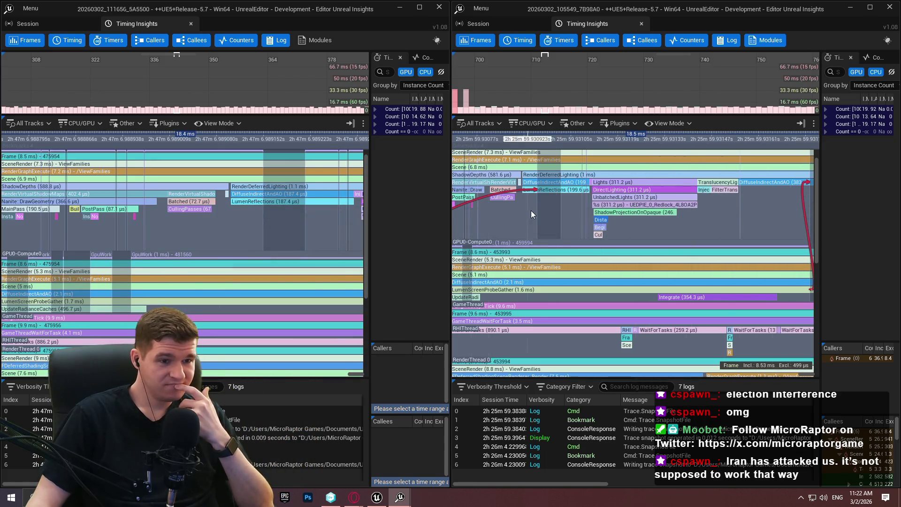
{"action": "left_click_drag", "start_coordinate": [531, 210], "coordinate": [606, 209]}
{"action": "left_click_drag", "start_coordinate": [742, 225], "coordinate": [591, 225]}
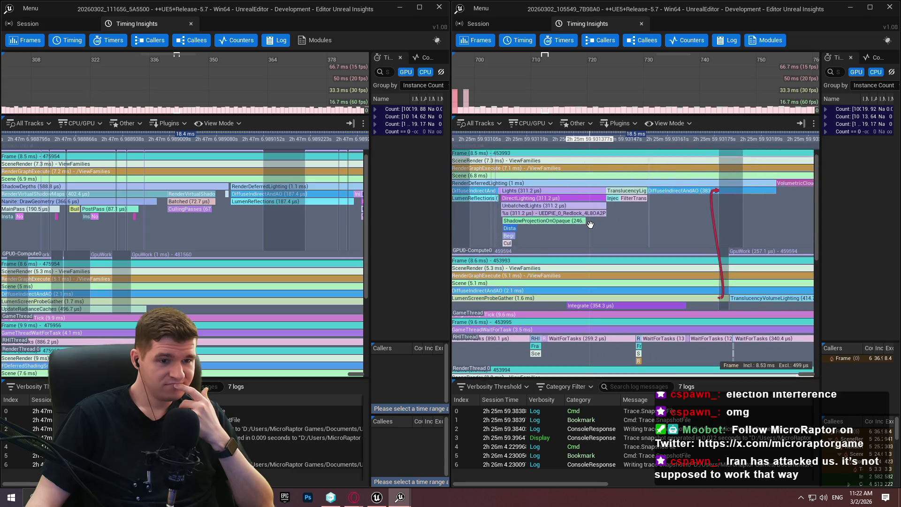
Move both traces past translucency volume lighting toward PostProcessing at 2.2 ms.
{"action": "scroll", "coordinate": [647, 204], "scroll_direction": "up", "scroll_amount": 1}
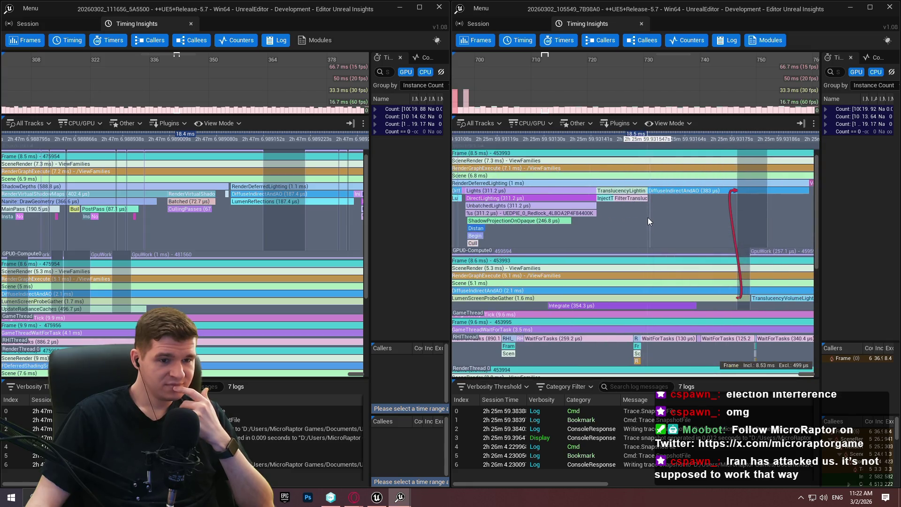
{"action": "scroll", "coordinate": [647, 217], "scroll_direction": "down", "scroll_amount": 1}
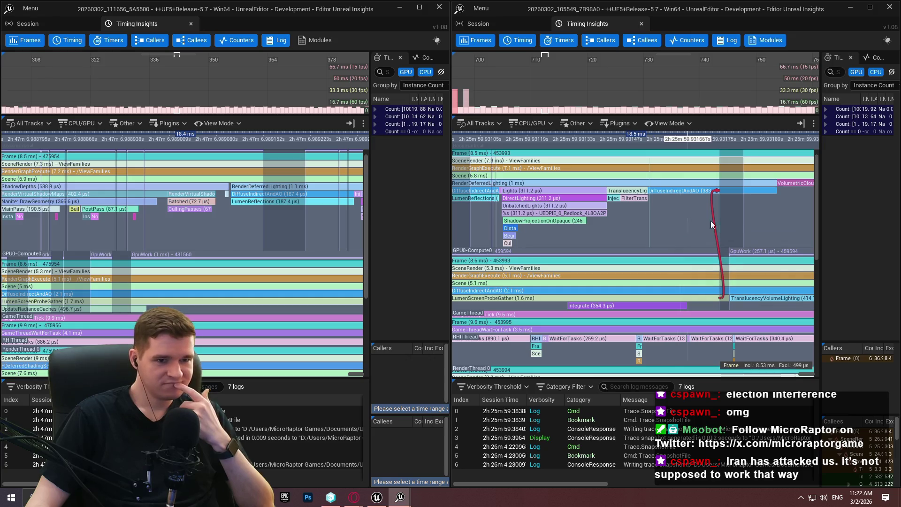
{"action": "scroll", "coordinate": [653, 203], "scroll_direction": "up", "scroll_amount": 4}
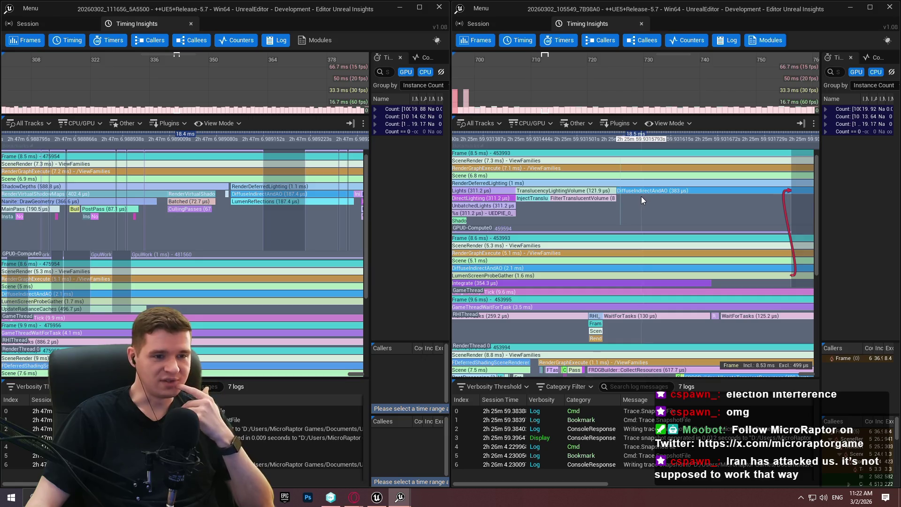
{"action": "mouse_move", "coordinate": [689, 201]}
{"action": "left_mouse_down"}
{"action": "mouse_move", "coordinate": [535, 199]}
{"action": "mouse_move", "coordinate": [580, 191]}
{"action": "left_mouse_up"}
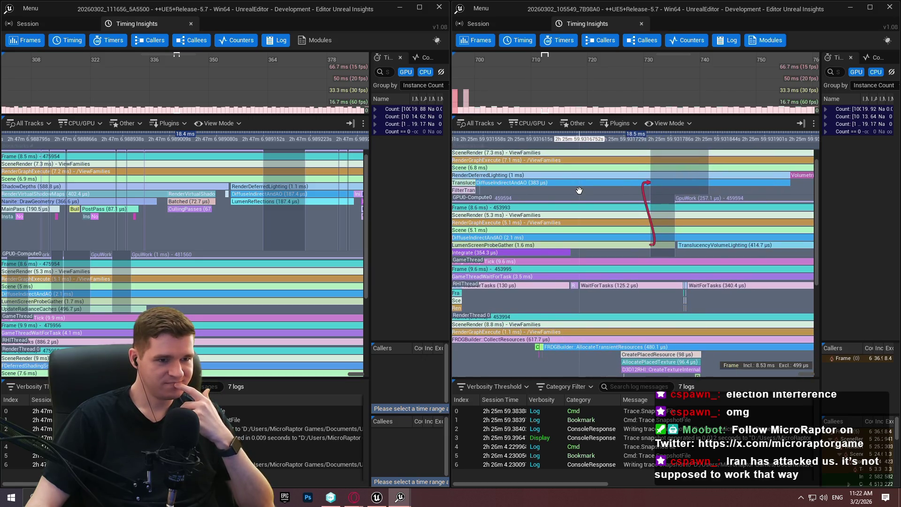
{"action": "left_click_drag", "start_coordinate": [334, 215], "coordinate": [101, 197]}
{"action": "mouse_move", "coordinate": [793, 174]}
{"action": "left_mouse_down"}
{"action": "mouse_move", "coordinate": [708, 196]}
{"action": "mouse_move", "coordinate": [540, 179]}
{"action": "mouse_move", "coordinate": [553, 185]}
{"action": "mouse_move", "coordinate": [488, 195]}
{"action": "mouse_move", "coordinate": [648, 180]}
{"action": "left_mouse_up"}
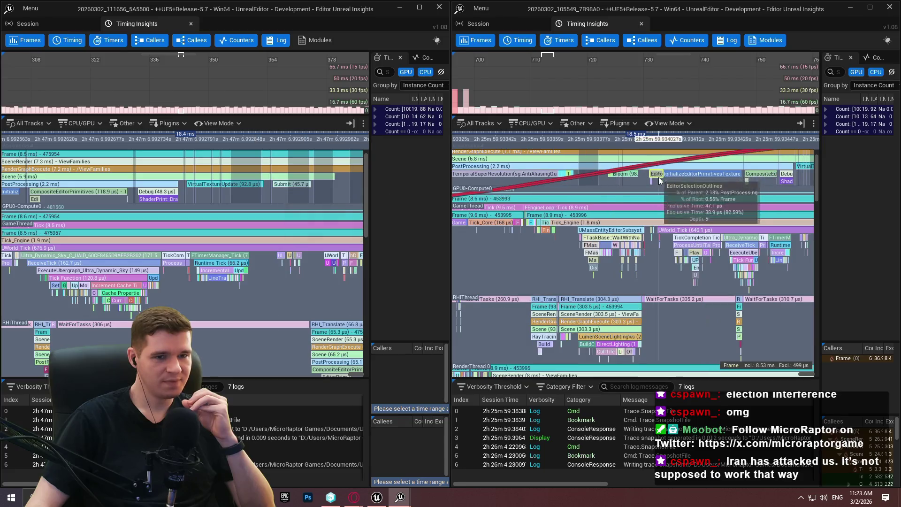
Pan the right trace across several frames and up toward its game thread tracks.
{"action": "scroll", "coordinate": [593, 178], "scroll_direction": "up", "scroll_amount": 5}
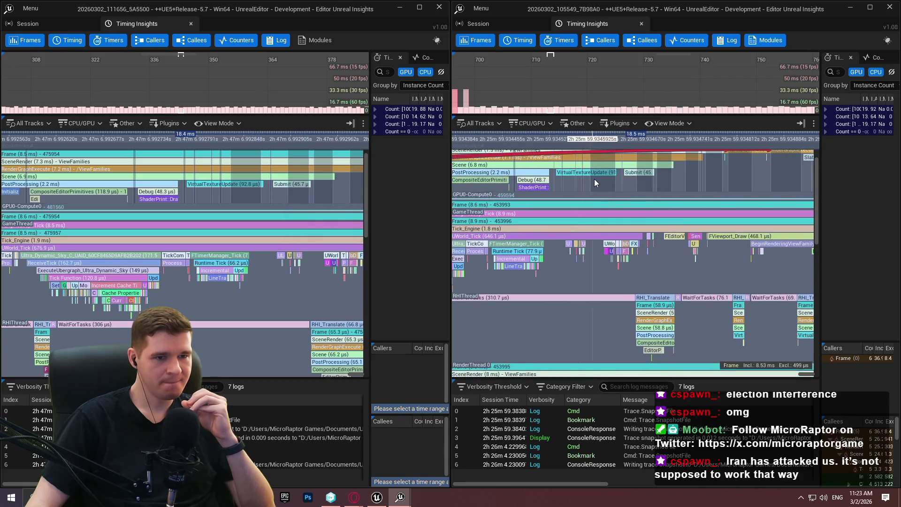
{"action": "scroll", "coordinate": [593, 180], "scroll_direction": "down", "scroll_amount": 8}
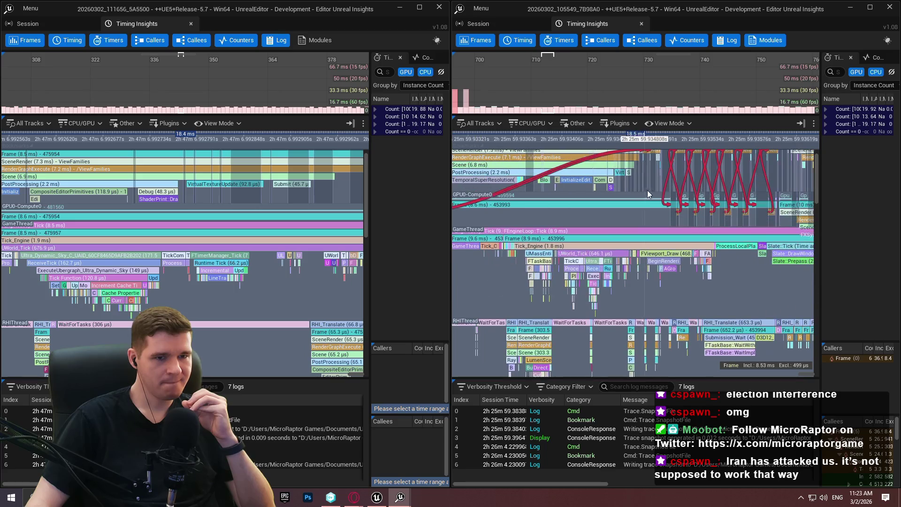
{"action": "scroll", "coordinate": [620, 232], "scroll_direction": "down", "scroll_amount": 3}
{"action": "mouse_move", "coordinate": [554, 233]}
{"action": "left_mouse_down"}
{"action": "mouse_move", "coordinate": [718, 208]}
{"action": "mouse_move", "coordinate": [677, 244]}
{"action": "mouse_move", "coordinate": [662, 273]}
{"action": "left_mouse_up"}
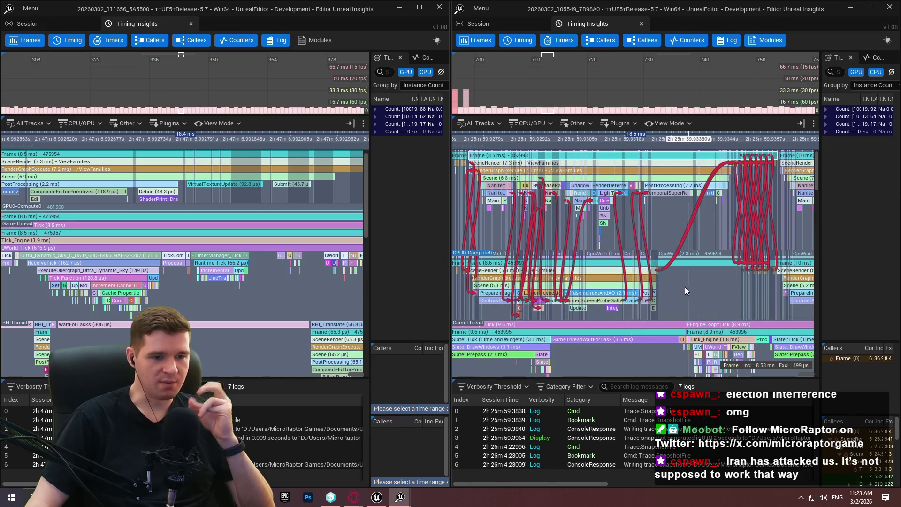
{"action": "left_click_drag", "start_coordinate": [720, 239], "coordinate": [733, 193]}
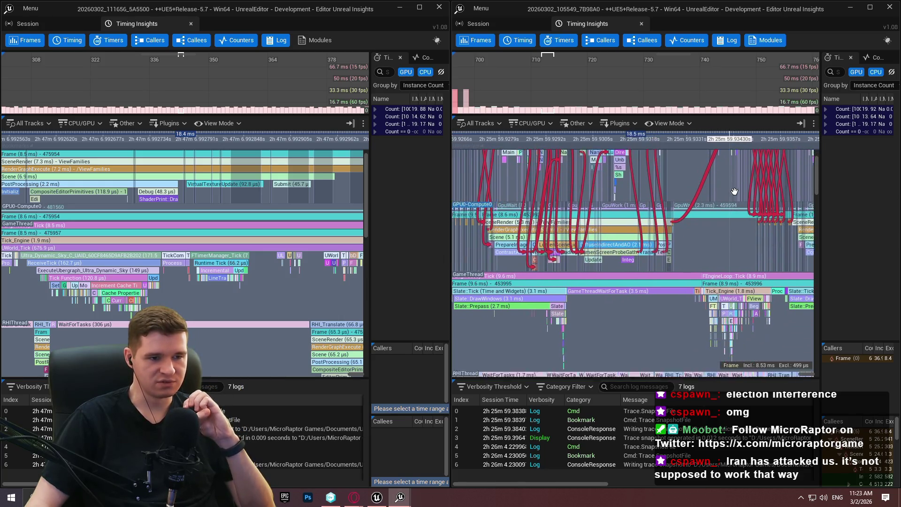
{"action": "scroll", "coordinate": [658, 258], "scroll_direction": "down", "scroll_amount": 3}
{"action": "mouse_move", "coordinate": [640, 257]}
{"action": "left_mouse_down"}
{"action": "mouse_move", "coordinate": [623, 310]}
{"action": "mouse_move", "coordinate": [627, 261]}
{"action": "left_mouse_up"}
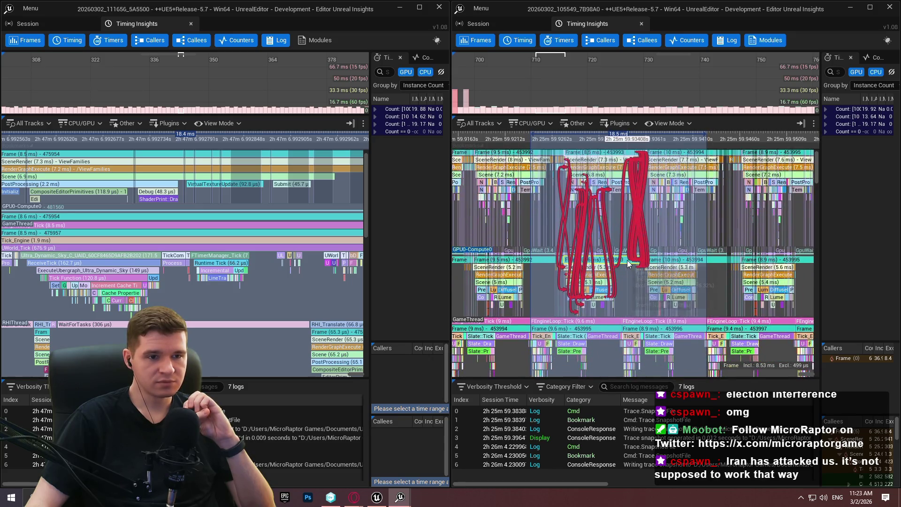
{"action": "scroll", "coordinate": [628, 261], "scroll_direction": "down", "scroll_amount": 1}
{"action": "scroll", "coordinate": [608, 335], "scroll_direction": "up", "scroll_amount": 6}
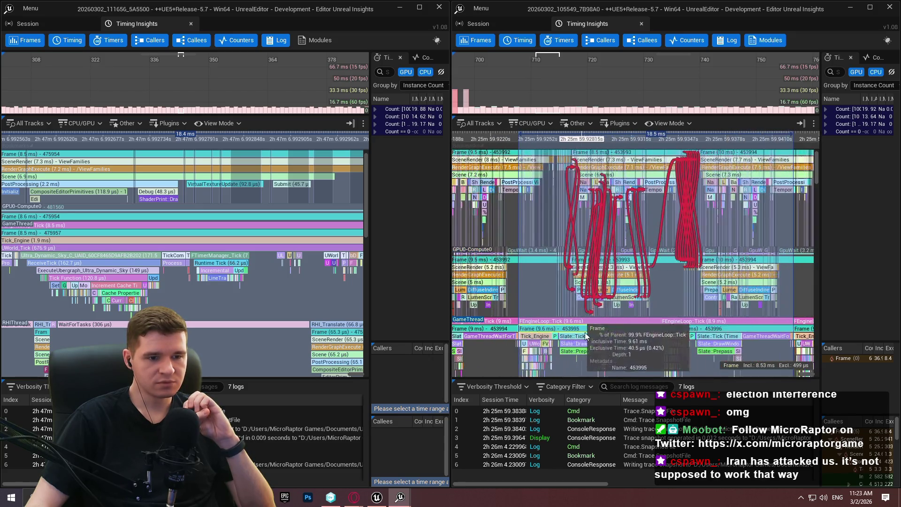
Zoom into UWorld_Tick's Ultra_Dynamic_Weather 169.6 µs tick, then close the first trace and maximize trace 7B98A0.
{"action": "mouse_move", "coordinate": [627, 337]}
{"action": "left_mouse_down"}
{"action": "mouse_move", "coordinate": [594, 289]}
{"action": "mouse_move", "coordinate": [548, 297]}
{"action": "mouse_move", "coordinate": [630, 261]}
{"action": "left_mouse_up"}
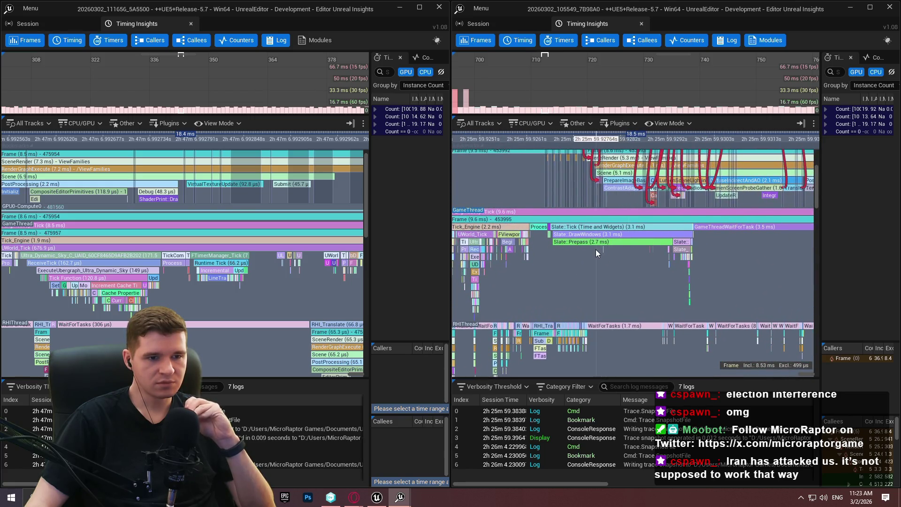
{"action": "scroll", "coordinate": [609, 248], "scroll_direction": "down", "scroll_amount": 2}
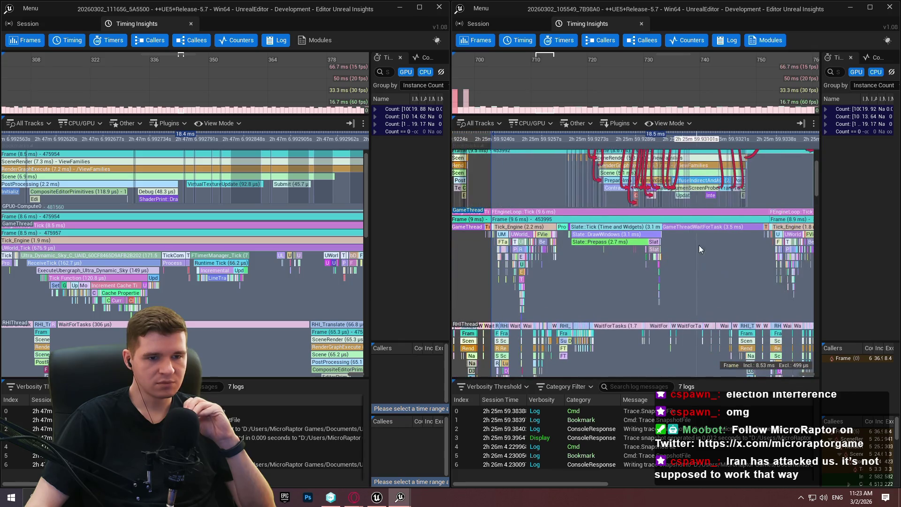
{"action": "left_click_drag", "start_coordinate": [709, 247], "coordinate": [674, 250]}
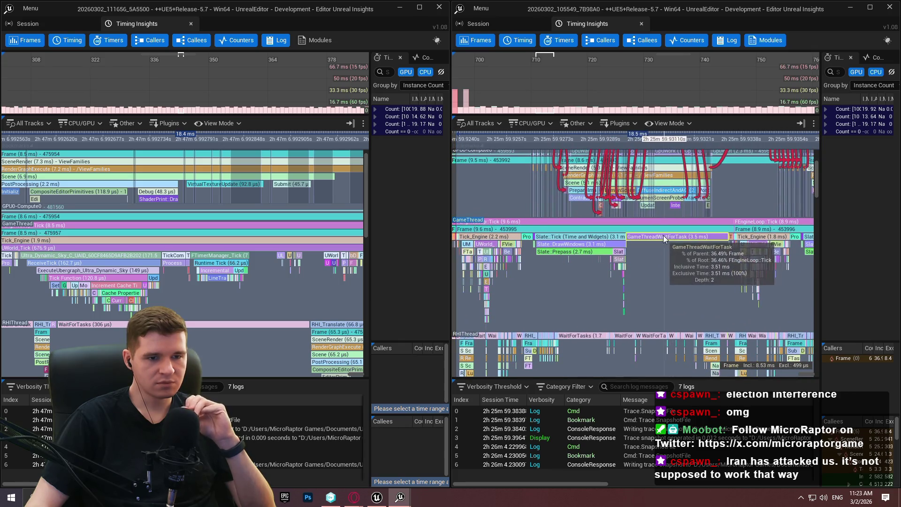
{"action": "scroll", "coordinate": [612, 266], "scroll_direction": "up", "scroll_amount": 5}
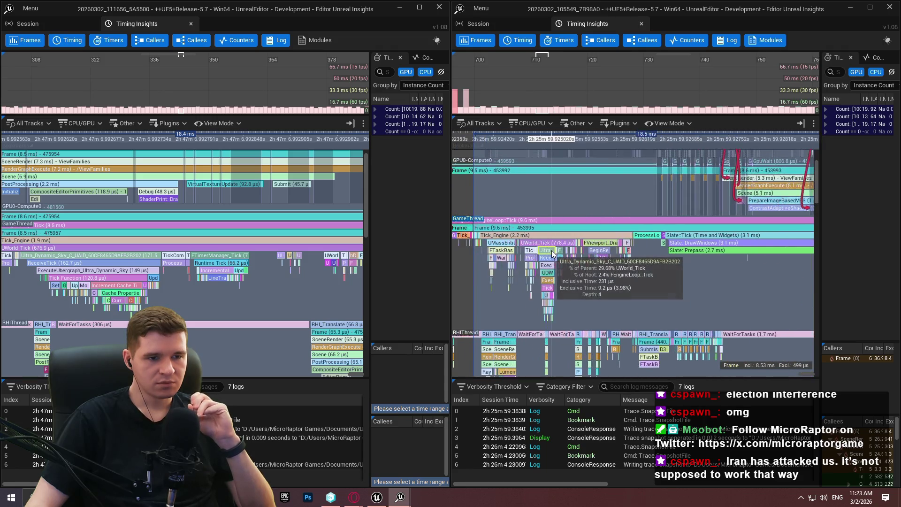
{"action": "scroll", "coordinate": [604, 281], "scroll_direction": "up", "scroll_amount": 3}
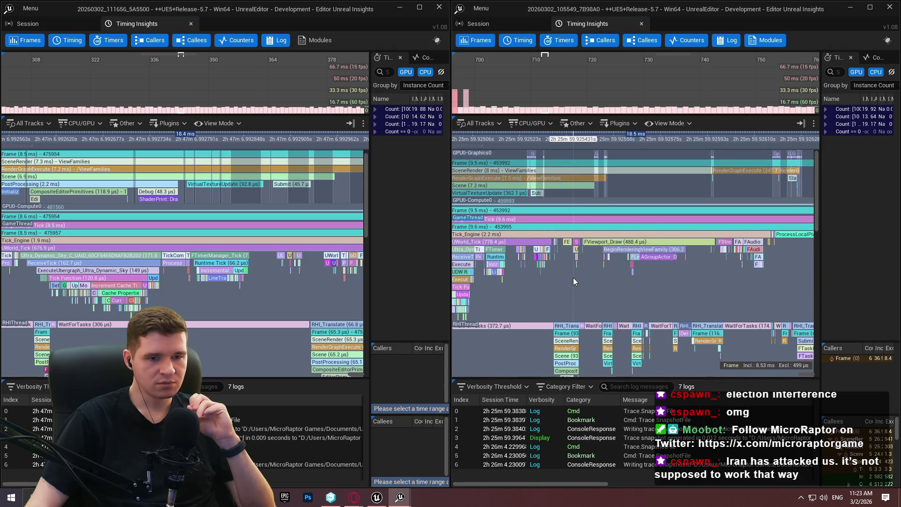
{"action": "left_click_drag", "start_coordinate": [553, 278], "coordinate": [690, 255]}
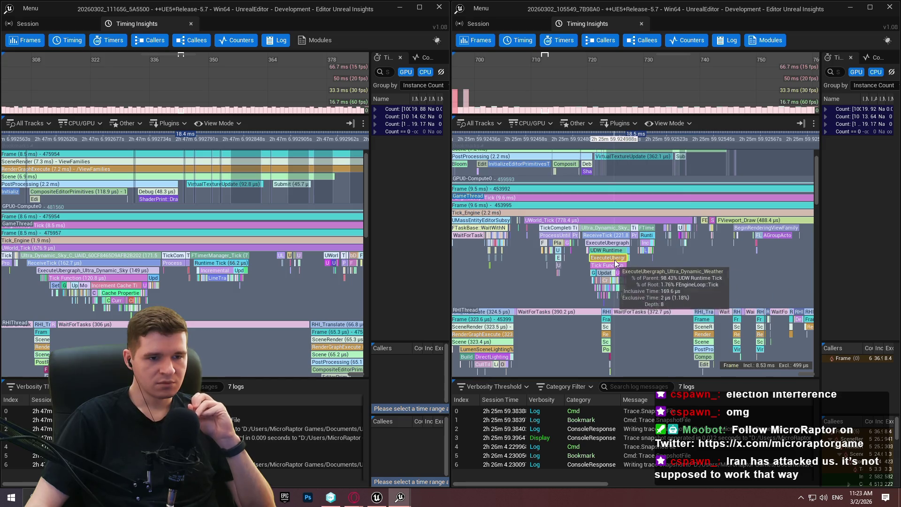
{"action": "left_click", "coordinate": [439, 7]}
{"action": "double_click", "coordinate": [493, 8]}
Zoom the timing view into the Ultra_Dynamic_Sky game-thread events.
{"action": "scroll", "coordinate": [418, 262], "scroll_direction": "up", "scroll_amount": 3}
{"action": "scroll", "coordinate": [585, 324], "scroll_direction": "up", "scroll_amount": 4}
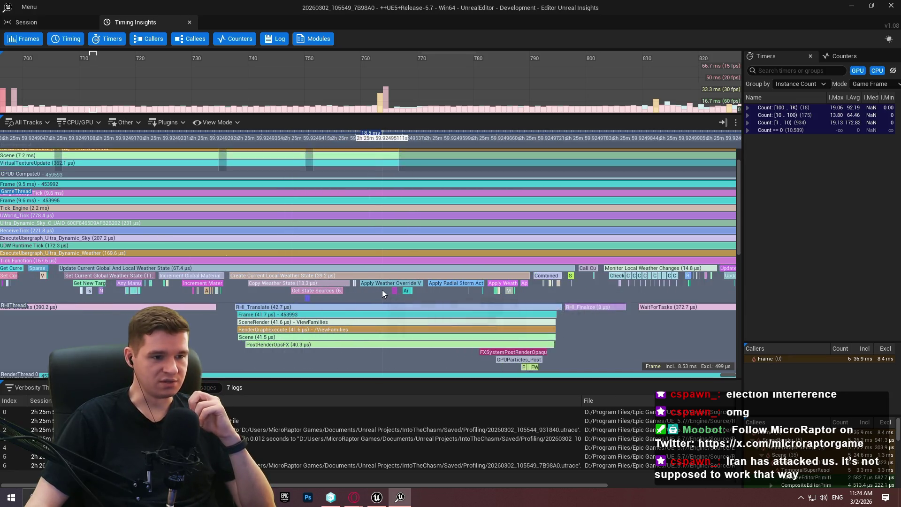
{"action": "scroll", "coordinate": [383, 289], "scroll_direction": "up", "scroll_amount": 2}
{"action": "scroll", "coordinate": [366, 289], "scroll_direction": "down", "scroll_amount": 2}
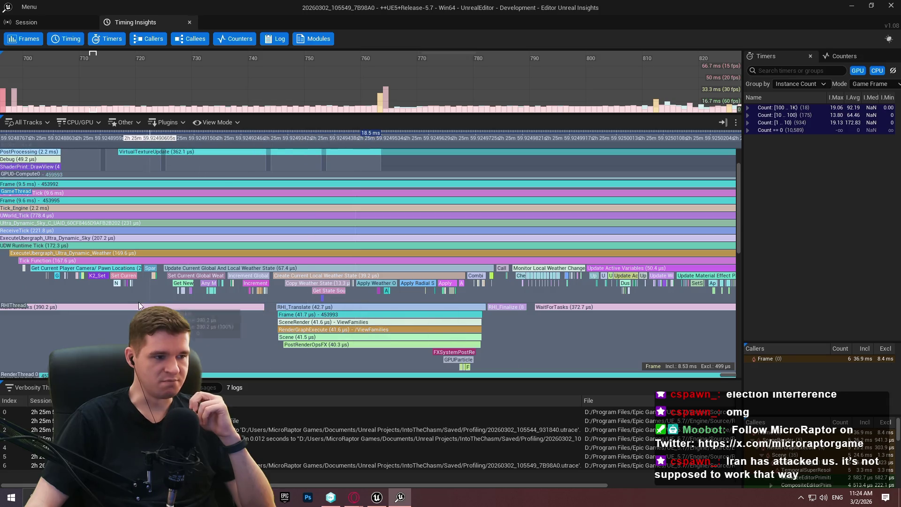
{"action": "scroll", "coordinate": [119, 283], "scroll_direction": "up", "scroll_amount": 2}
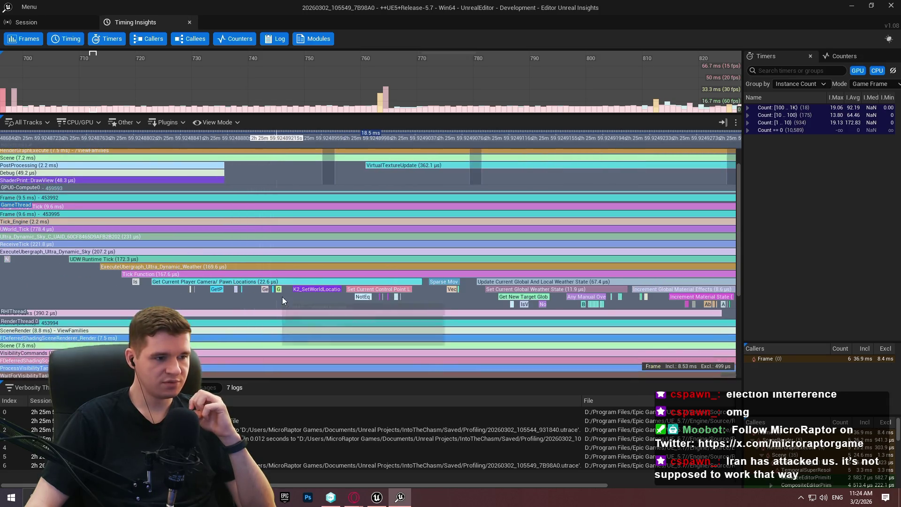
{"action": "scroll", "coordinate": [291, 294], "scroll_direction": "up", "scroll_amount": 2}
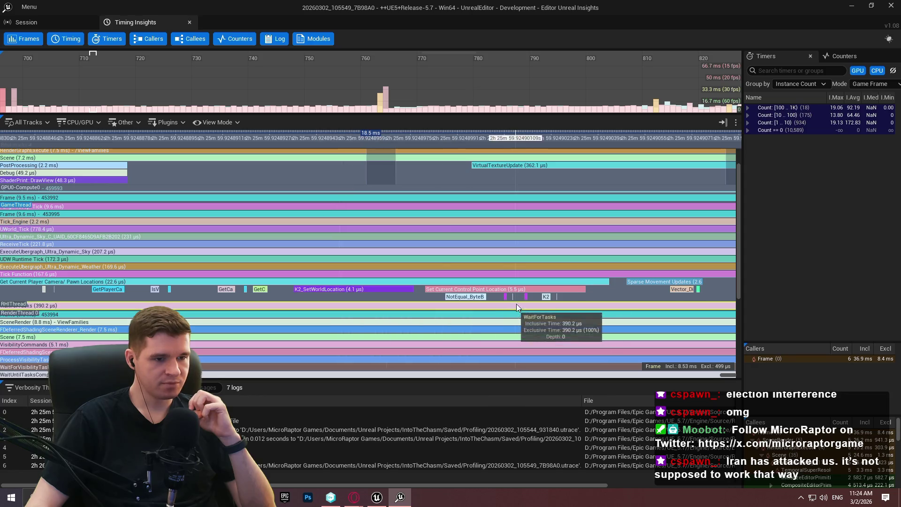
{"action": "scroll", "coordinate": [451, 295], "scroll_direction": "up", "scroll_amount": 3}
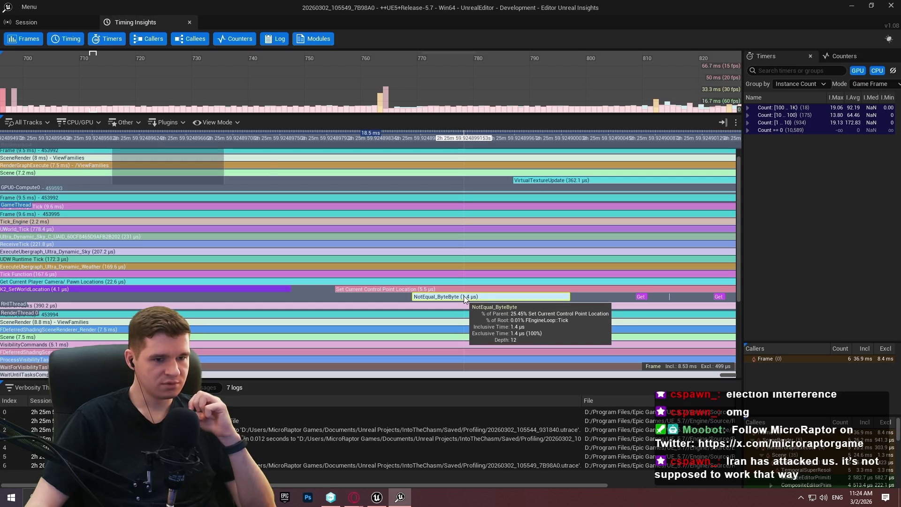
{"action": "scroll", "coordinate": [341, 294], "scroll_direction": "down", "scroll_amount": 5}
Select the Ultra_Dynamic_Sky_C 231 µs tick to list its callers through UWorld_Tick and Tick_Engine.
{"action": "left_click_drag", "start_coordinate": [240, 295], "coordinate": [359, 281]}
{"action": "scroll", "coordinate": [178, 273], "scroll_direction": "down", "scroll_amount": 4}
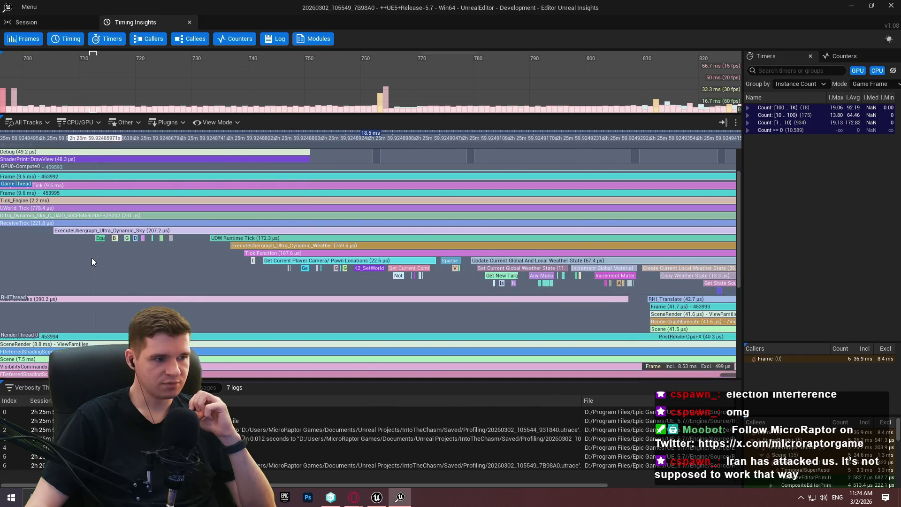
{"action": "scroll", "coordinate": [239, 240], "scroll_direction": "down", "scroll_amount": 3}
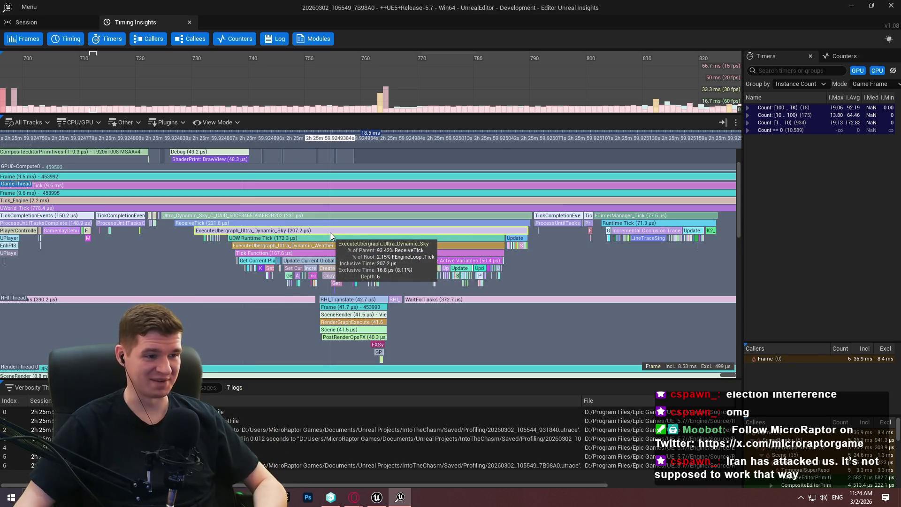
{"action": "left_click", "coordinate": [214, 219]}
{"action": "mouse_move", "coordinate": [215, 219]}
{"action": "left_mouse_down"}
{"action": "mouse_move", "coordinate": [211, 291]}
{"action": "mouse_move", "coordinate": [226, 300]}
{"action": "left_mouse_up"}
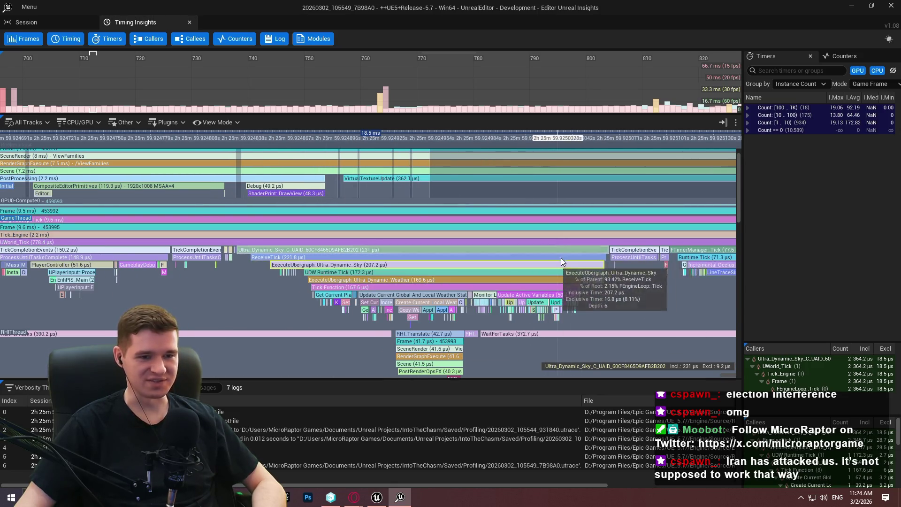
{"action": "left_click_drag", "start_coordinate": [220, 279], "coordinate": [440, 281]}
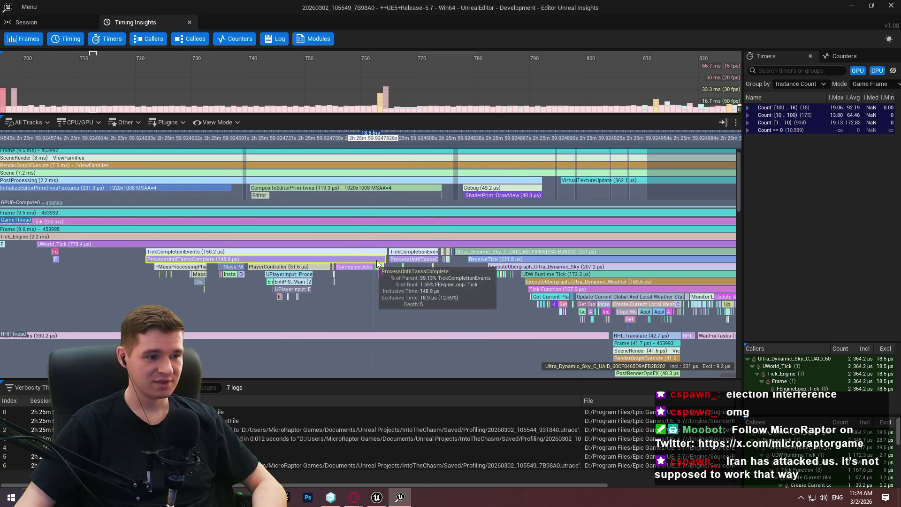
{"action": "left_click_drag", "start_coordinate": [113, 280], "coordinate": [336, 269]}
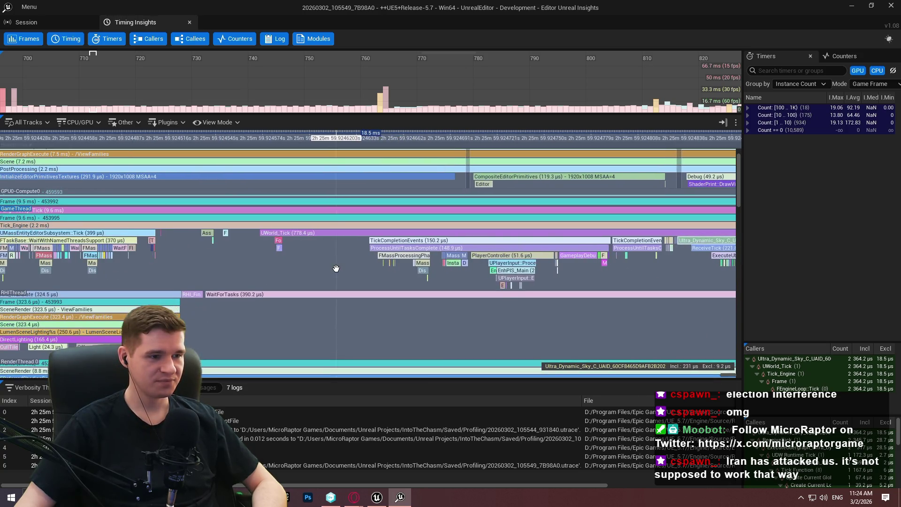
{"action": "scroll", "coordinate": [193, 238], "scroll_direction": "up", "scroll_amount": 2}
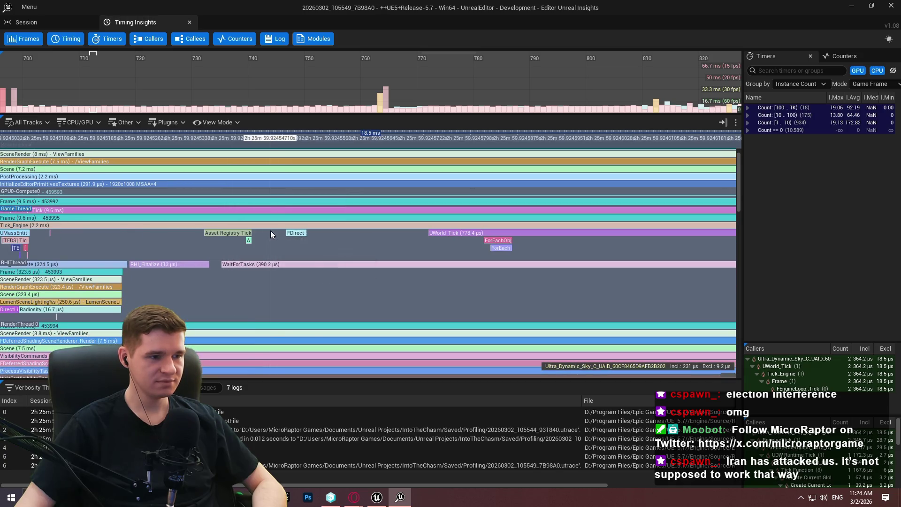
{"action": "left_click_drag", "start_coordinate": [269, 230], "coordinate": [420, 256]}
{"action": "scroll", "coordinate": [497, 266], "scroll_direction": "down", "scroll_amount": 10}
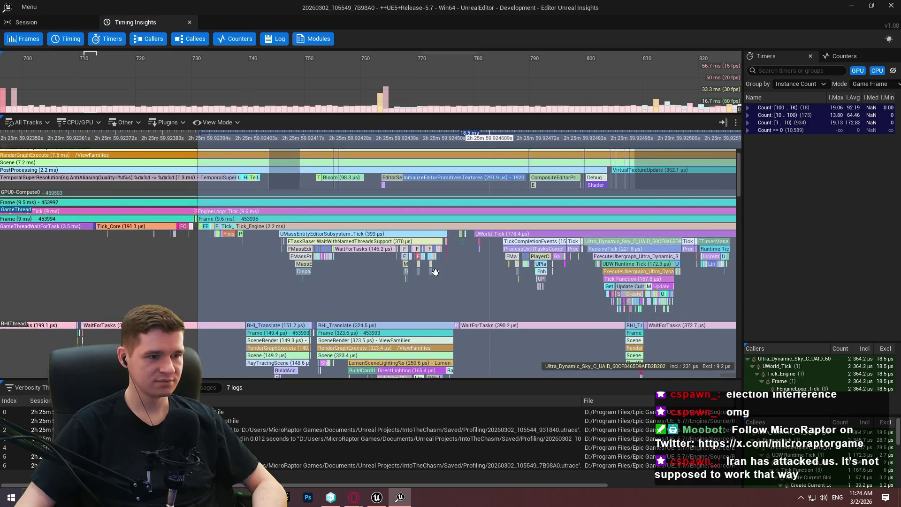
{"action": "scroll", "coordinate": [323, 240], "scroll_direction": "up", "scroll_amount": 6}
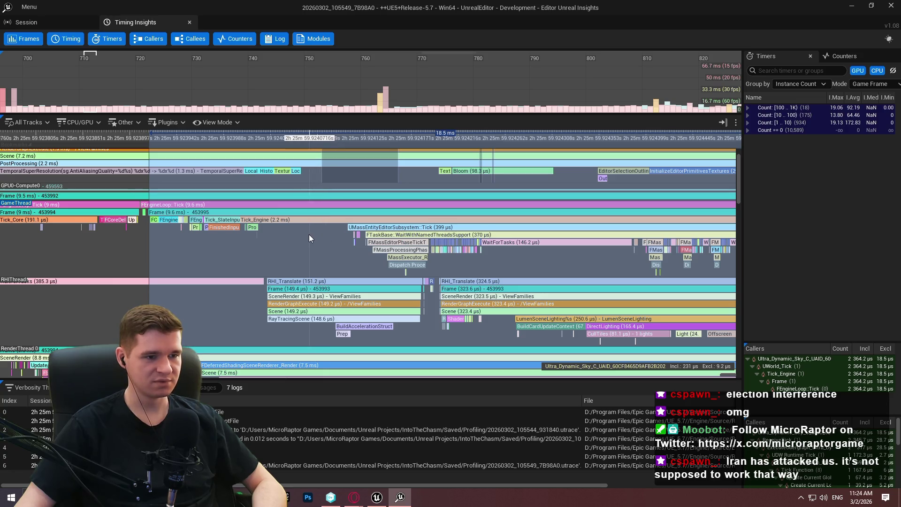
{"action": "scroll", "coordinate": [210, 232], "scroll_direction": "up", "scroll_amount": 2}
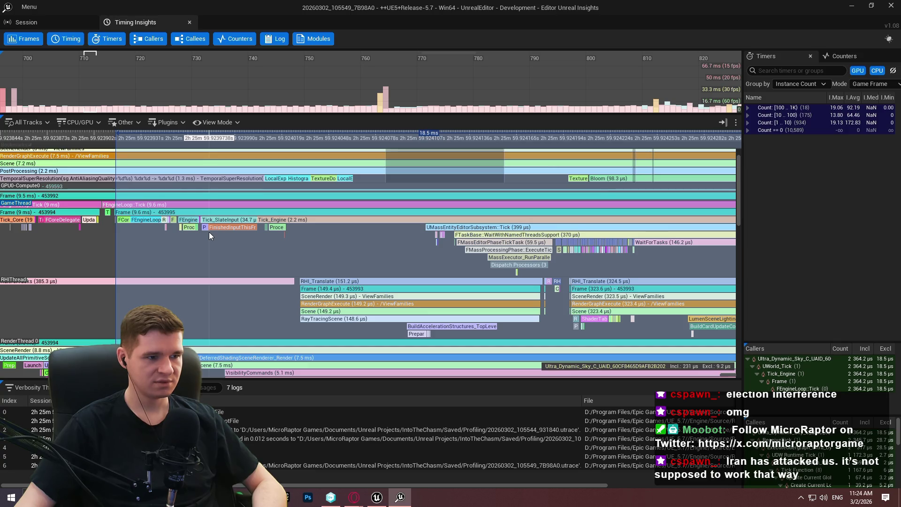
{"action": "scroll", "coordinate": [209, 232], "scroll_direction": "up", "scroll_amount": 1}
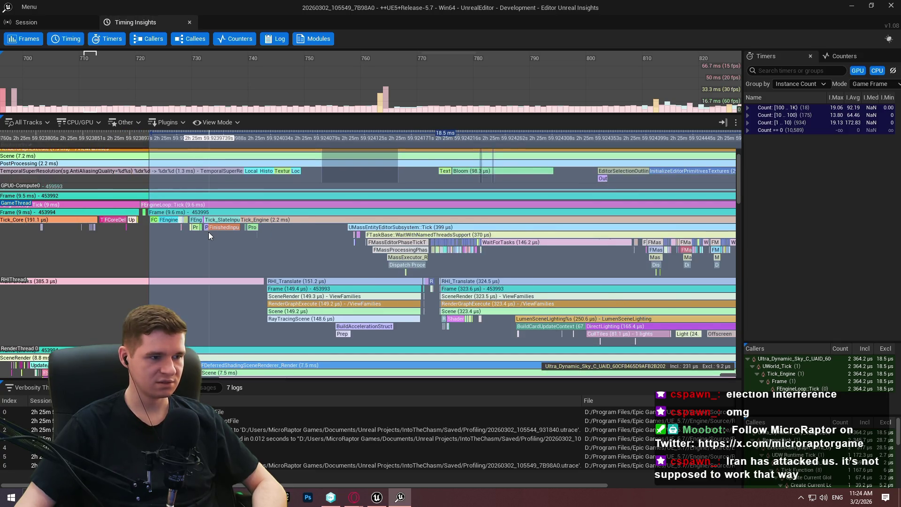
{"action": "mouse_move", "coordinate": [506, 255]}
{"action": "left_mouse_down"}
{"action": "mouse_move", "coordinate": [369, 249]}
{"action": "mouse_move", "coordinate": [373, 263]}
{"action": "mouse_move", "coordinate": [172, 268]}
{"action": "left_mouse_up"}
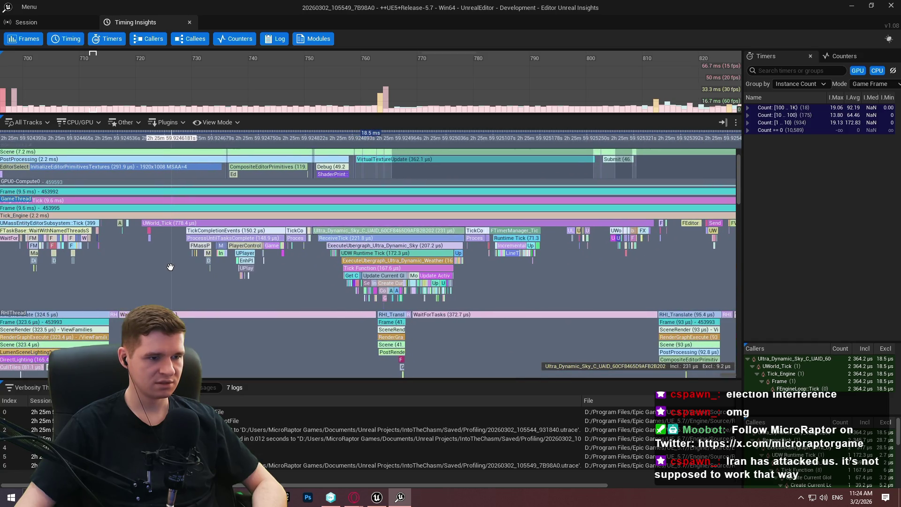
{"action": "scroll", "coordinate": [498, 239], "scroll_direction": "up", "scroll_amount": 9}
{"action": "left_click_drag", "start_coordinate": [532, 261], "coordinate": [528, 275]}
{"action": "left_click_drag", "start_coordinate": [595, 261], "coordinate": [560, 259]}
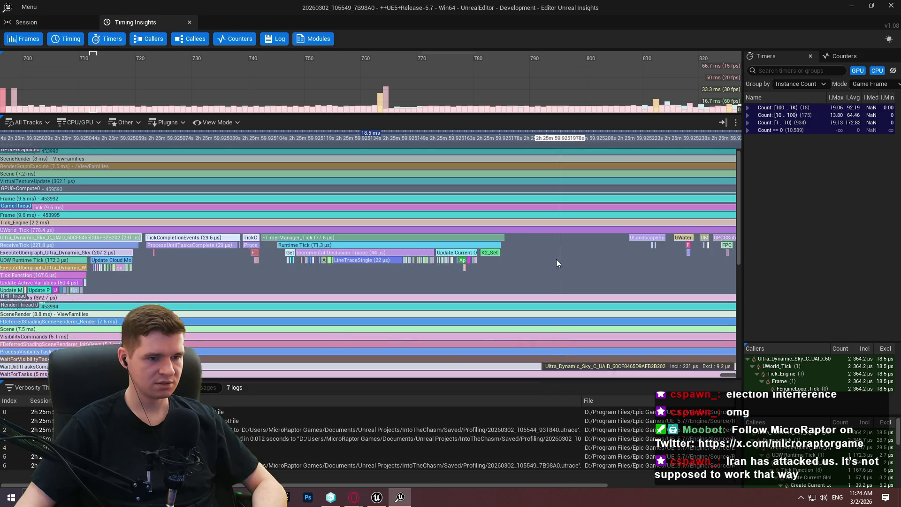
{"action": "scroll", "coordinate": [499, 257], "scroll_direction": "up", "scroll_amount": 1}
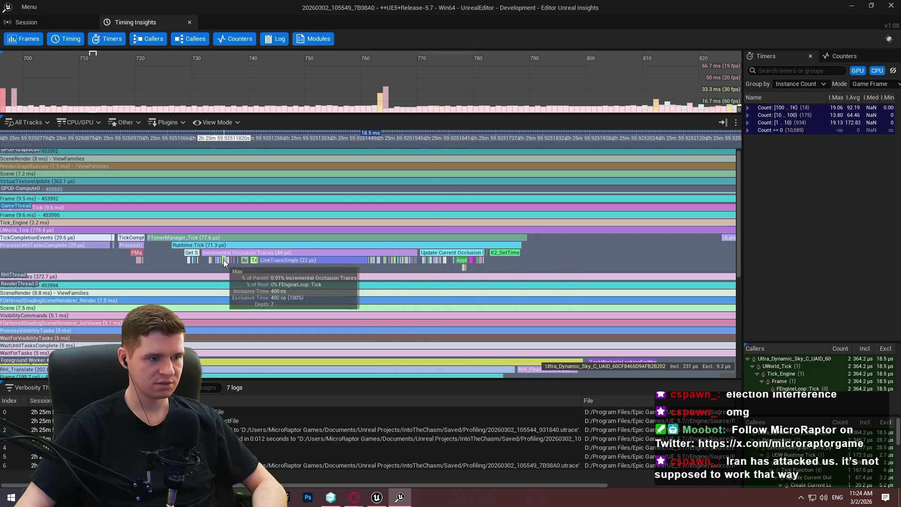
{"action": "scroll", "coordinate": [277, 261], "scroll_direction": "up", "scroll_amount": 3}
{"action": "scroll", "coordinate": [298, 265], "scroll_direction": "up", "scroll_amount": 3}
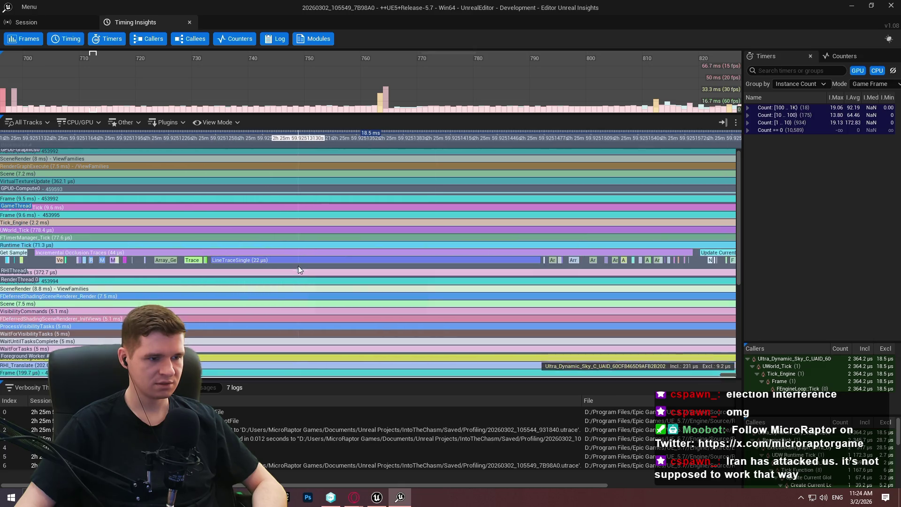
{"action": "left_click_drag", "start_coordinate": [297, 264], "coordinate": [242, 254]}
{"action": "scroll", "coordinate": [293, 258], "scroll_direction": "up", "scroll_amount": 5}
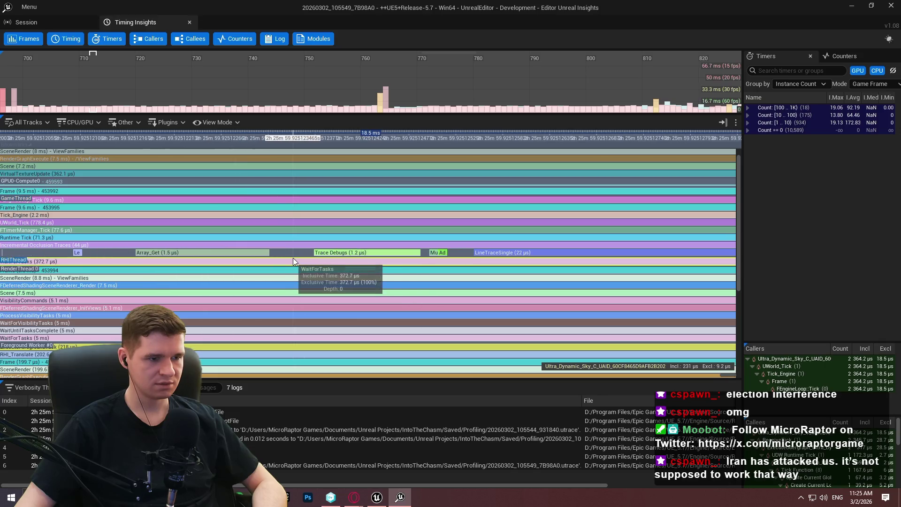
{"action": "scroll", "coordinate": [384, 252], "scroll_direction": "up", "scroll_amount": 8}
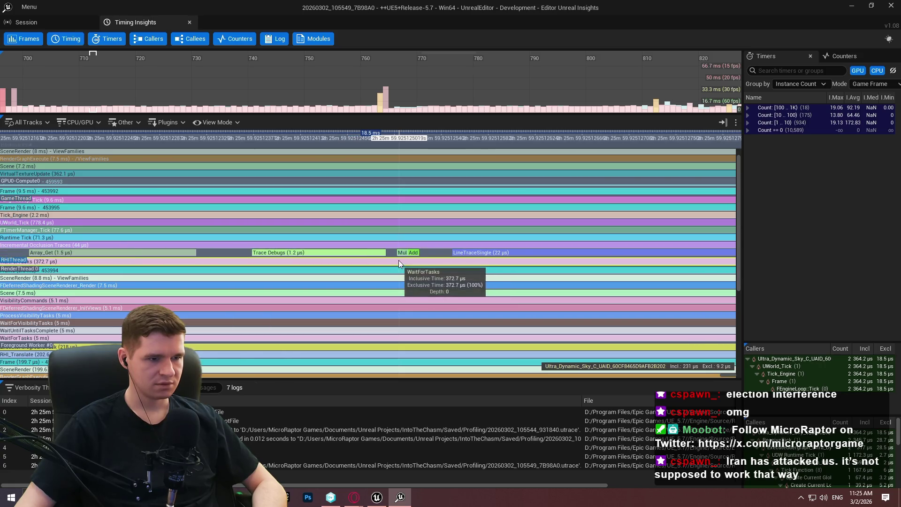
{"action": "scroll", "coordinate": [367, 255], "scroll_direction": "down", "scroll_amount": 10}
{"action": "scroll", "coordinate": [373, 255], "scroll_direction": "down", "scroll_amount": 8}
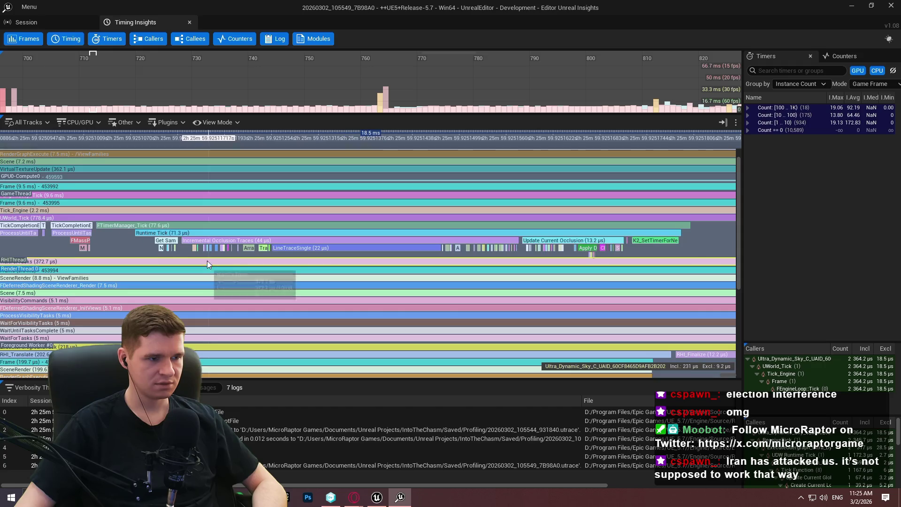
{"action": "scroll", "coordinate": [351, 226], "scroll_direction": "up", "scroll_amount": 5}
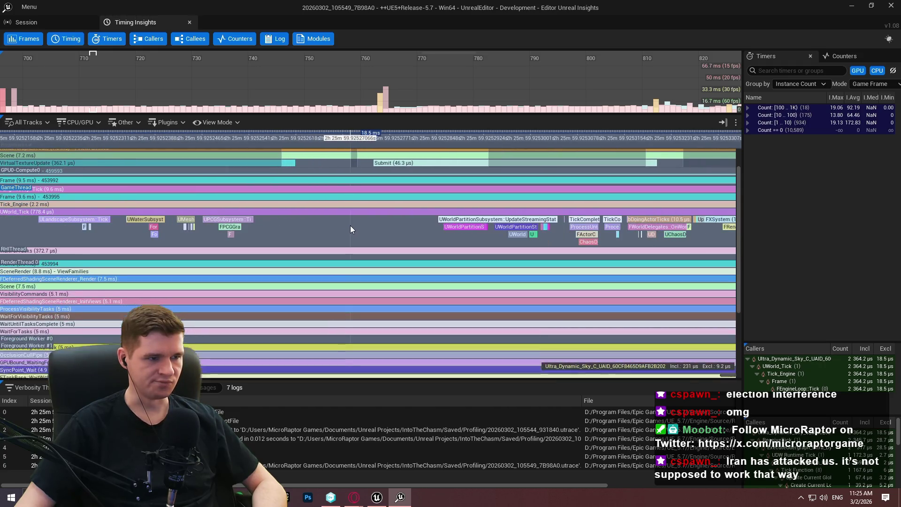
{"action": "scroll", "coordinate": [180, 224], "scroll_direction": "up", "scroll_amount": 2}
{"action": "left_click_drag", "start_coordinate": [181, 227], "coordinate": [251, 227]}
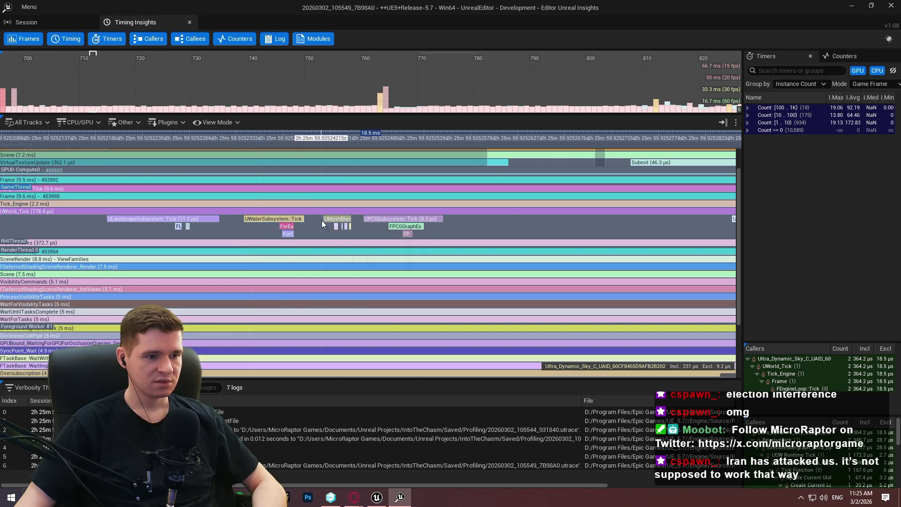
{"action": "scroll", "coordinate": [320, 224], "scroll_direction": "down", "scroll_amount": 5}
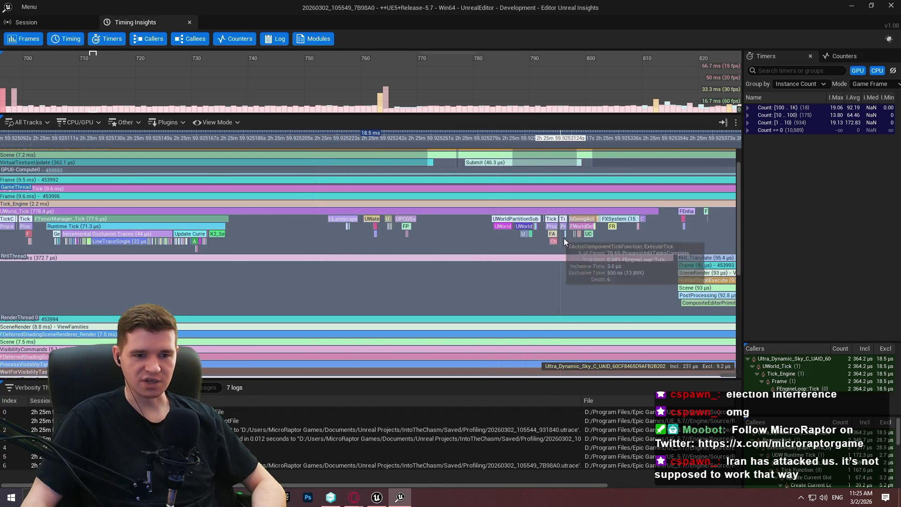
{"action": "scroll", "coordinate": [656, 252], "scroll_direction": "up", "scroll_amount": 2}
{"action": "scroll", "coordinate": [651, 227], "scroll_direction": "up", "scroll_amount": 1}
{"action": "mouse_move", "coordinate": [638, 227]}
{"action": "left_mouse_down"}
{"action": "mouse_move", "coordinate": [498, 245]}
{"action": "mouse_move", "coordinate": [654, 231]}
{"action": "left_mouse_up"}
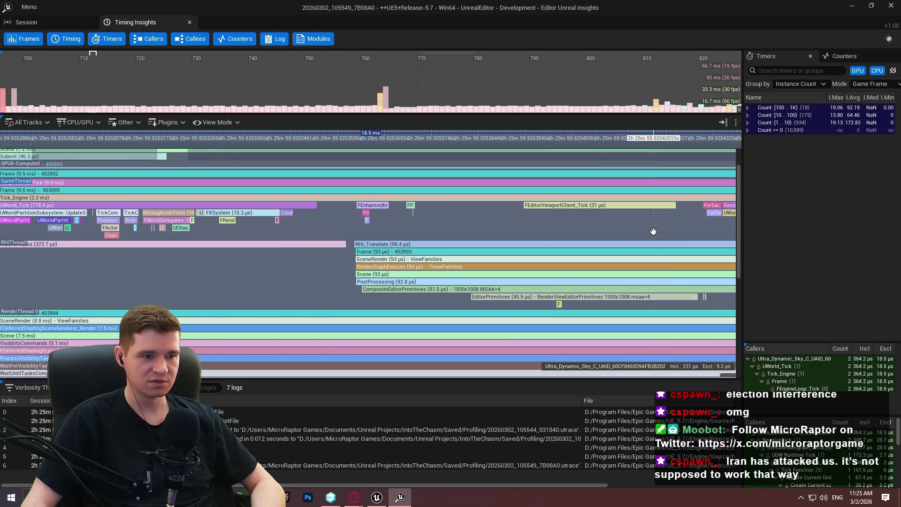
{"action": "scroll", "coordinate": [397, 207], "scroll_direction": "up", "scroll_amount": 3}
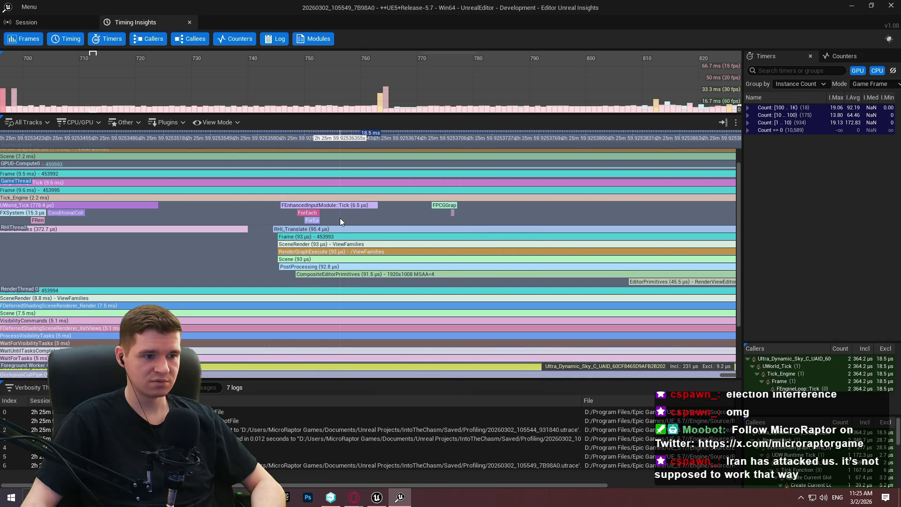
{"action": "scroll", "coordinate": [426, 218], "scroll_direction": "right", "scroll_amount": 5}
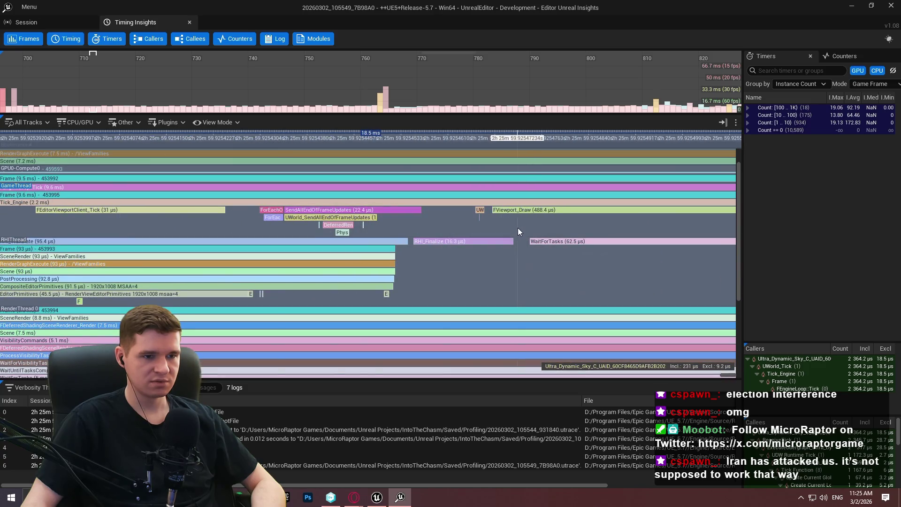
{"action": "scroll", "coordinate": [538, 218], "scroll_direction": "down", "scroll_amount": 3}
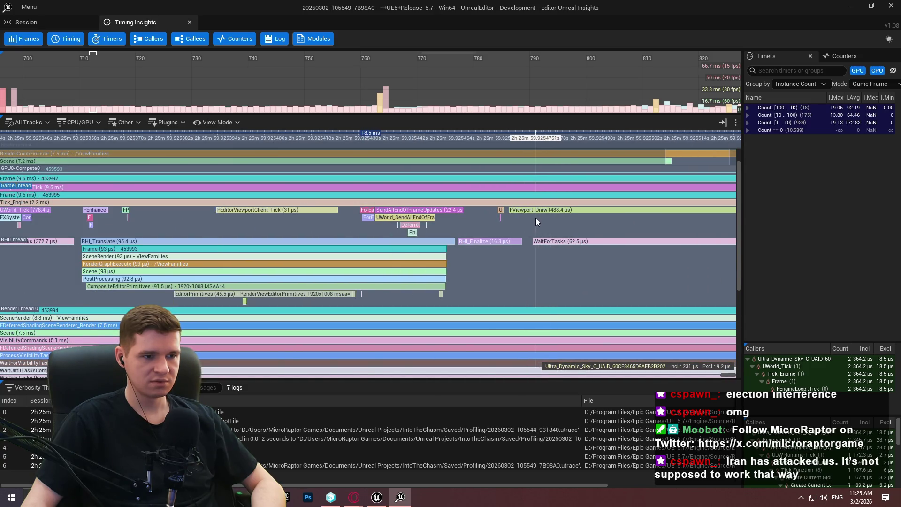
{"action": "scroll", "coordinate": [545, 224], "scroll_direction": "down", "scroll_amount": 3}
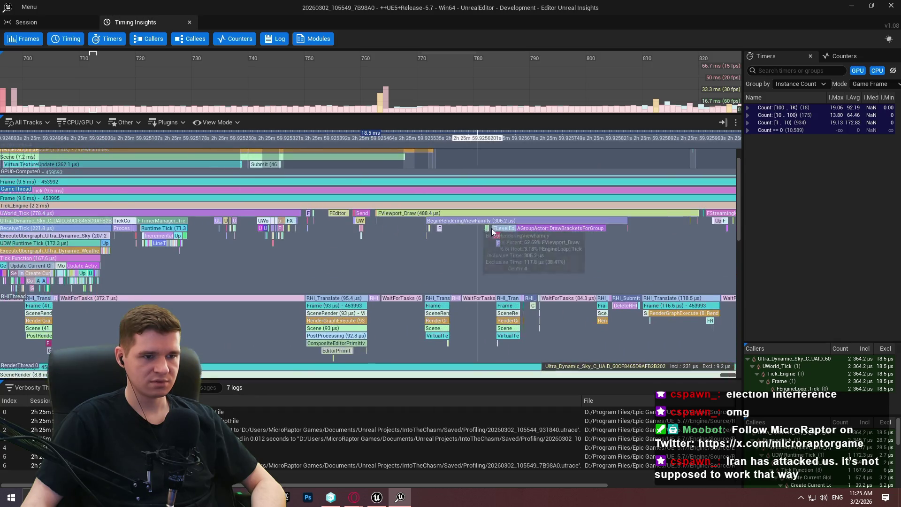
{"action": "left_click_drag", "start_coordinate": [531, 243], "coordinate": [234, 250]}
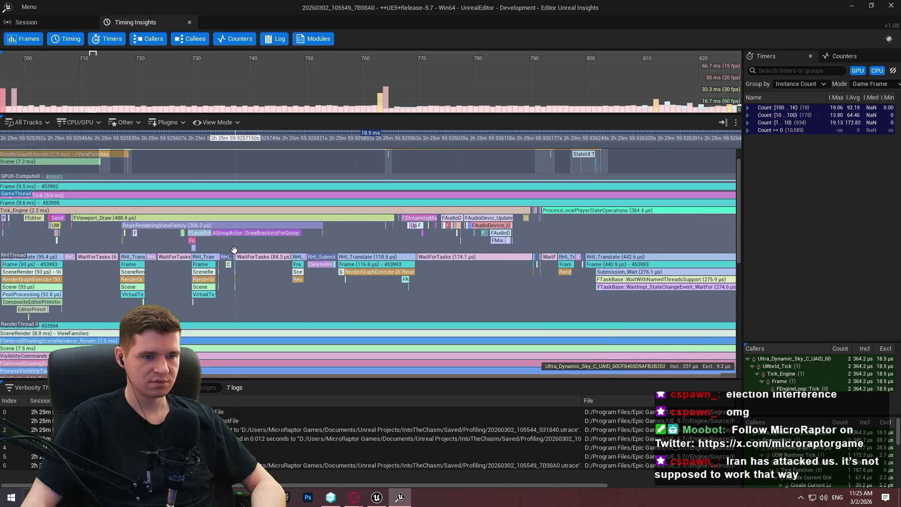
{"action": "scroll", "coordinate": [538, 226], "scroll_direction": "down", "scroll_amount": 5}
{"action": "left_click_drag", "start_coordinate": [538, 227], "coordinate": [413, 239]}
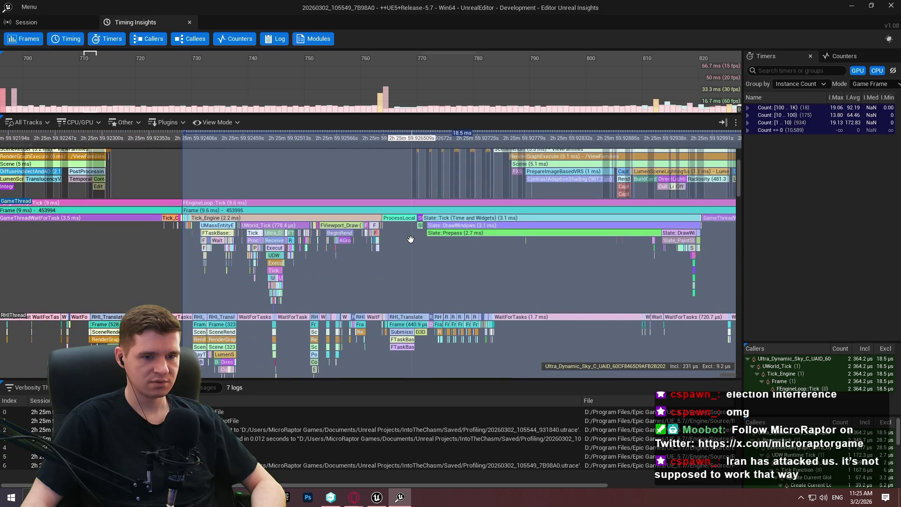
{"action": "scroll", "coordinate": [414, 239], "scroll_direction": "up", "scroll_amount": 2}
{"action": "scroll", "coordinate": [453, 241], "scroll_direction": "up", "scroll_amount": 5}
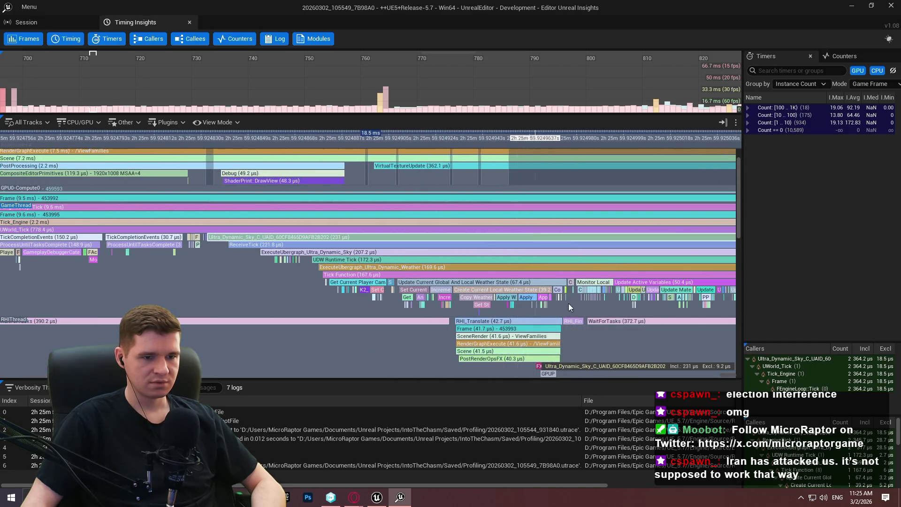
{"action": "left_click_drag", "start_coordinate": [594, 298], "coordinate": [547, 299]}
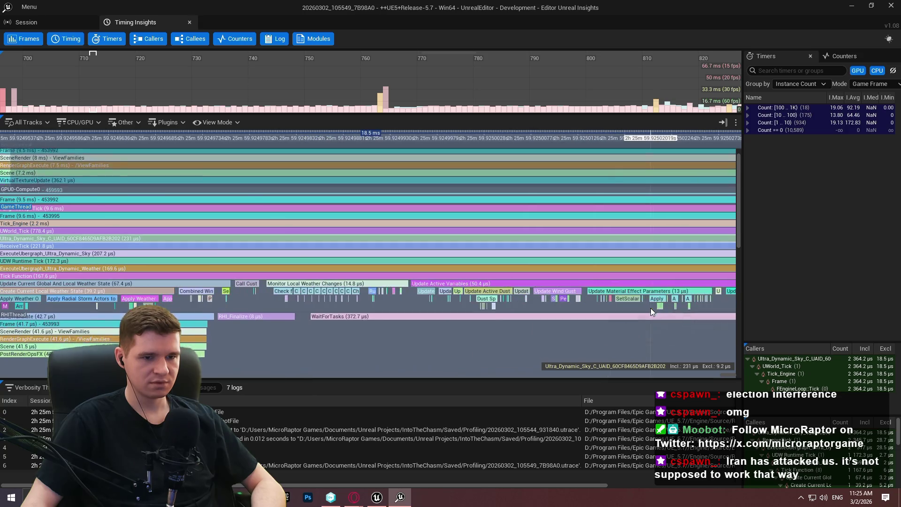
{"action": "scroll", "coordinate": [637, 297], "scroll_direction": "down", "scroll_amount": 2}
{"action": "scroll", "coordinate": [389, 298], "scroll_direction": "up", "scroll_amount": 4}
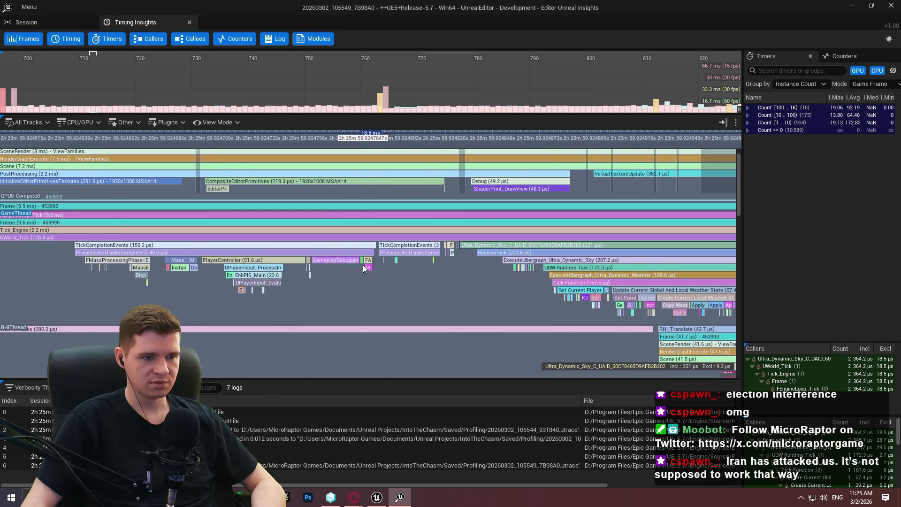
{"action": "left_click_drag", "start_coordinate": [390, 264], "coordinate": [501, 256]}
{"action": "scroll", "coordinate": [430, 258], "scroll_direction": "up", "scroll_amount": 10}
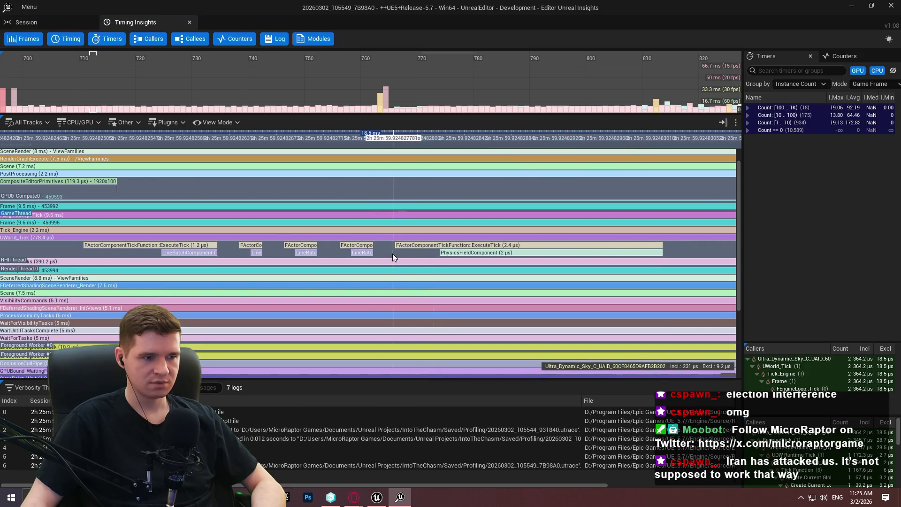
{"action": "scroll", "coordinate": [389, 254], "scroll_direction": "down", "scroll_amount": 10}
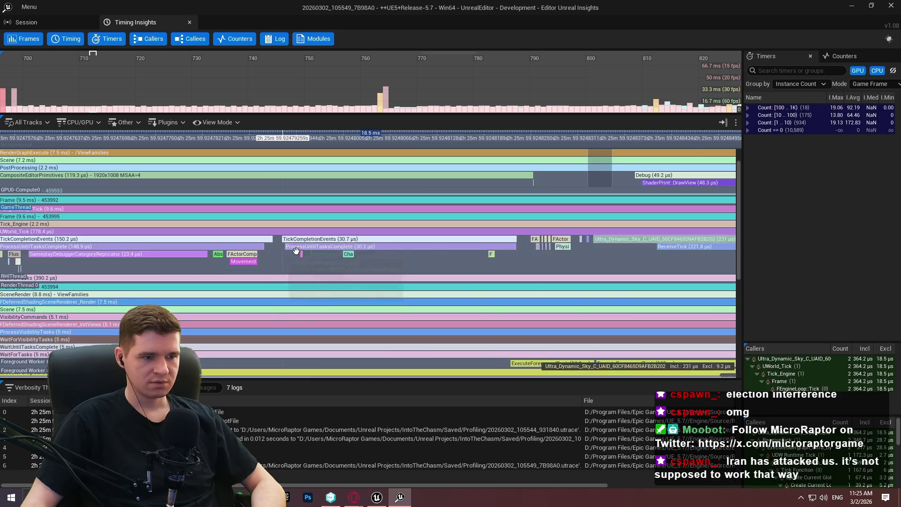
{"action": "left_click_drag", "start_coordinate": [285, 250], "coordinate": [555, 238]}
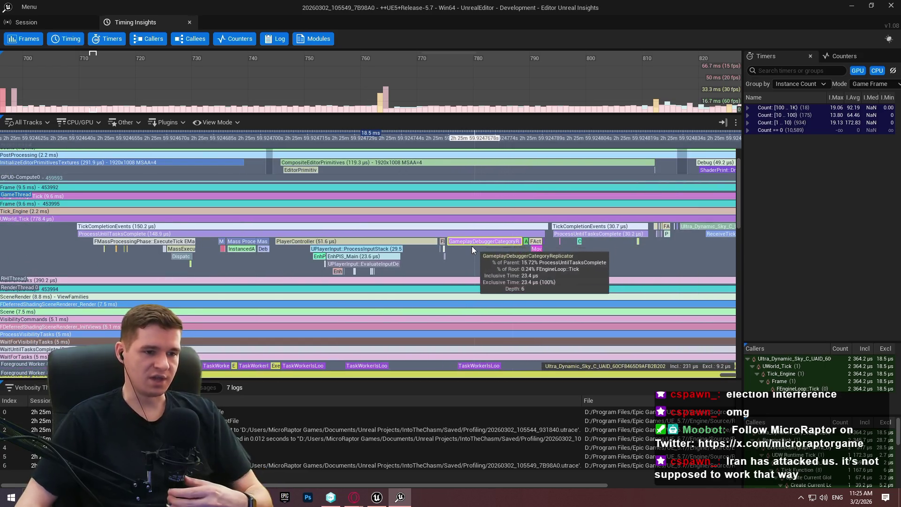
{"action": "scroll", "coordinate": [225, 247], "scroll_direction": "up", "scroll_amount": 3}
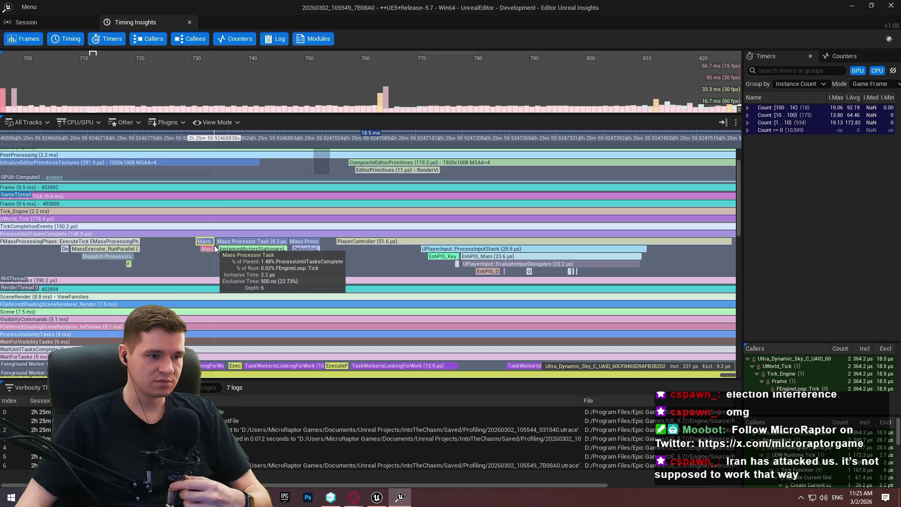
{"action": "left_click_drag", "start_coordinate": [214, 244], "coordinate": [77, 246]}
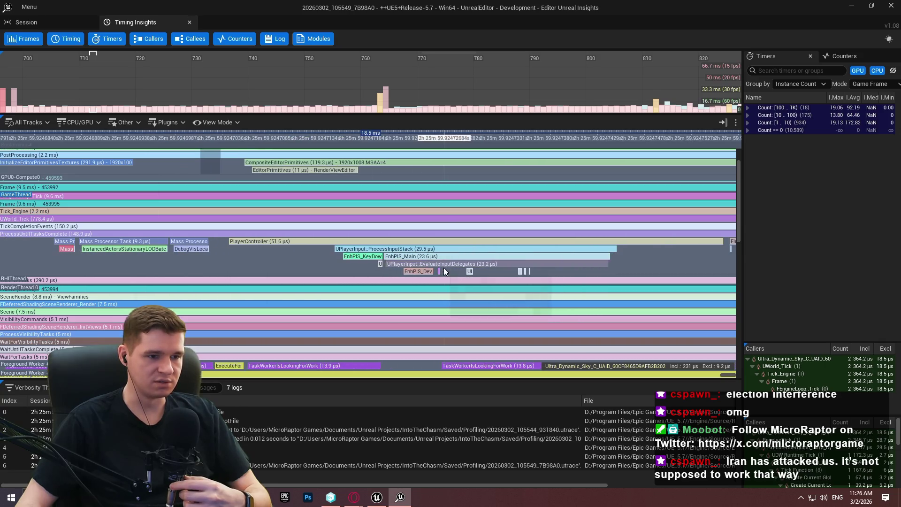
{"action": "scroll", "coordinate": [446, 275], "scroll_direction": "up", "scroll_amount": 3}
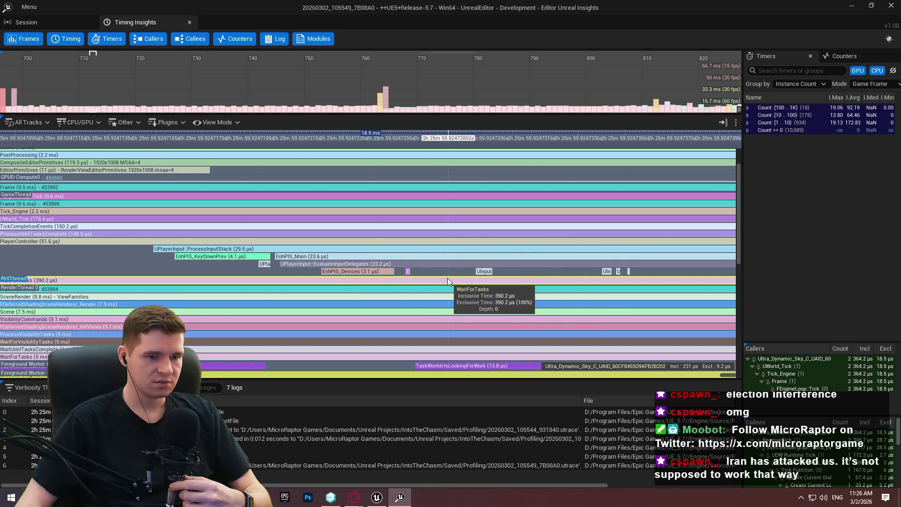
{"action": "scroll", "coordinate": [448, 278], "scroll_direction": "down", "scroll_amount": 3}
{"action": "left_click_drag", "start_coordinate": [297, 259], "coordinate": [541, 257]}
{"action": "scroll", "coordinate": [469, 260], "scroll_direction": "down", "scroll_amount": 3}
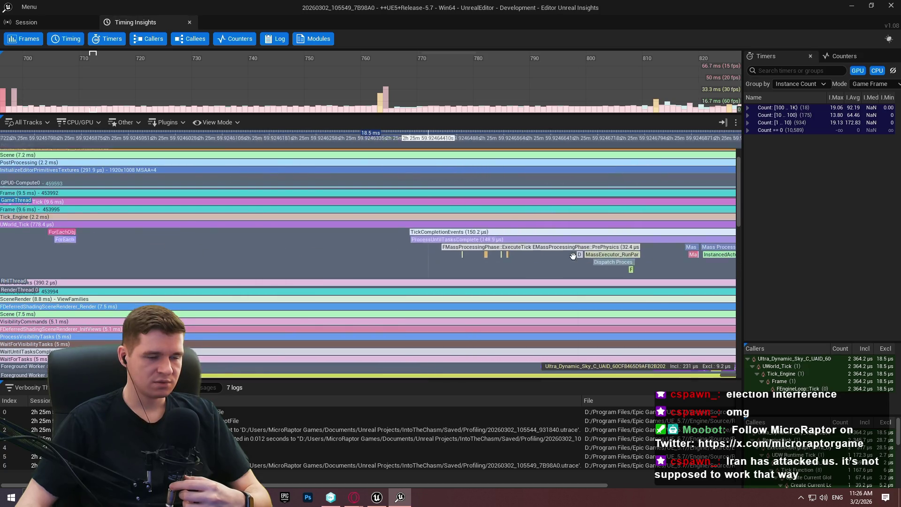
{"action": "left_click_drag", "start_coordinate": [277, 266], "coordinate": [851, 262]}
Zoom in and out across the GameThread frame timings.
{"action": "scroll", "coordinate": [300, 256], "scroll_direction": "up", "scroll_amount": 10}
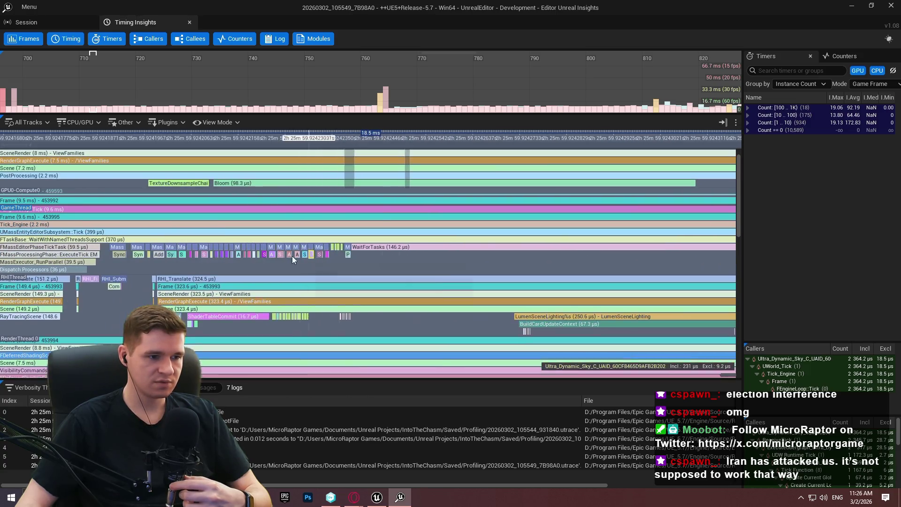
{"action": "scroll", "coordinate": [282, 253], "scroll_direction": "up", "scroll_amount": 4}
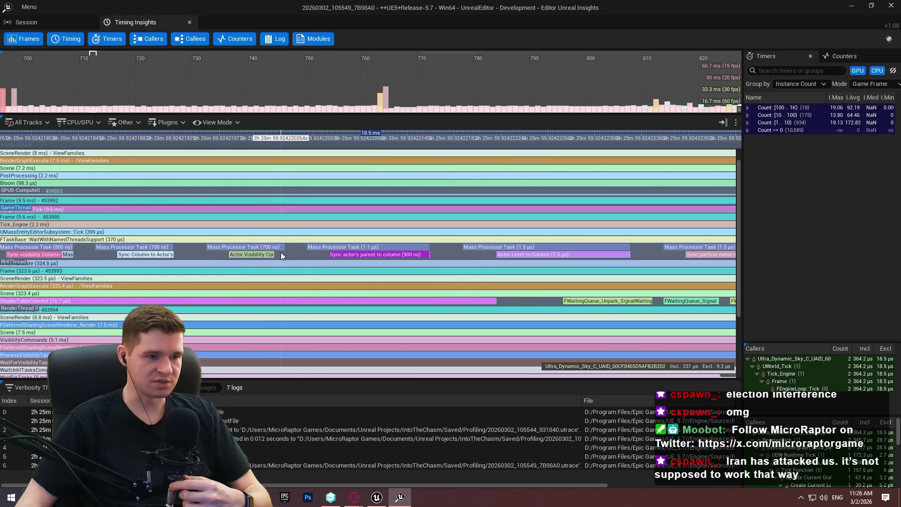
{"action": "scroll", "coordinate": [273, 257], "scroll_direction": "down", "scroll_amount": 2}
{"action": "scroll", "coordinate": [212, 259], "scroll_direction": "down", "scroll_amount": 6}
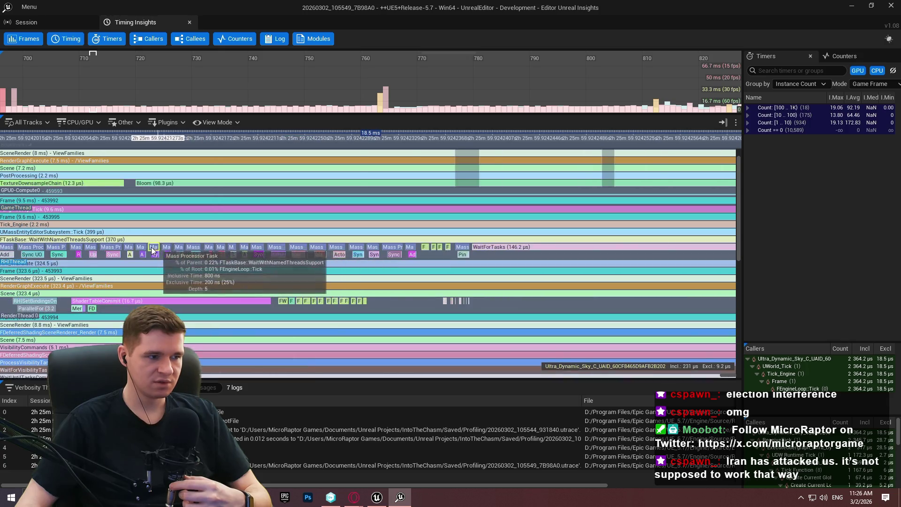
{"action": "scroll", "coordinate": [60, 287], "scroll_direction": "down", "scroll_amount": 6}
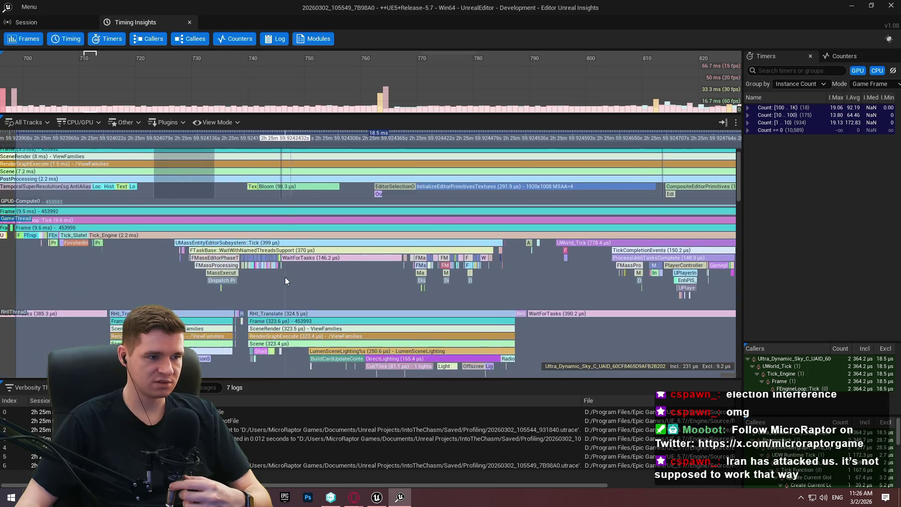
{"action": "scroll", "coordinate": [253, 237], "scroll_direction": "up", "scroll_amount": 1}
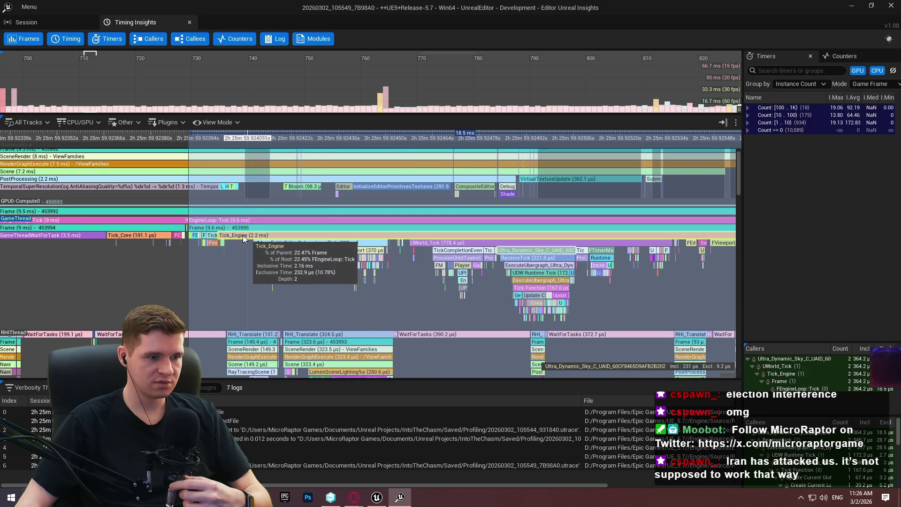
{"action": "scroll", "coordinate": [234, 235], "scroll_direction": "up", "scroll_amount": 5}
{"action": "scroll", "coordinate": [143, 256], "scroll_direction": "up", "scroll_amount": 1}
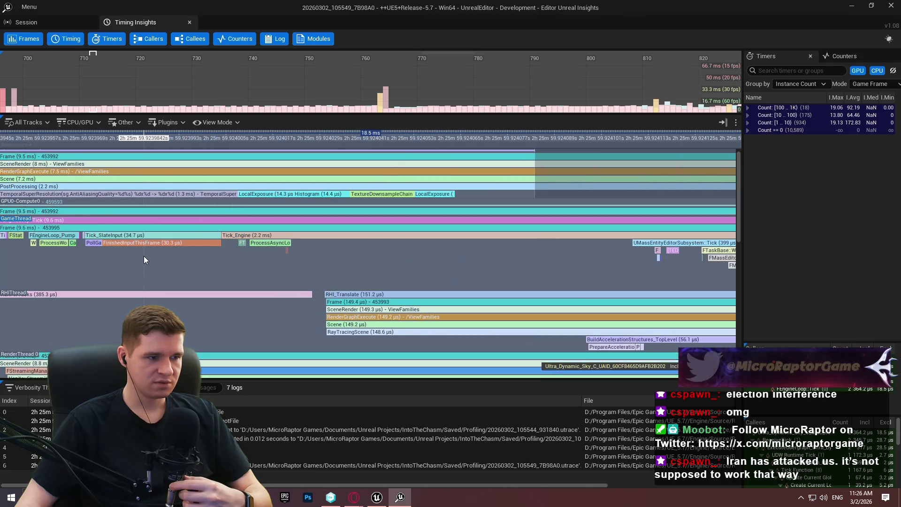
{"action": "scroll", "coordinate": [144, 255], "scroll_direction": "down", "scroll_amount": 3}
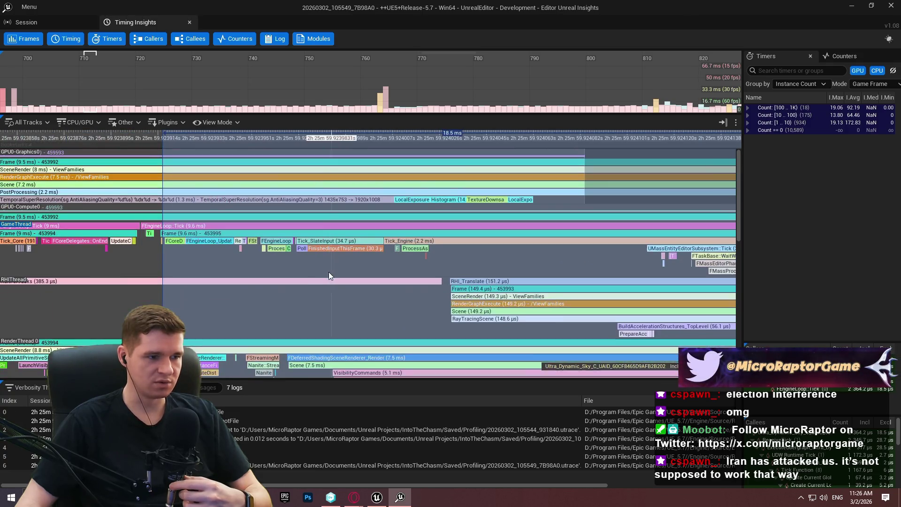
{"action": "scroll", "coordinate": [242, 262], "scroll_direction": "down", "scroll_amount": 4}
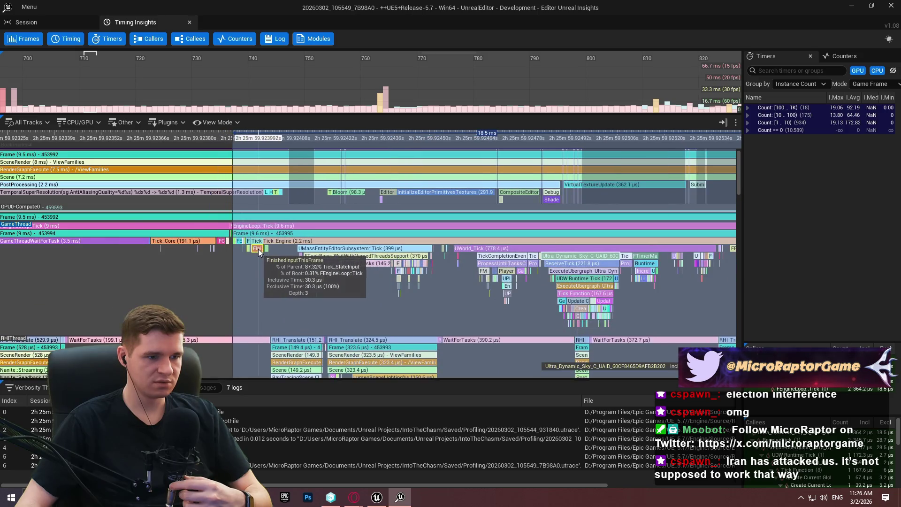
{"action": "scroll", "coordinate": [258, 249], "scroll_direction": "up", "scroll_amount": 3}
{"action": "scroll", "coordinate": [276, 198], "scroll_direction": "down", "scroll_amount": 5}
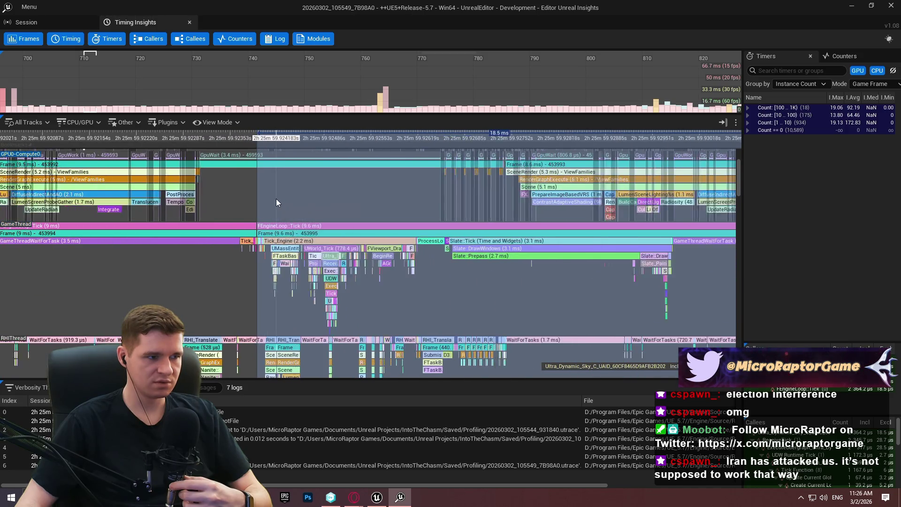
{"action": "scroll", "coordinate": [286, 203], "scroll_direction": "down", "scroll_amount": 1}
Review RHIThread and RenderThread tracks, including 5.1 ms VisibilityCommands, then close Unreal Insights.
{"action": "mouse_move", "coordinate": [285, 203]}
{"action": "left_mouse_down"}
{"action": "mouse_move", "coordinate": [316, 135]}
{"action": "mouse_move", "coordinate": [319, 4]}
{"action": "left_mouse_up"}
{"action": "scroll", "coordinate": [322, 187], "scroll_direction": "up", "scroll_amount": 10}
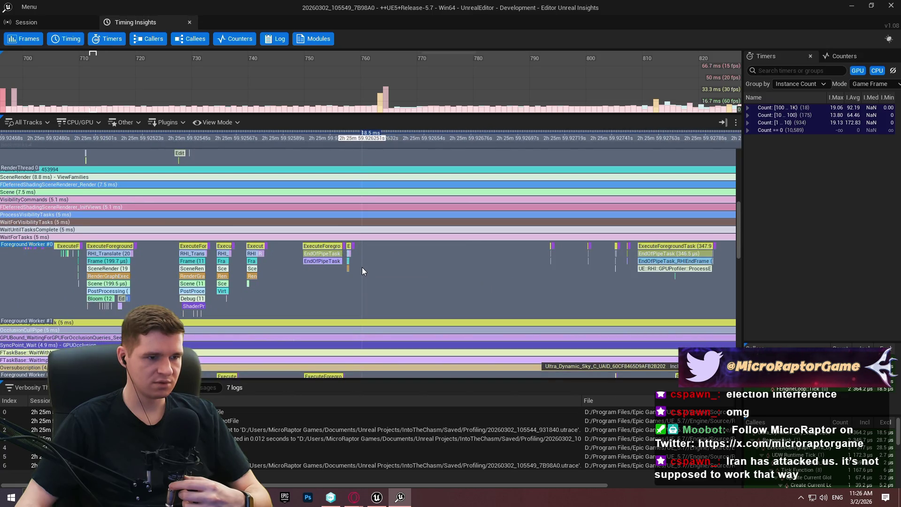
{"action": "scroll", "coordinate": [362, 271], "scroll_direction": "down", "scroll_amount": 5}
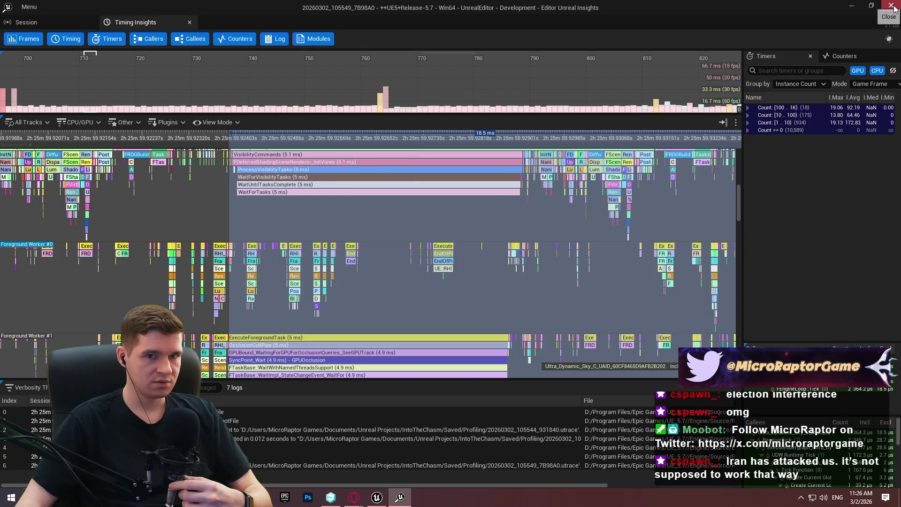
{"action": "left_click", "coordinate": [894, 8]}
Launch the Redlock level as a Standalone Game and run the character forward.
{"action": "left_click", "coordinate": [288, 38]}
{"action": "left_click", "coordinate": [364, 88]}
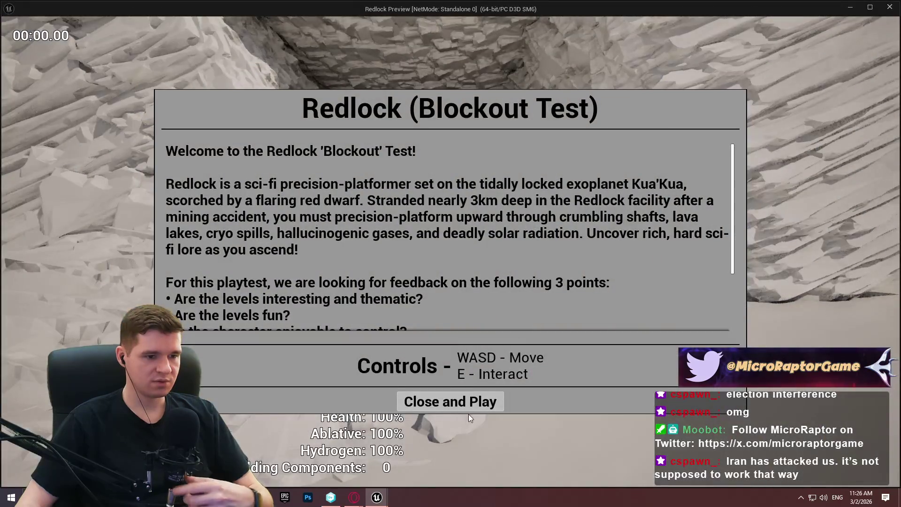
{"action": "left_click", "coordinate": [467, 409]}
{"action": "key", "text": "w"}
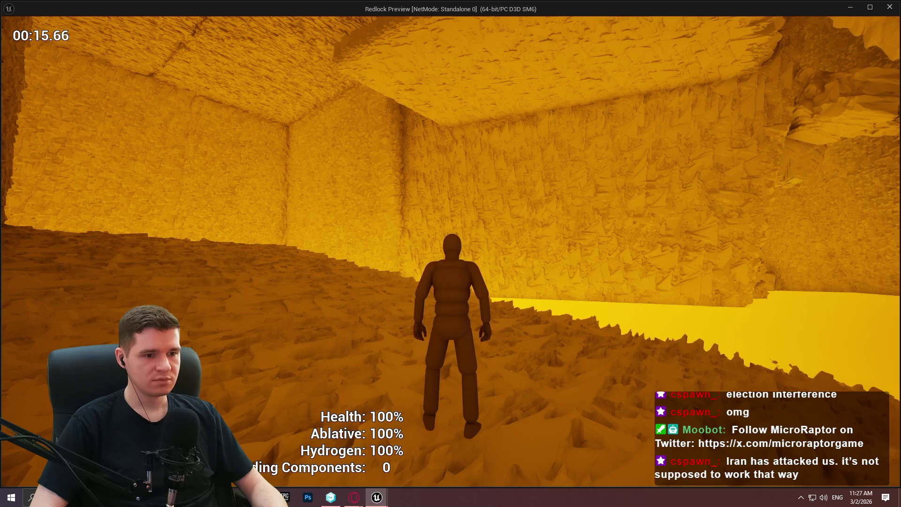
Capture a trace snapshot with Trace.Snap from the console, then close the preview.
{"action": "key", "text": "grave"}
{"action": "key", "text": "Return"}
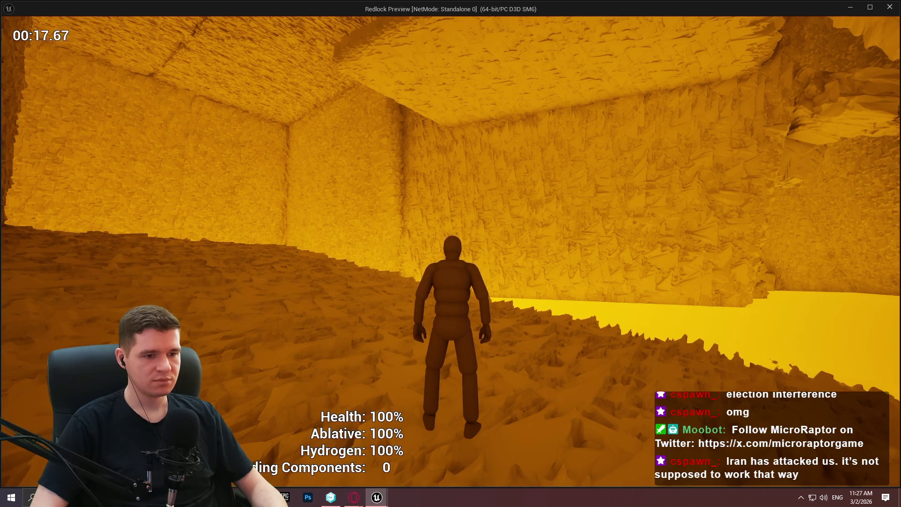
{"action": "key", "text": "Escape"}
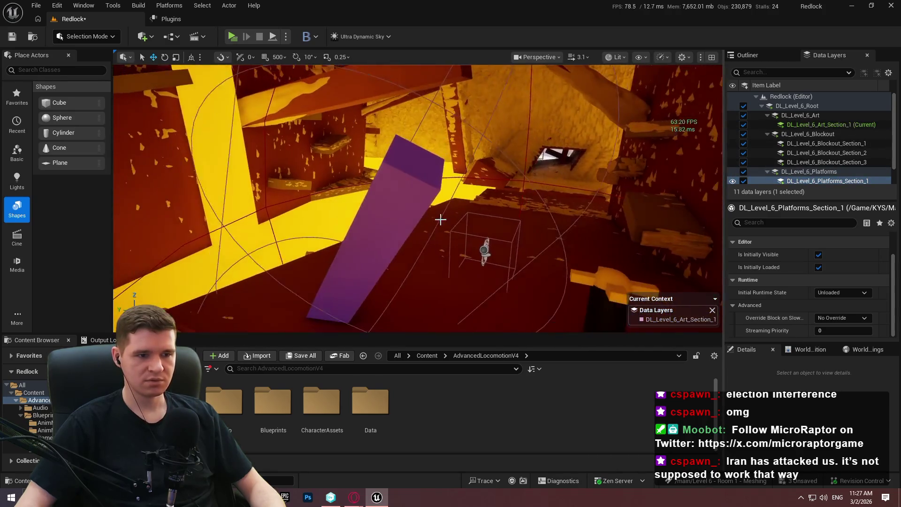
Select the purple cube and then the BP_Hazard_Capsule actor in the level.
{"action": "left_click", "coordinate": [385, 220]}
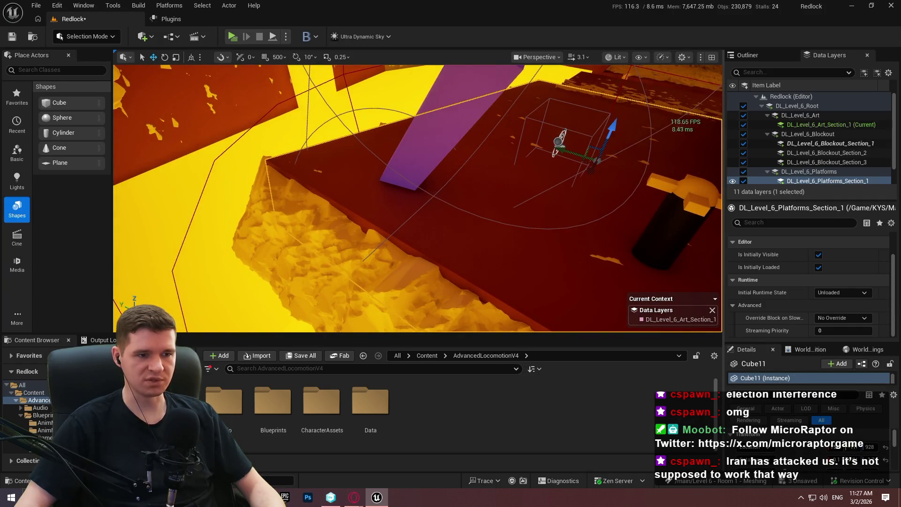
{"action": "left_click", "coordinate": [432, 196]}
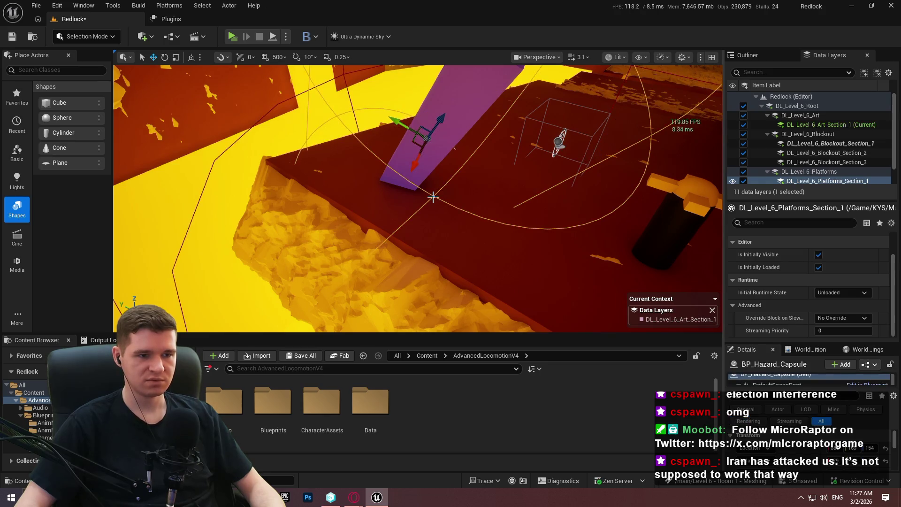
{"action": "scroll", "coordinate": [824, 159], "scroll_direction": "down", "scroll_amount": 1}
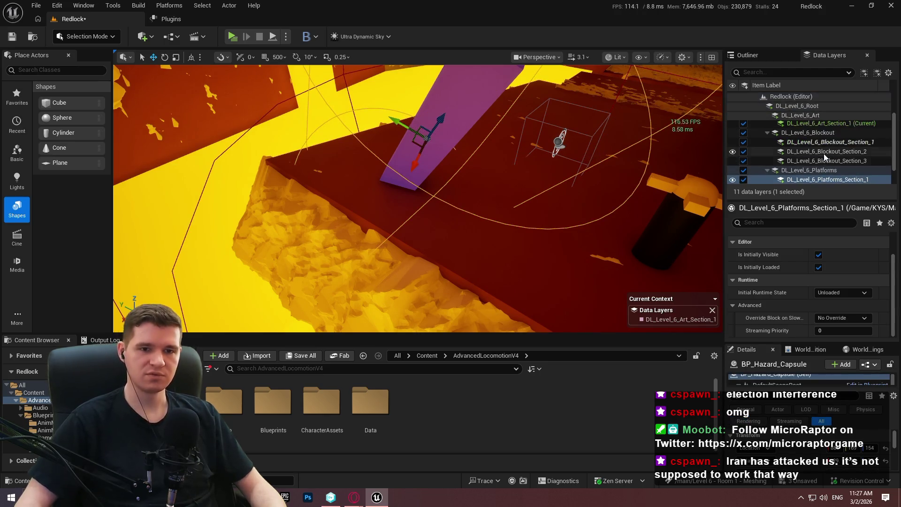
{"action": "scroll", "coordinate": [804, 172], "scroll_direction": "down", "scroll_amount": 2}
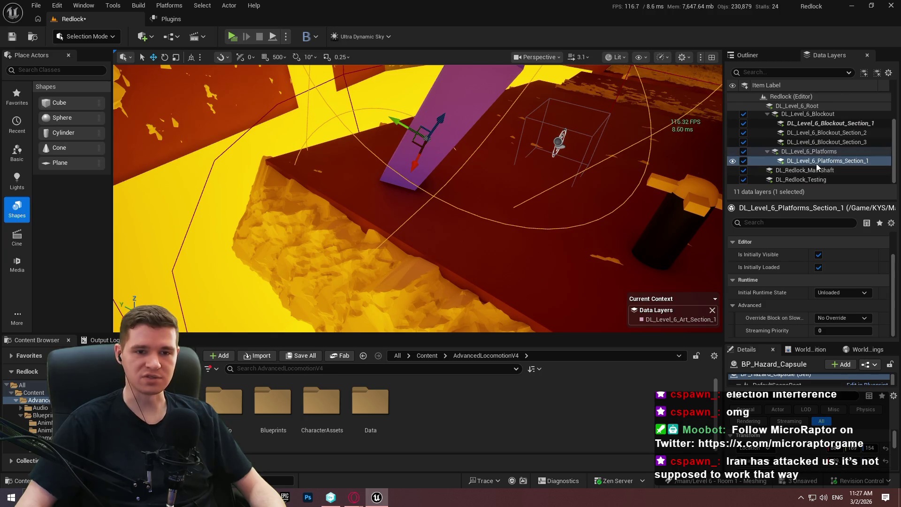
{"action": "scroll", "coordinate": [832, 127], "scroll_direction": "up", "scroll_amount": 2}
Apply an Art Section 1 data layer action, hide Blockout Section 1, and play standalone.
{"action": "right_click", "coordinate": [833, 122]}
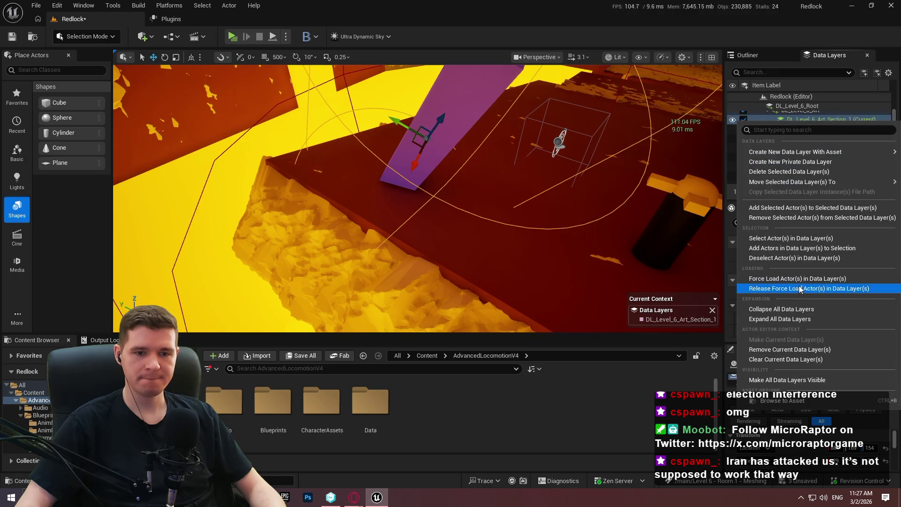
{"action": "left_click", "coordinate": [809, 207]}
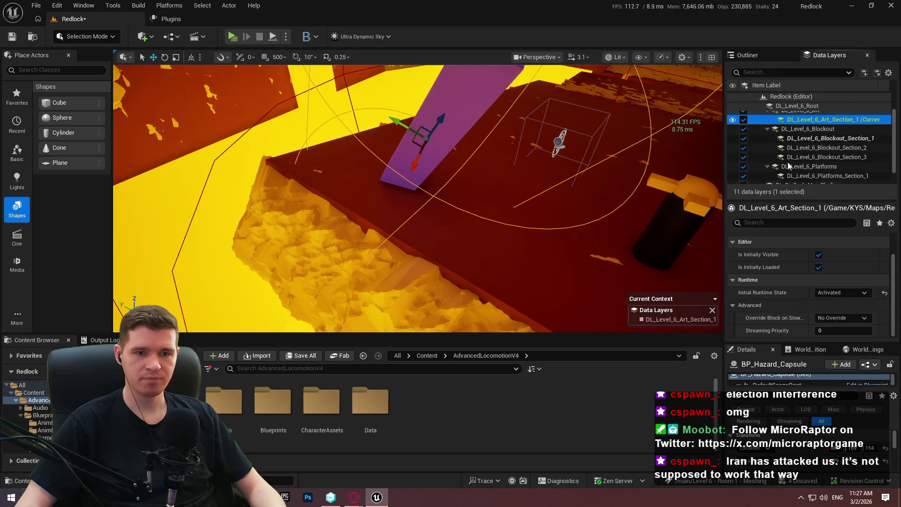
{"action": "left_click", "coordinate": [732, 125]}
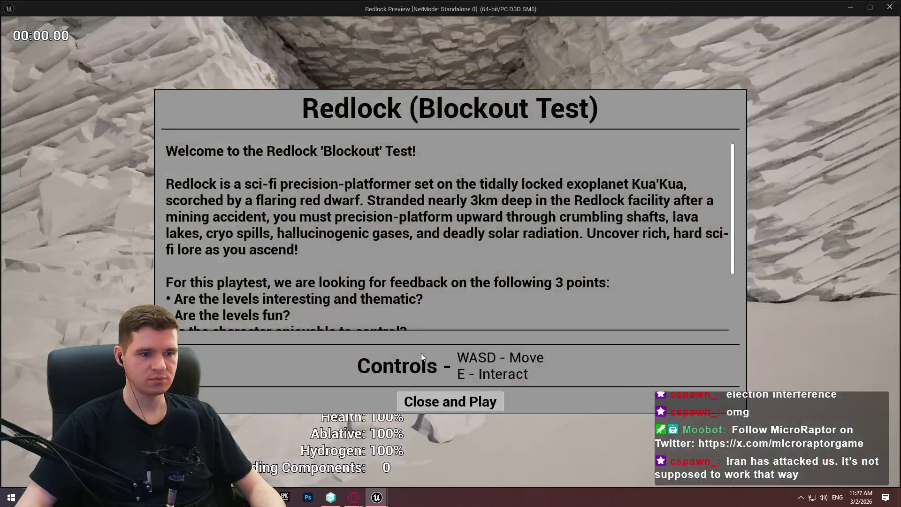
{"action": "left_click", "coordinate": [444, 374]}
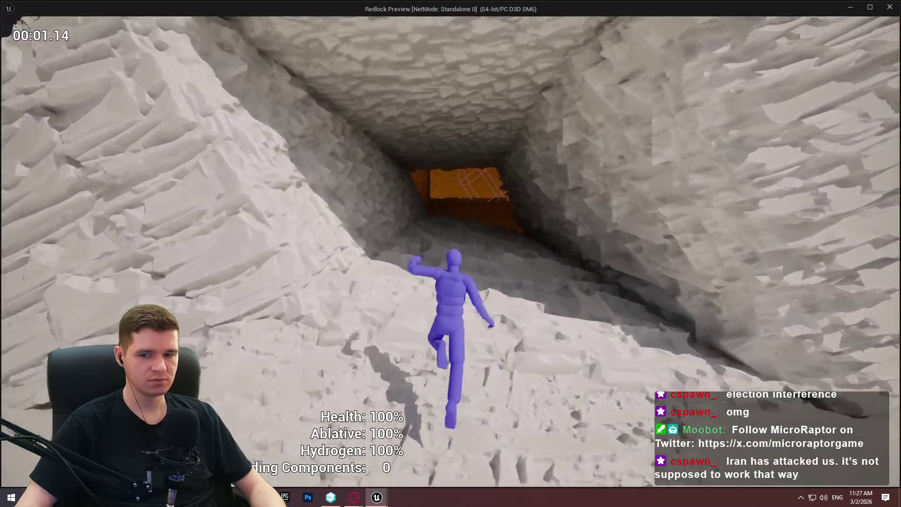
Run the character through the tunnel and orange room, jumping up the slope to the wall.
{"action": "key", "text": "w"}
{"action": "key", "text": "w"}
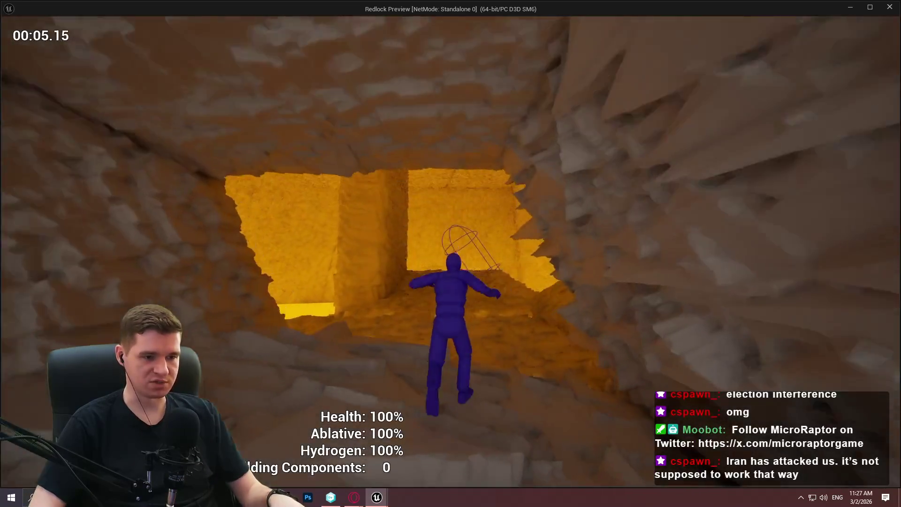
{"action": "key", "text": "w"}
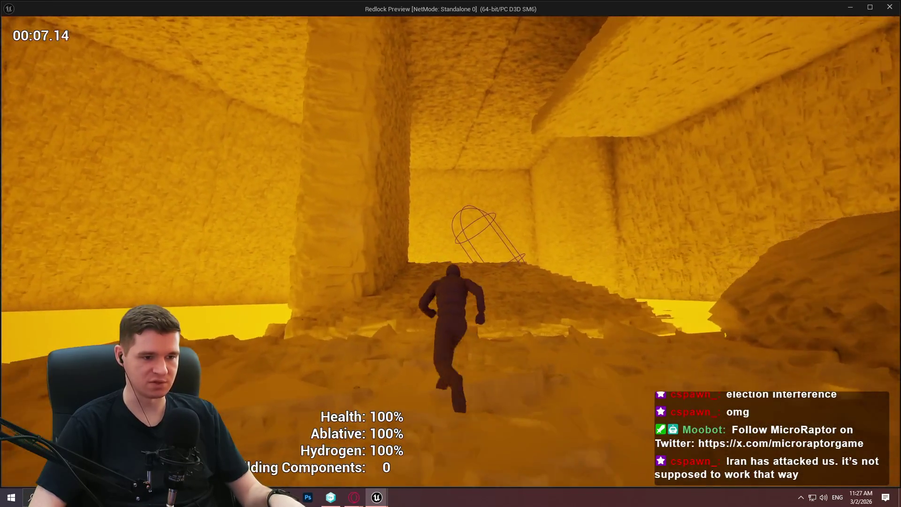
{"action": "key", "text": "w"}
{"action": "key", "text": "space"}
{"action": "key", "text": "space"}
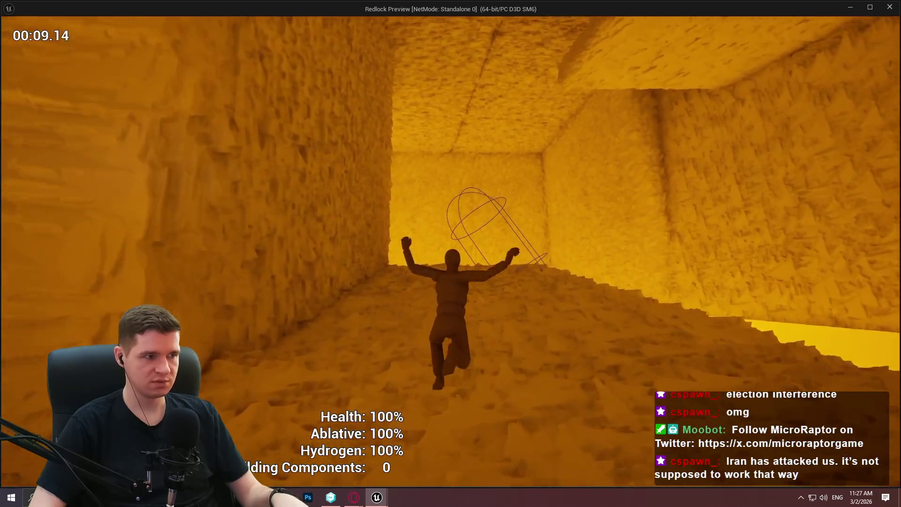
{"action": "key", "text": "w"}
{"action": "key", "text": "space"}
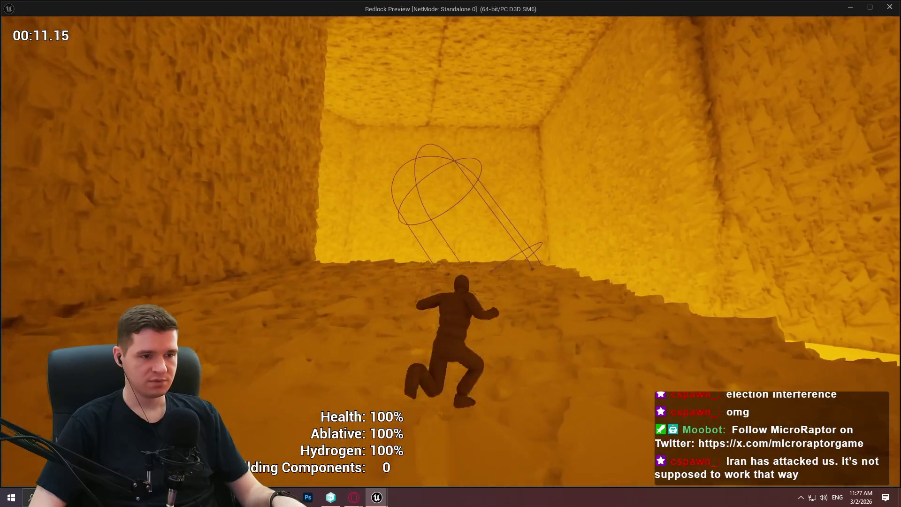
{"action": "key", "text": "w"}
{"action": "key", "text": "space"}
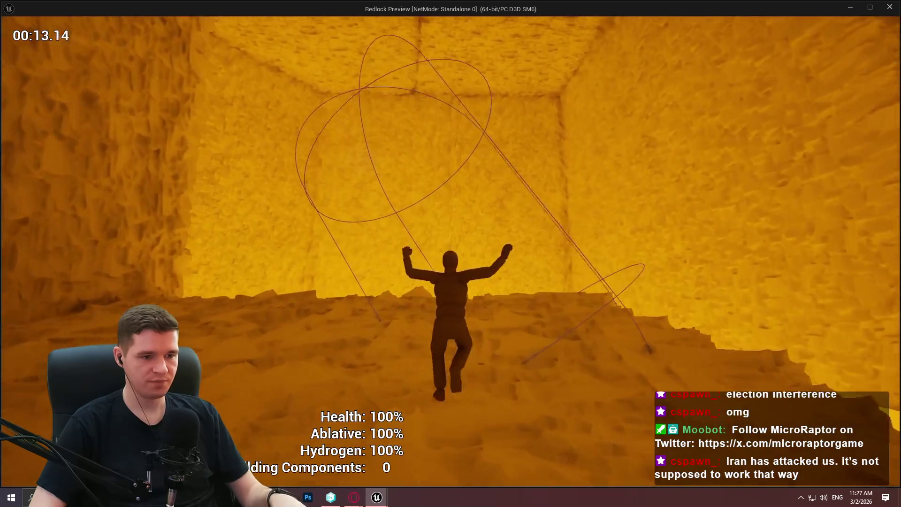
{"action": "key", "text": "w"}
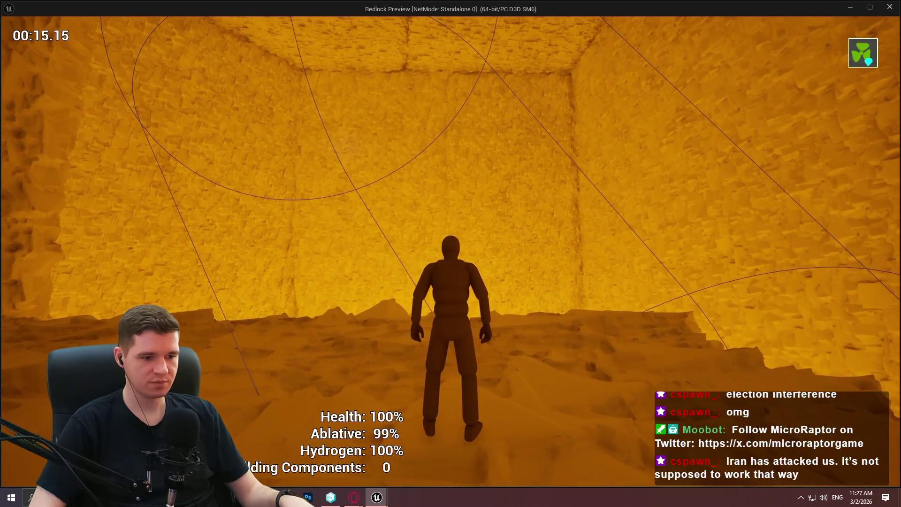
Capture a Trace.Snapshot from the console and end the game preview.
{"action": "key", "text": "grave"}
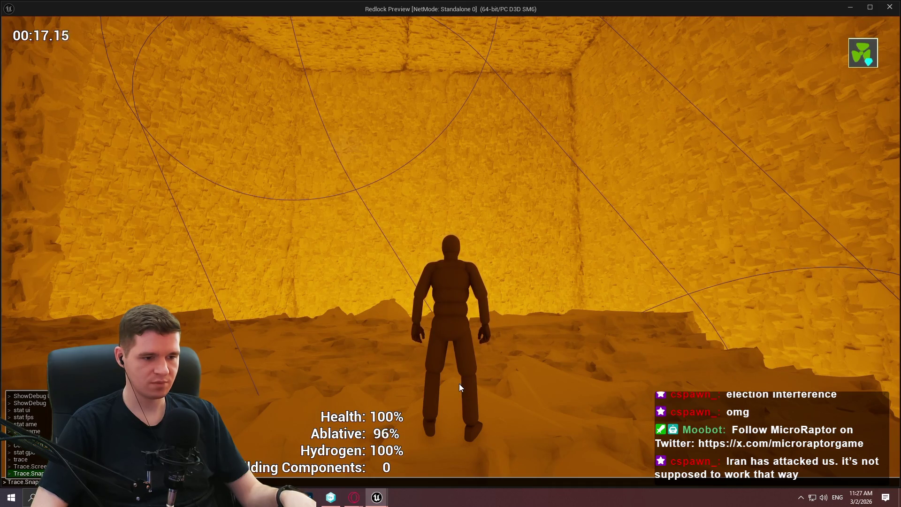
{"action": "key", "text": "grave"}
{"action": "key", "text": "w"}
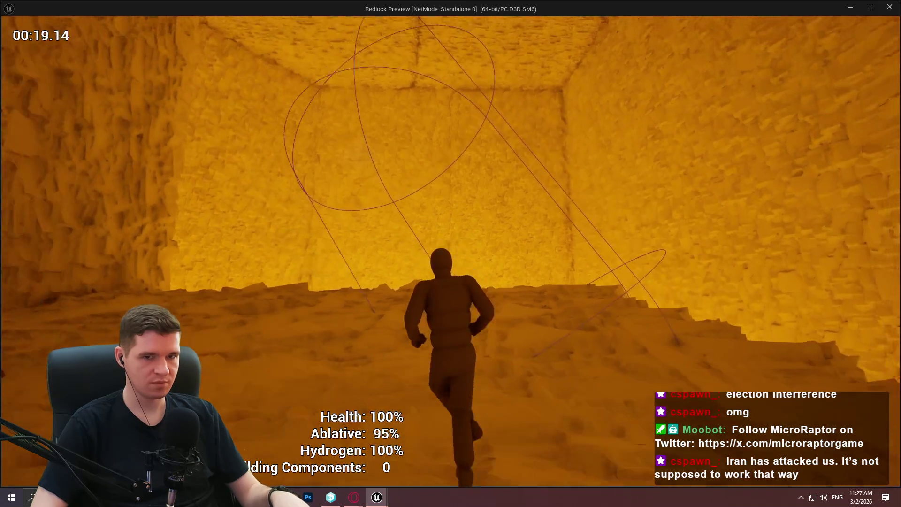
{"action": "key", "text": "Escape"}
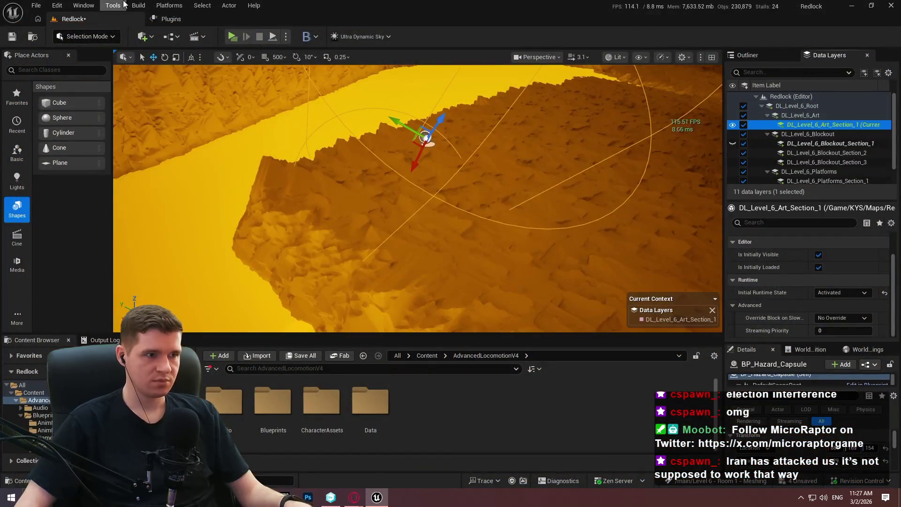
Open the newest trace 20260302_112746_25FE90 from Recent Traces and maximize Insights.
{"action": "left_click", "coordinate": [484, 481]}
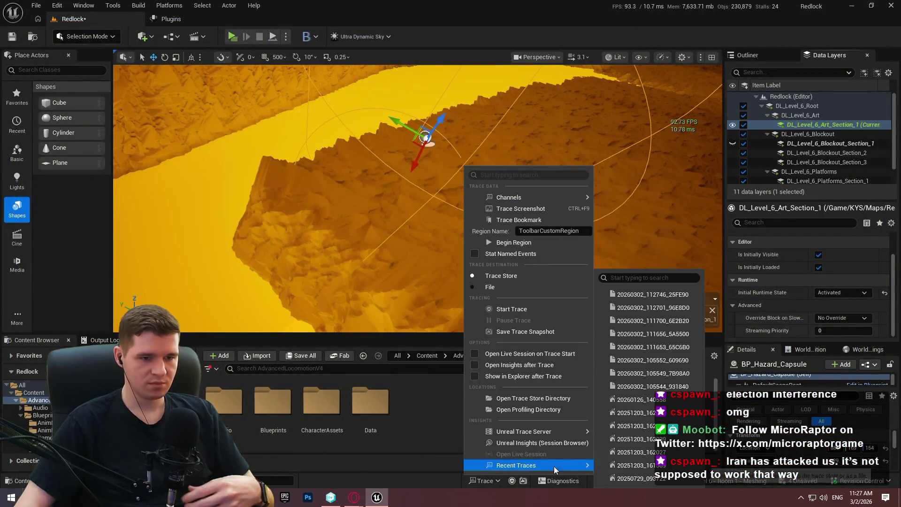
{"action": "left_click", "coordinate": [669, 295]}
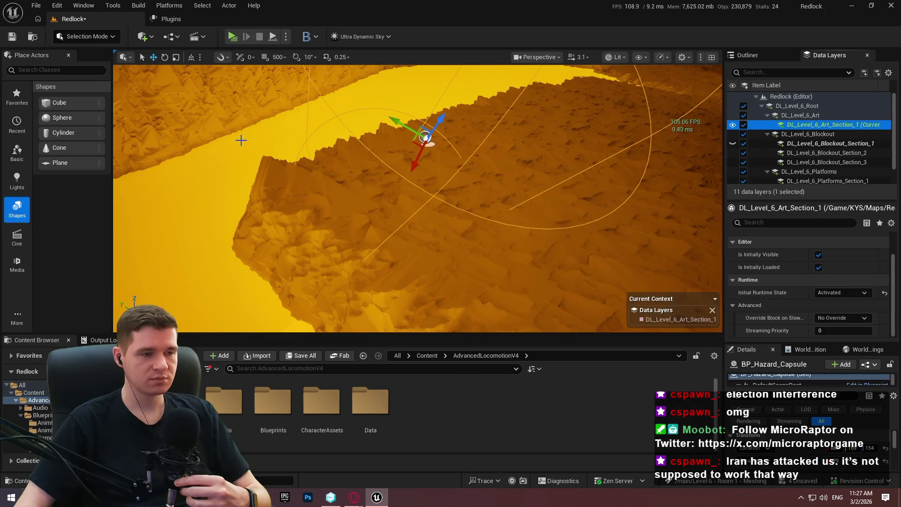
{"action": "double_click", "coordinate": [397, 75]}
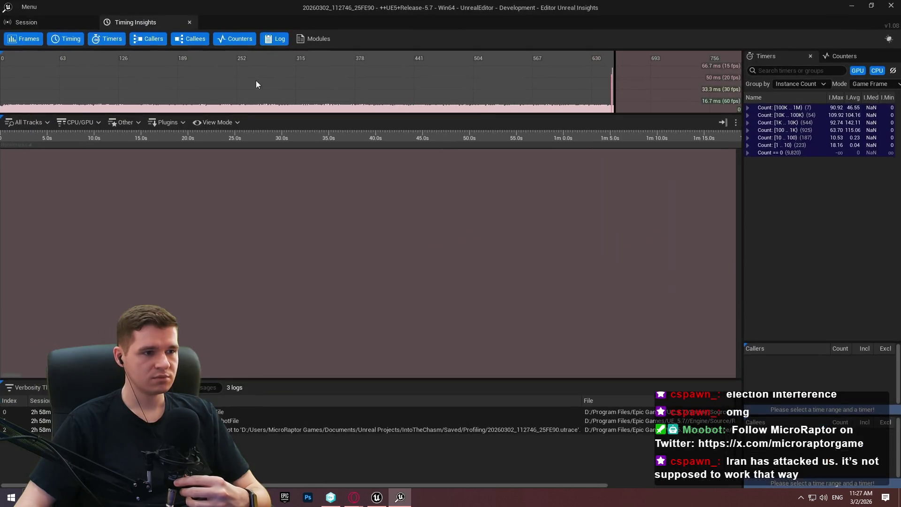
Jump the timing view to the captured frames and zoom in on them.
{"action": "left_click", "coordinate": [288, 112]}
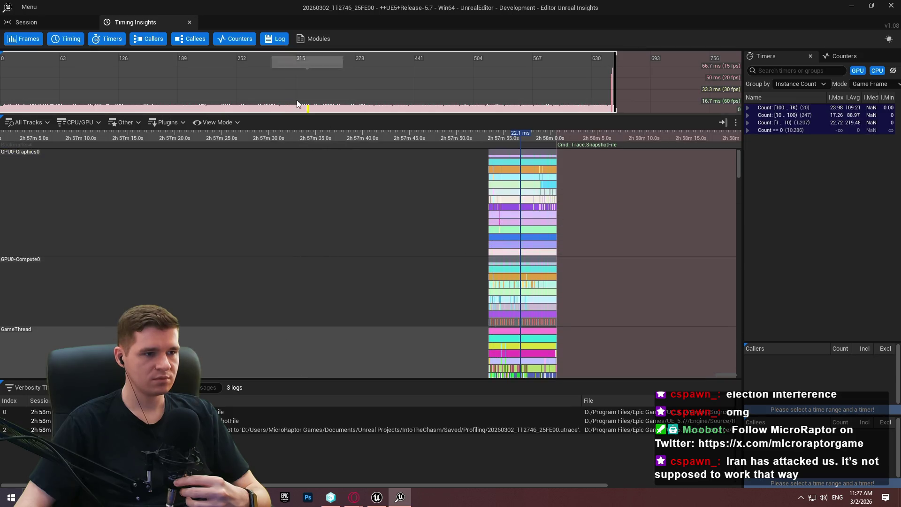
{"action": "scroll", "coordinate": [289, 97], "scroll_direction": "up", "scroll_amount": 3}
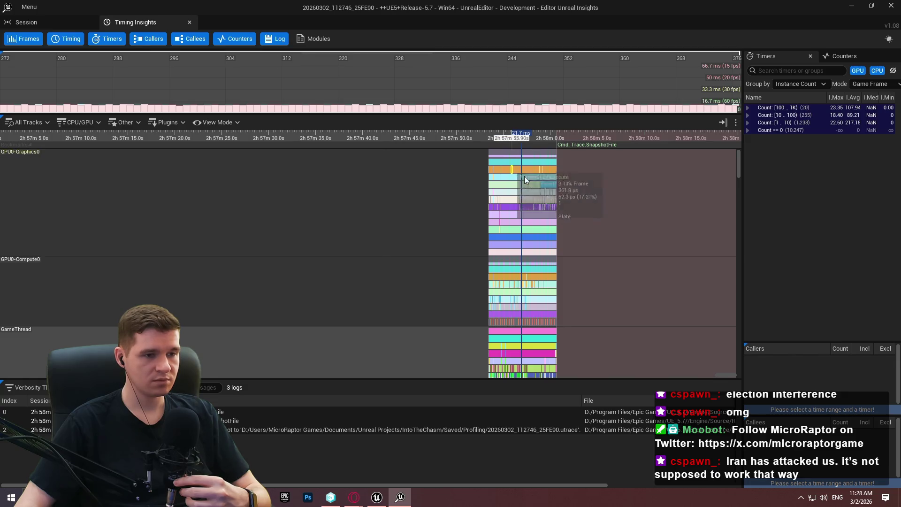
{"action": "scroll", "coordinate": [517, 170], "scroll_direction": "up", "scroll_amount": 12}
{"action": "scroll", "coordinate": [445, 173], "scroll_direction": "up", "scroll_amount": 15}
{"action": "scroll", "coordinate": [451, 208], "scroll_direction": "up", "scroll_amount": 3}
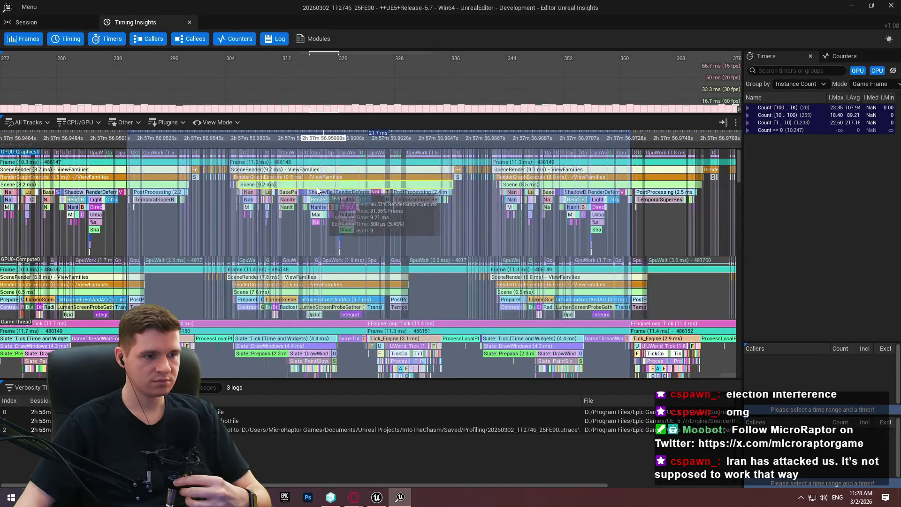
{"action": "scroll", "coordinate": [320, 187], "scroll_direction": "up", "scroll_amount": 3}
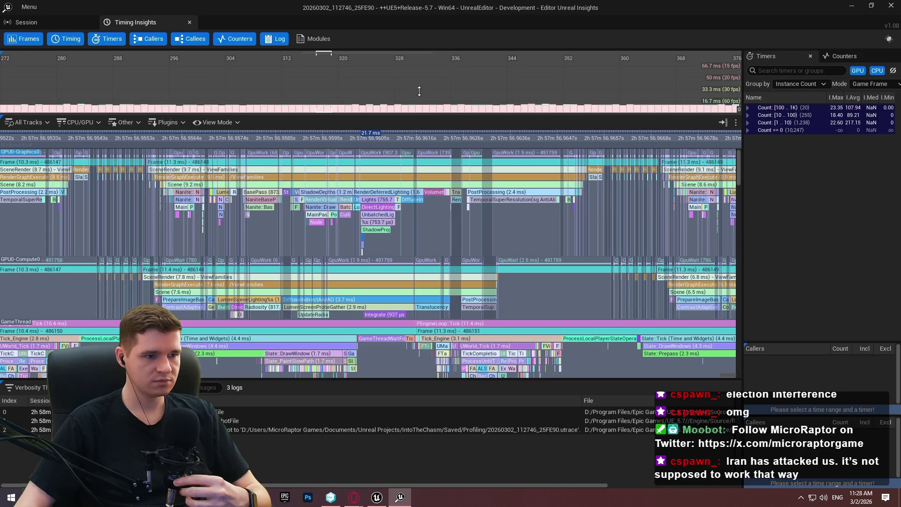
Collapse the Frames graph and settle on a 10.4 ms game-thread frame with 2.3 ms Slate:Prepass.
{"action": "left_click_drag", "start_coordinate": [419, 101], "coordinate": [419, 43]}
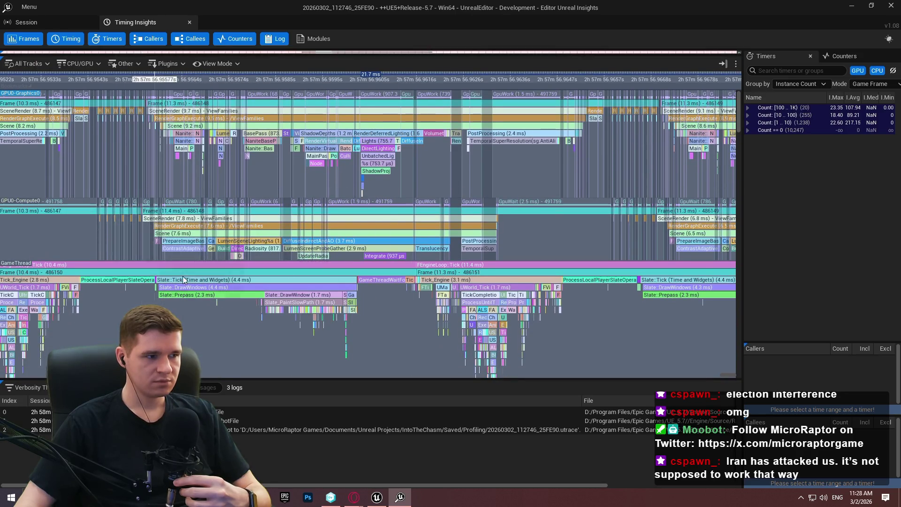
{"action": "scroll", "coordinate": [193, 281], "scroll_direction": "down", "scroll_amount": 3}
{"action": "scroll", "coordinate": [145, 251], "scroll_direction": "up", "scroll_amount": 2}
{"action": "scroll", "coordinate": [190, 258], "scroll_direction": "down", "scroll_amount": 2}
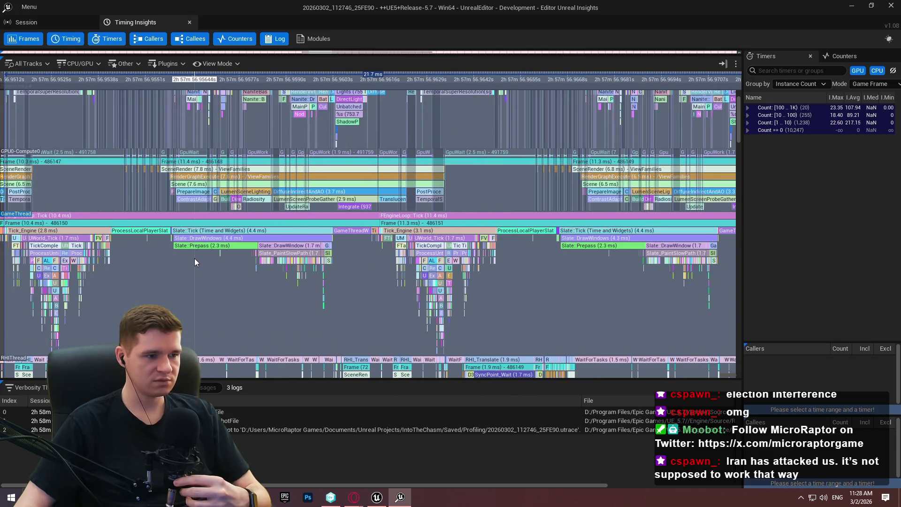
{"action": "scroll", "coordinate": [274, 254], "scroll_direction": "up", "scroll_amount": 2}
{"action": "left_click_drag", "start_coordinate": [186, 268], "coordinate": [348, 258]}
{"action": "scroll", "coordinate": [279, 268], "scroll_direction": "down", "scroll_amount": 2}
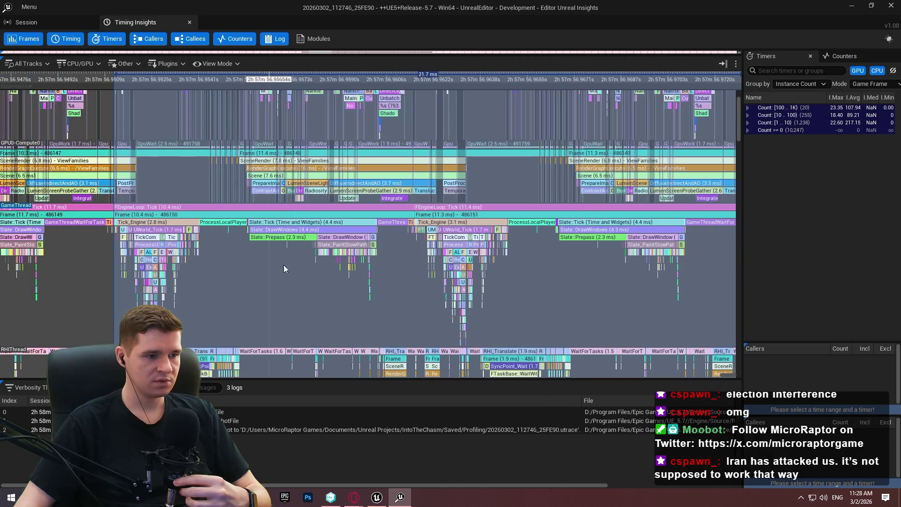
{"action": "scroll", "coordinate": [227, 232], "scroll_direction": "up", "scroll_amount": 3}
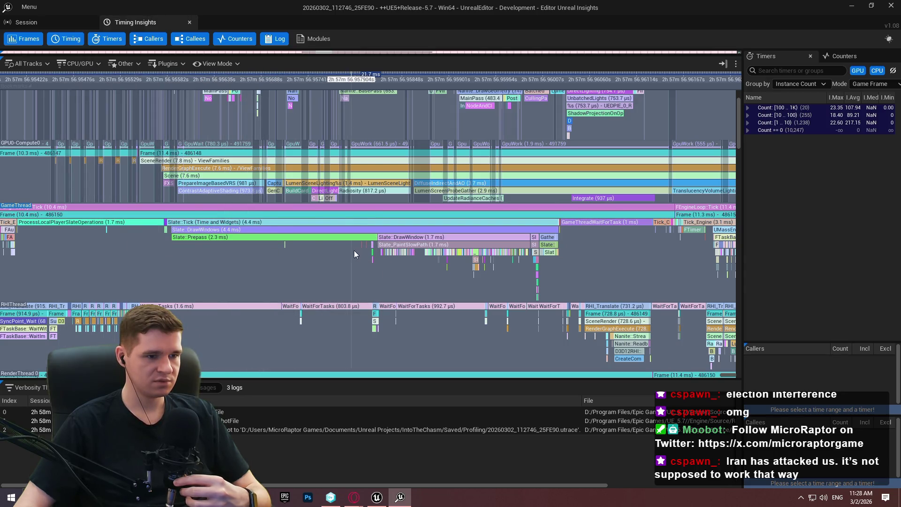
Zoom closely into the Slate and WBP paint events on GameThread.
{"action": "scroll", "coordinate": [540, 249], "scroll_direction": "up", "scroll_amount": 6}
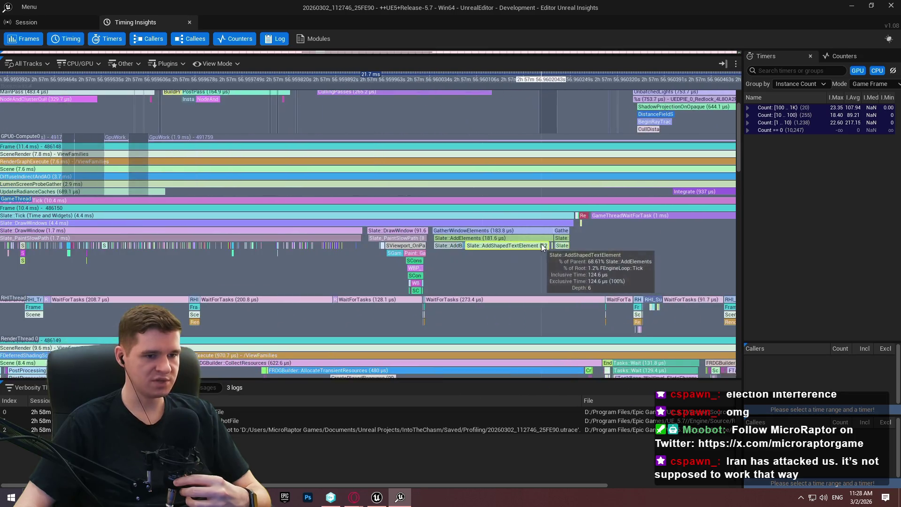
{"action": "scroll", "coordinate": [493, 251], "scroll_direction": "up", "scroll_amount": 2}
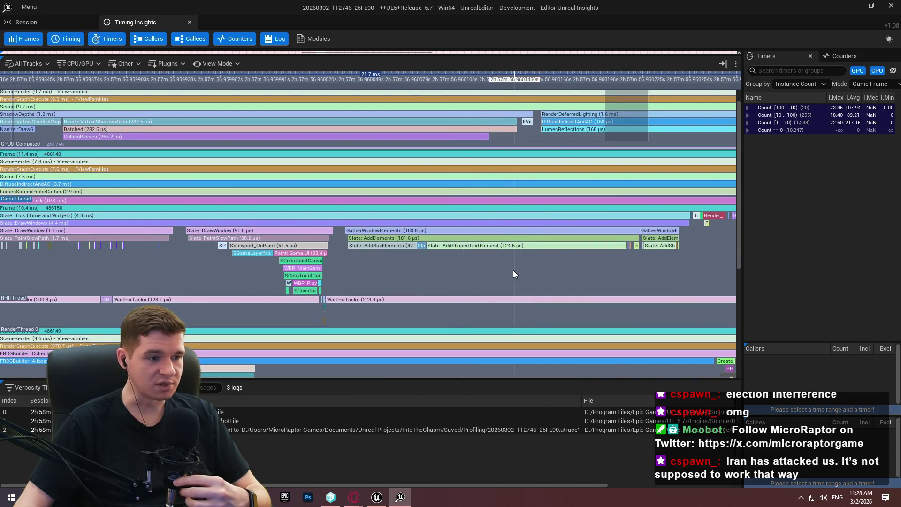
{"action": "scroll", "coordinate": [299, 286], "scroll_direction": "up", "scroll_amount": 10}
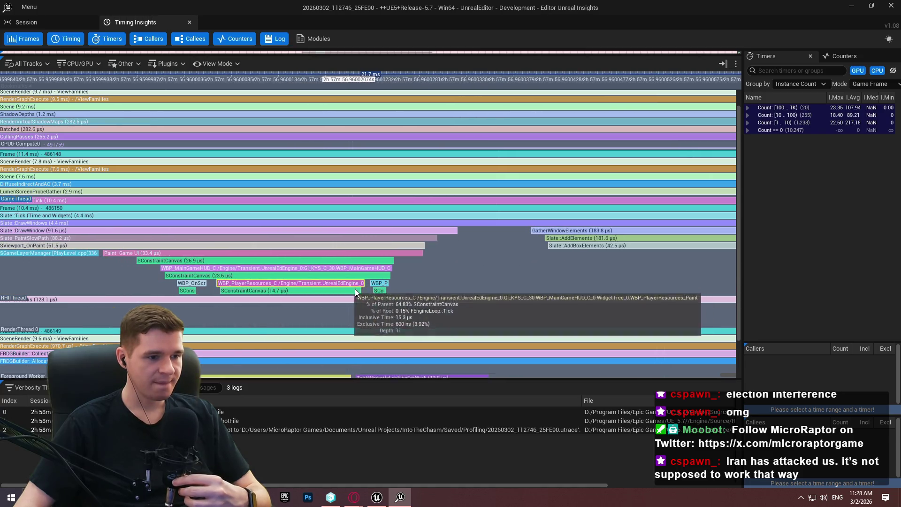
Zoom out and pan to the 1.7 ms UWorld_Tick with ALS_AnimMan_CharacterBP ubergraph events.
{"action": "scroll", "coordinate": [361, 289], "scroll_direction": "down", "scroll_amount": 2}
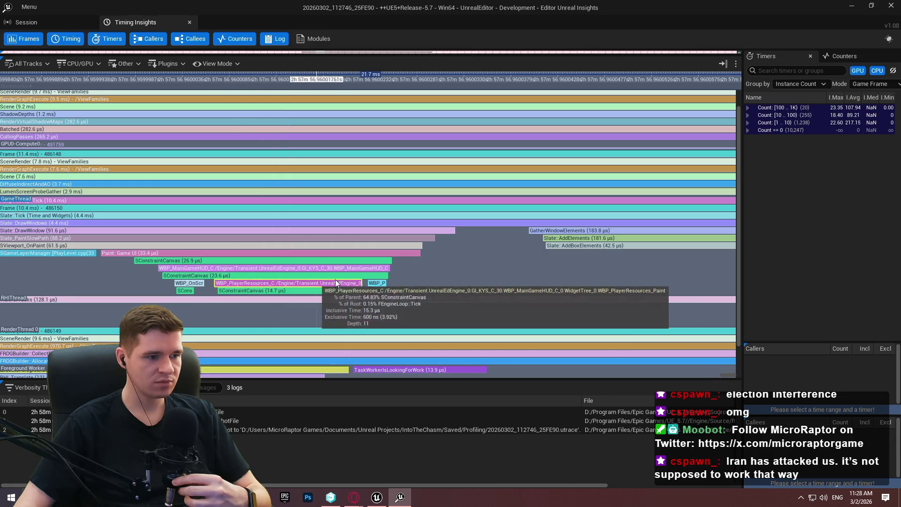
{"action": "scroll", "coordinate": [388, 280], "scroll_direction": "down", "scroll_amount": 2}
{"action": "scroll", "coordinate": [388, 280], "scroll_direction": "down", "scroll_amount": 5}
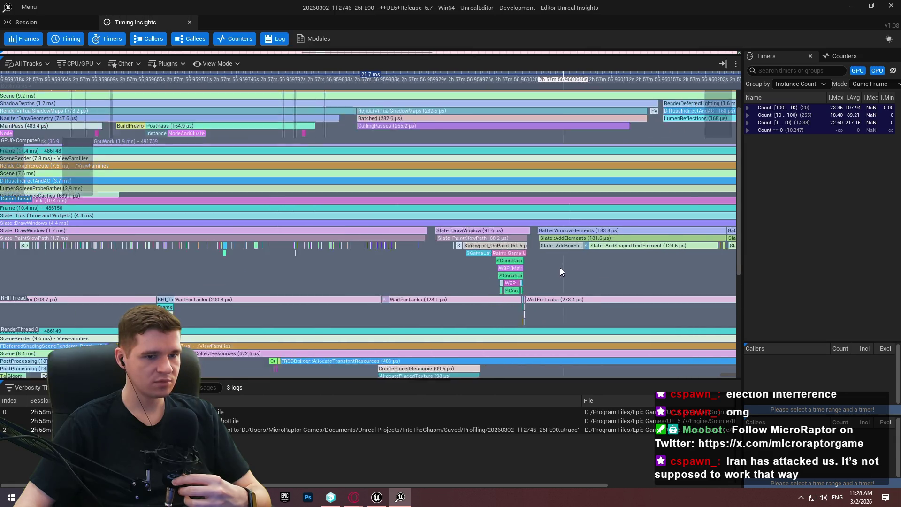
{"action": "scroll", "coordinate": [280, 233], "scroll_direction": "down", "scroll_amount": 3}
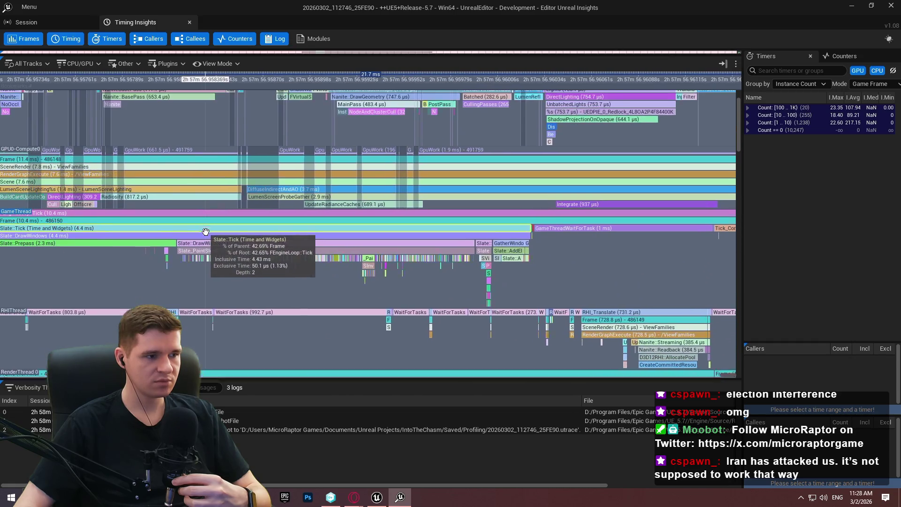
{"action": "left_click_drag", "start_coordinate": [120, 237], "coordinate": [368, 241]}
{"action": "scroll", "coordinate": [251, 271], "scroll_direction": "up", "scroll_amount": 4}
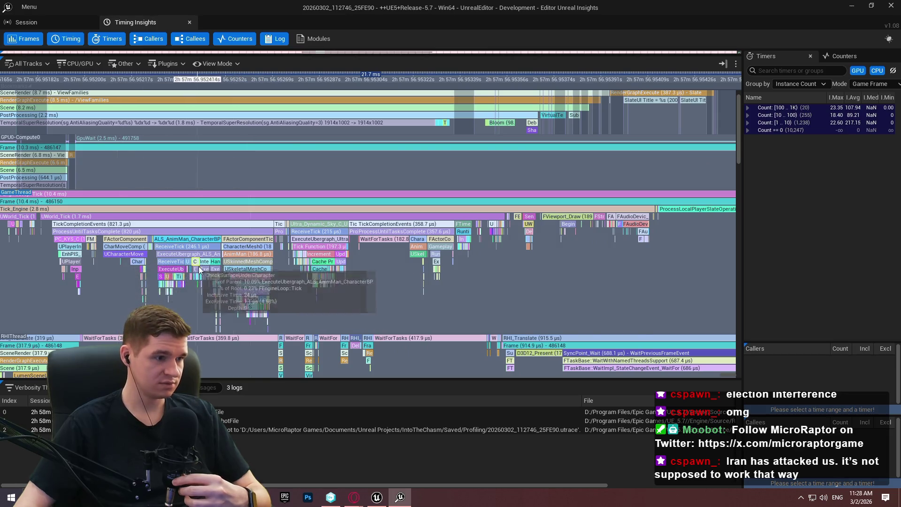
Zoom into the GameThread frame and center the character blueprint tick and PC_KYS_C input events.
{"action": "scroll", "coordinate": [195, 277], "scroll_direction": "up", "scroll_amount": 2}
{"action": "scroll", "coordinate": [195, 281], "scroll_direction": "up", "scroll_amount": 1}
{"action": "left_click_drag", "start_coordinate": [195, 280], "coordinate": [410, 236]}
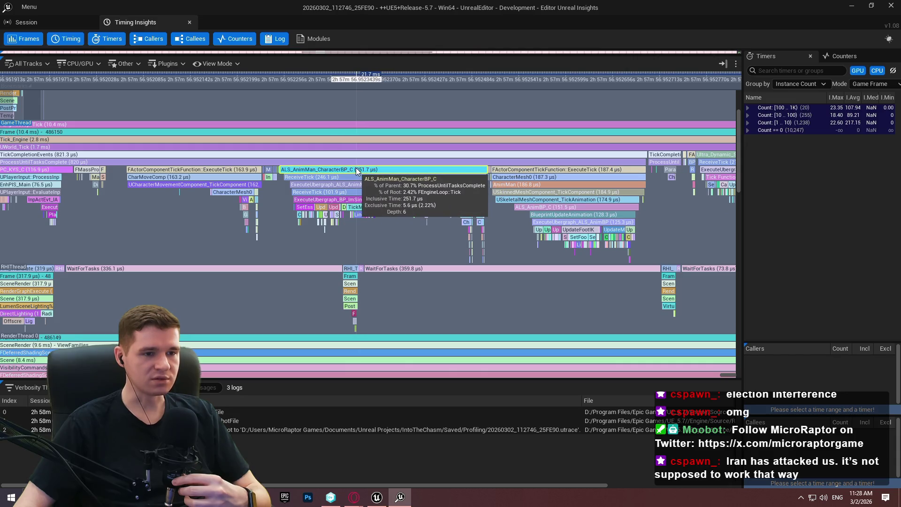
{"action": "scroll", "coordinate": [348, 180], "scroll_direction": "down", "scroll_amount": 2}
{"action": "left_click_drag", "start_coordinate": [317, 159], "coordinate": [305, 160]}
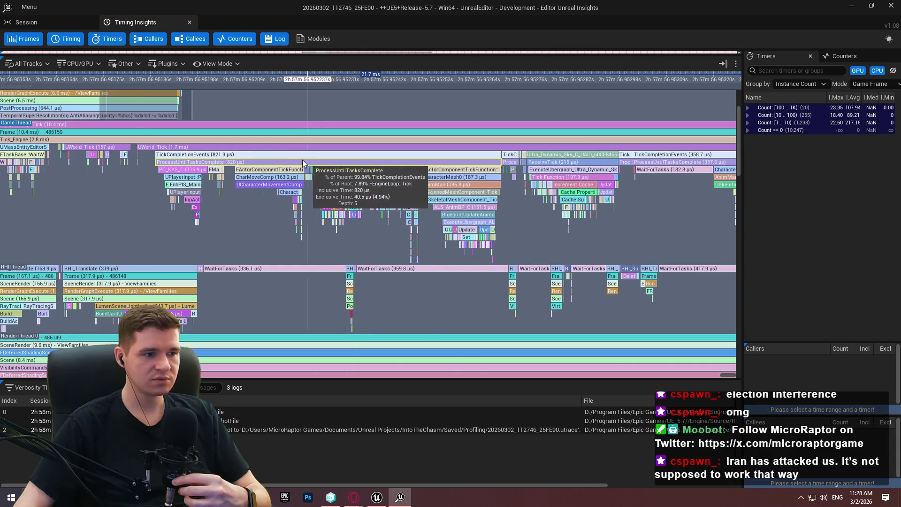
{"action": "scroll", "coordinate": [197, 182], "scroll_direction": "up", "scroll_amount": 3}
{"action": "scroll", "coordinate": [87, 174], "scroll_direction": "up", "scroll_amount": 2}
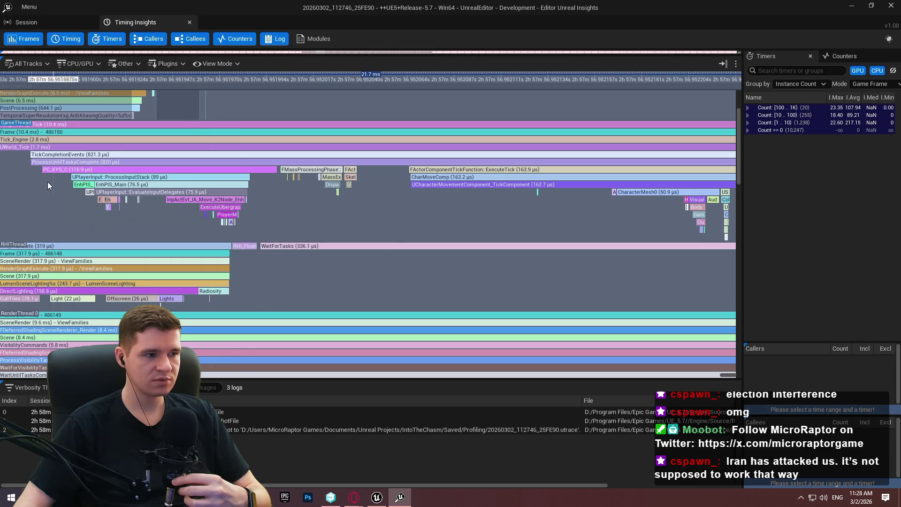
{"action": "scroll", "coordinate": [36, 190], "scroll_direction": "up", "scroll_amount": 1}
Pan to ExecuteUbergraph_BP_ImSimBaseCharacter and read TickMantlingCheck at 27.5 µs.
{"action": "left_click_drag", "start_coordinate": [58, 175], "coordinate": [115, 173]}
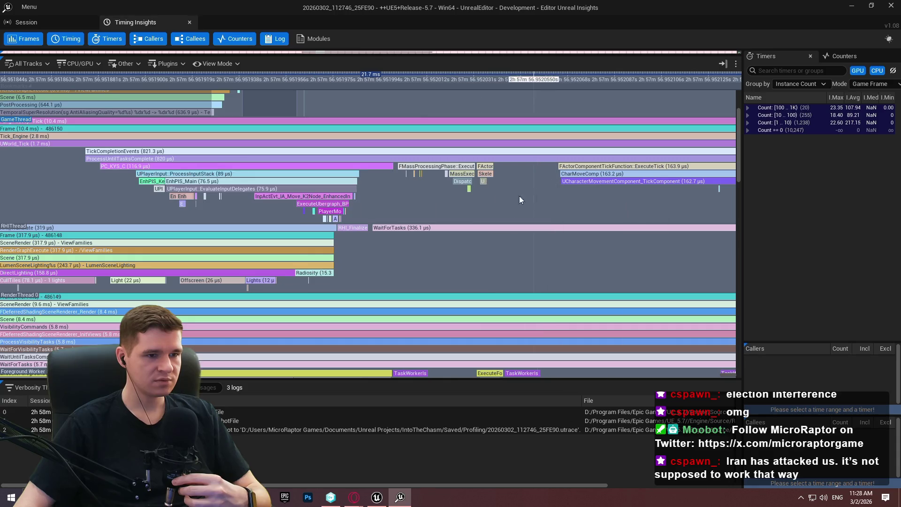
{"action": "left_click_drag", "start_coordinate": [529, 201], "coordinate": [366, 197]}
{"action": "mouse_move", "coordinate": [619, 207]}
{"action": "left_mouse_down"}
{"action": "mouse_move", "coordinate": [441, 202]}
{"action": "mouse_move", "coordinate": [402, 185]}
{"action": "left_mouse_up"}
{"action": "scroll", "coordinate": [619, 201], "scroll_direction": "up", "scroll_amount": 4}
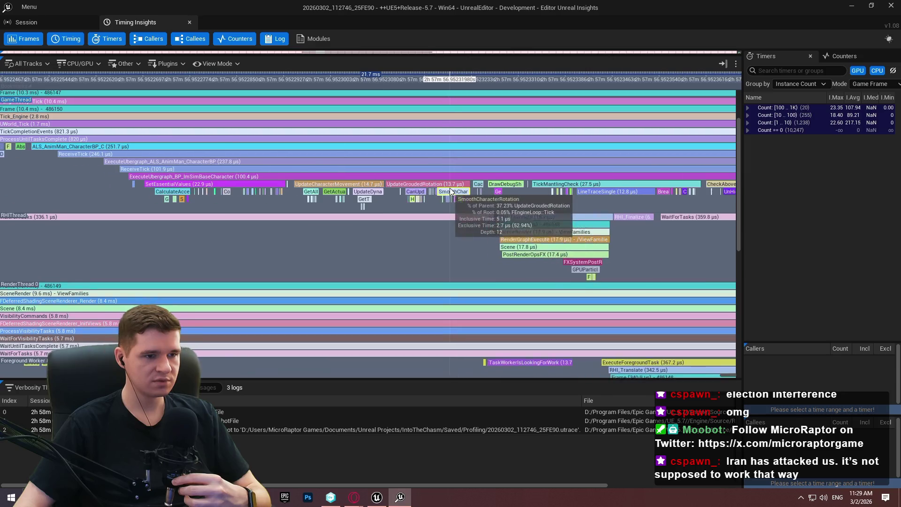
{"action": "mouse_move", "coordinate": [555, 207]}
{"action": "left_mouse_down"}
{"action": "mouse_move", "coordinate": [435, 206]}
{"action": "mouse_move", "coordinate": [476, 210]}
{"action": "left_mouse_up"}
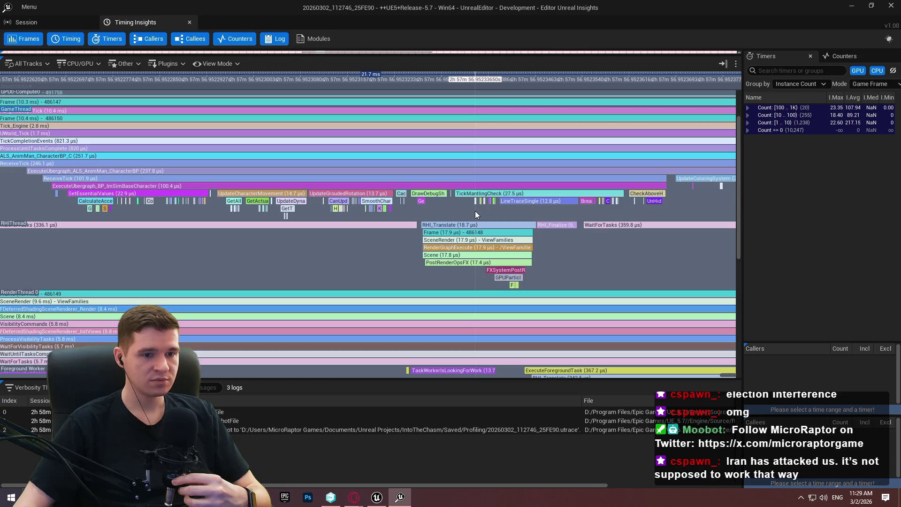
{"action": "scroll", "coordinate": [639, 205], "scroll_direction": "up", "scroll_amount": 3}
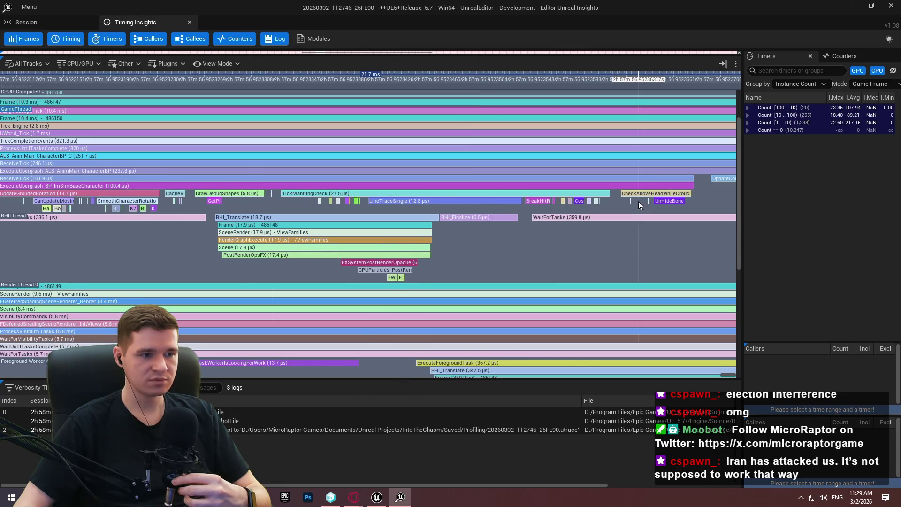
{"action": "scroll", "coordinate": [600, 209], "scroll_direction": "down", "scroll_amount": 1}
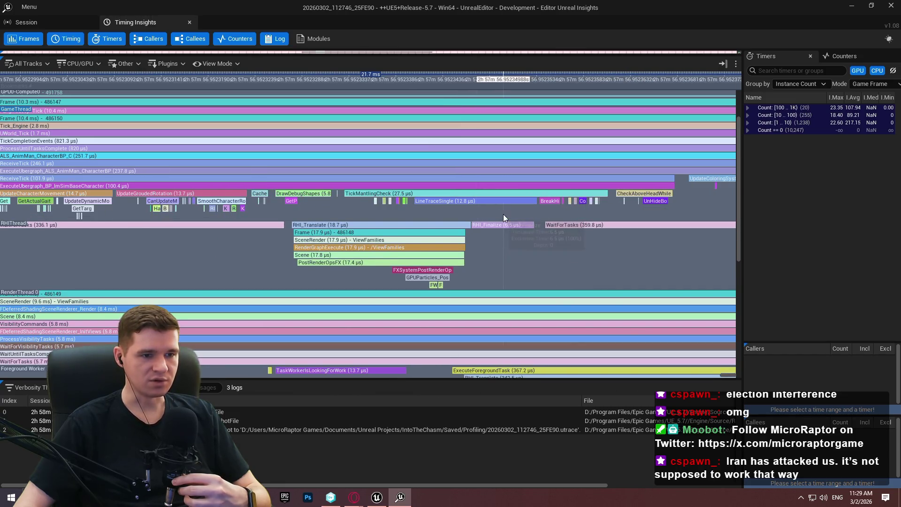
{"action": "mouse_move", "coordinate": [409, 190]}
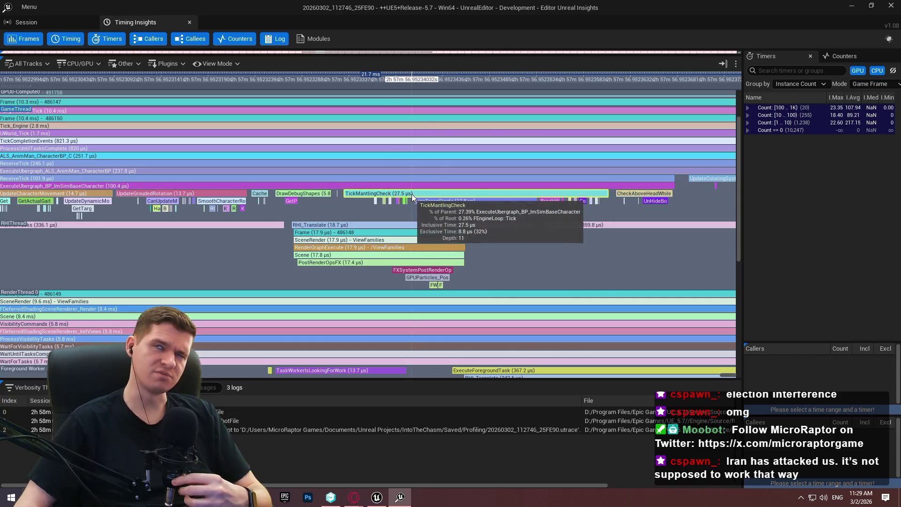
Pan past TickMantlingCheck and adjust the zoom around the following character events.
{"action": "mouse_move", "coordinate": [536, 225]}
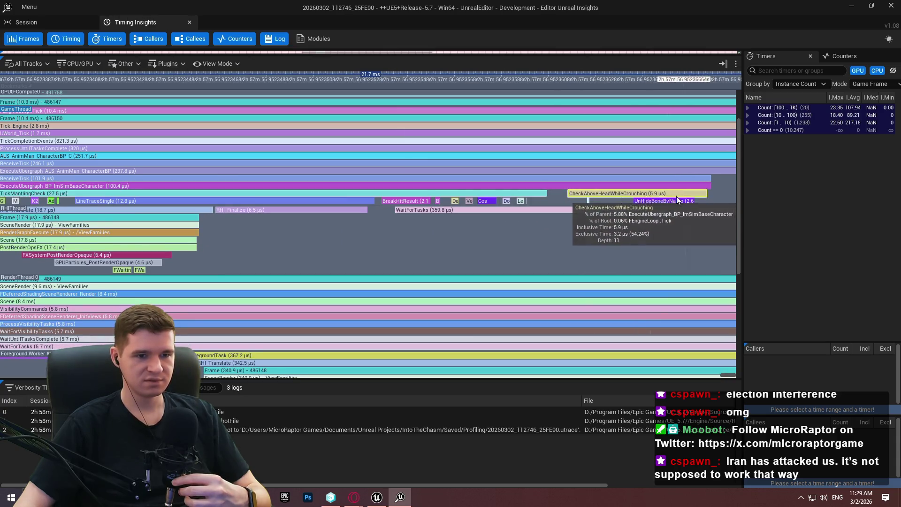
{"action": "left_click_drag", "start_coordinate": [578, 187], "coordinate": [482, 187]}
{"action": "scroll", "coordinate": [409, 208], "scroll_direction": "up", "scroll_amount": 3}
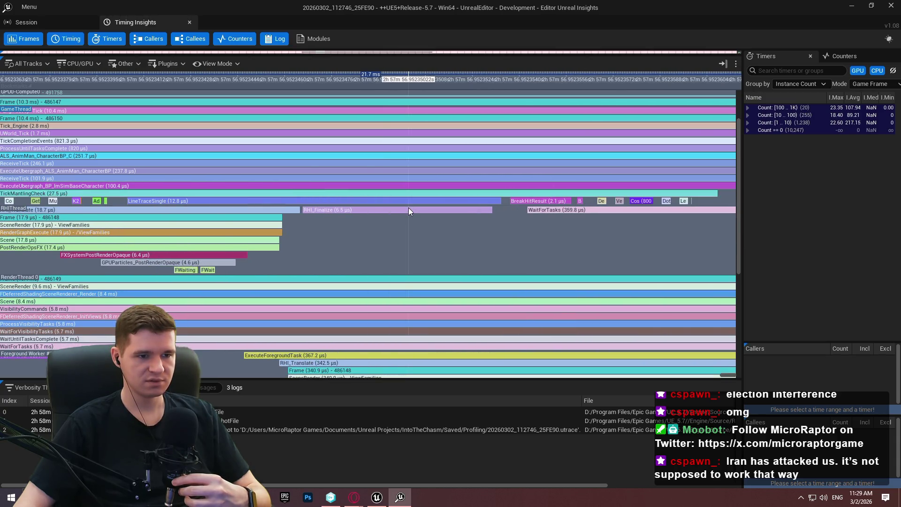
{"action": "scroll", "coordinate": [525, 206], "scroll_direction": "down", "scroll_amount": 1}
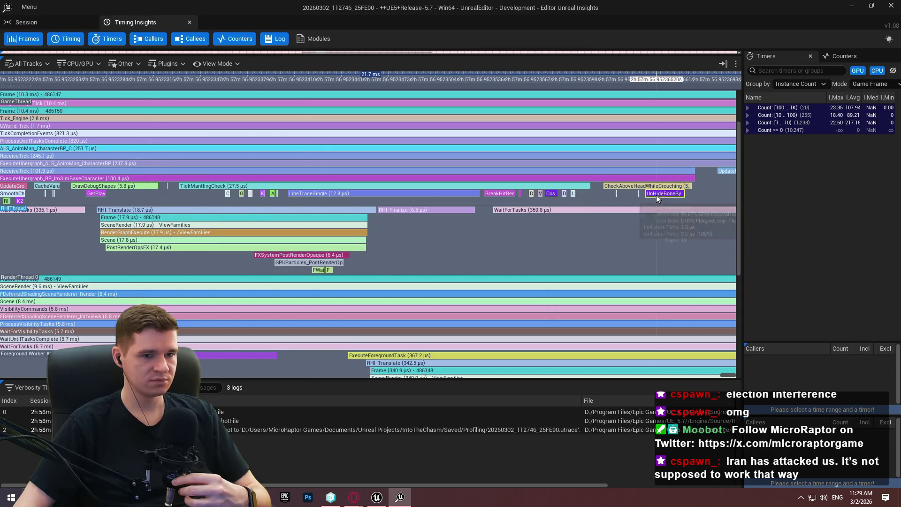
{"action": "scroll", "coordinate": [545, 193], "scroll_direction": "down", "scroll_amount": 2}
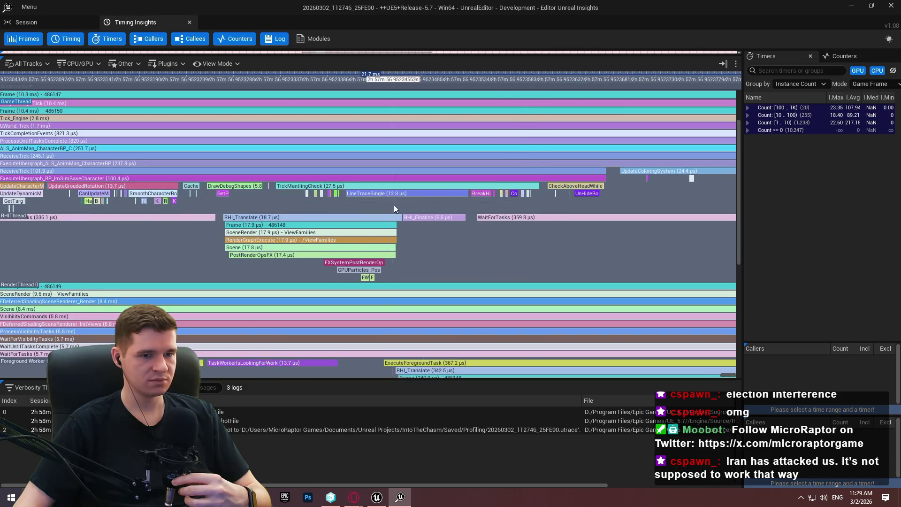
{"action": "scroll", "coordinate": [327, 207], "scroll_direction": "down", "scroll_amount": 2}
{"action": "scroll", "coordinate": [253, 195], "scroll_direction": "up", "scroll_amount": 4}
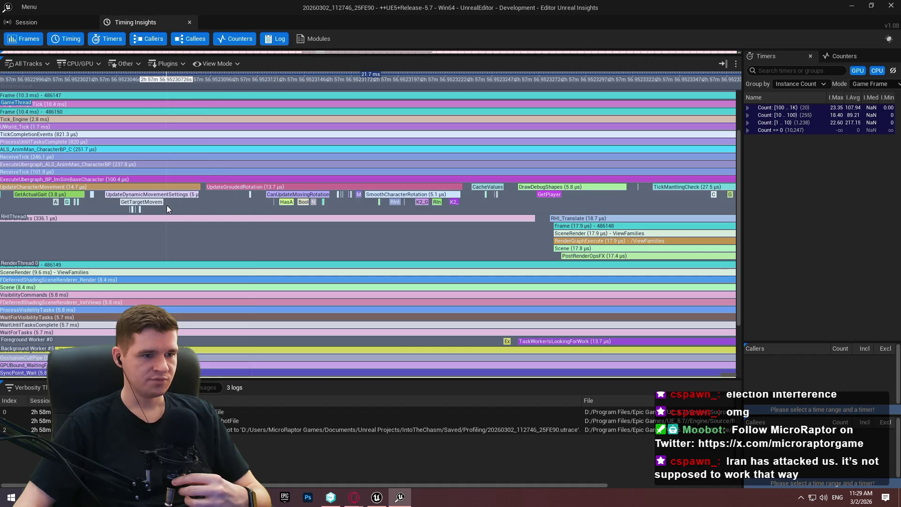
{"action": "scroll", "coordinate": [167, 204], "scroll_direction": "up", "scroll_amount": 2}
Bring CalculateAcceleration among the earlier character movement events into close view.
{"action": "left_click_drag", "start_coordinate": [153, 205], "coordinate": [236, 215]}
{"action": "scroll", "coordinate": [220, 202], "scroll_direction": "up", "scroll_amount": 2}
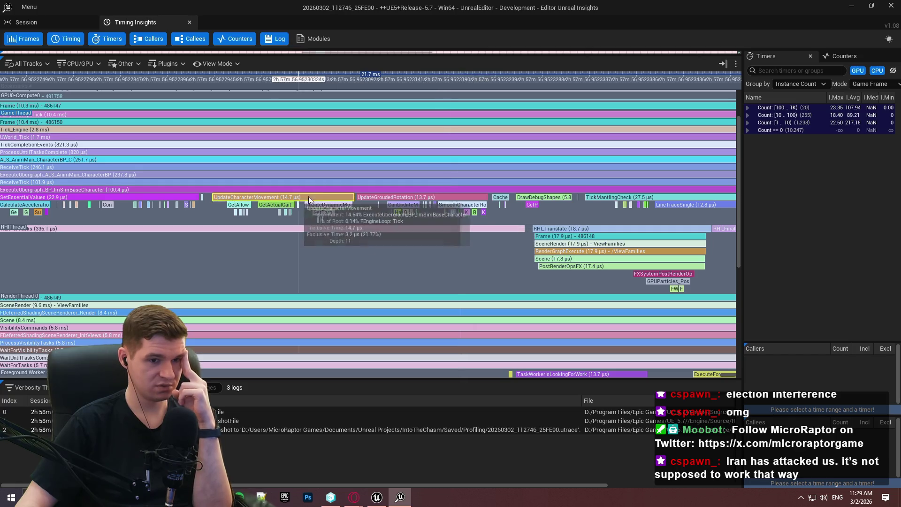
{"action": "left_click_drag", "start_coordinate": [303, 200], "coordinate": [511, 196]}
{"action": "scroll", "coordinate": [253, 203], "scroll_direction": "up", "scroll_amount": 3}
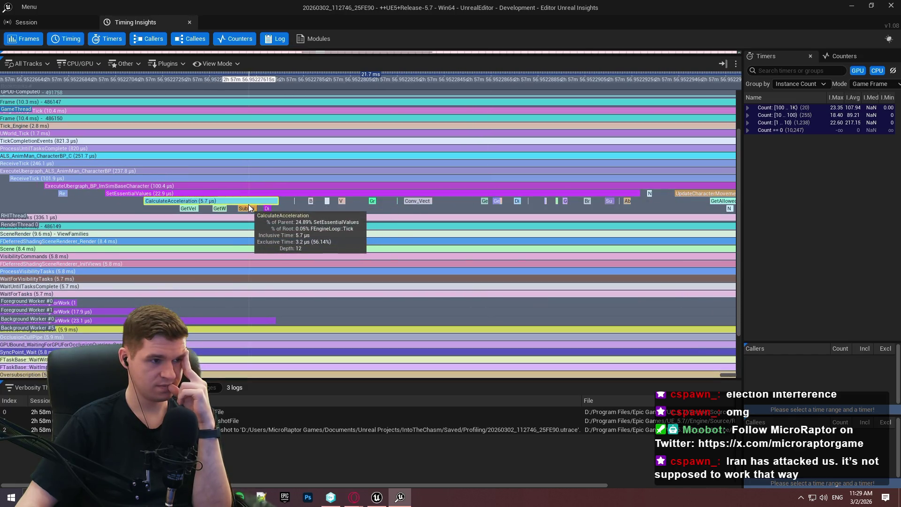
{"action": "scroll", "coordinate": [430, 221], "scroll_direction": "down", "scroll_amount": 2}
Sweep across the later ImSim character events past TickMantlingCheck and back again.
{"action": "mouse_move", "coordinate": [627, 309]}
{"action": "left_mouse_down"}
{"action": "mouse_move", "coordinate": [433, 184]}
{"action": "mouse_move", "coordinate": [221, 172]}
{"action": "left_mouse_up"}
{"action": "left_click_drag", "start_coordinate": [662, 175], "coordinate": [273, 174]}
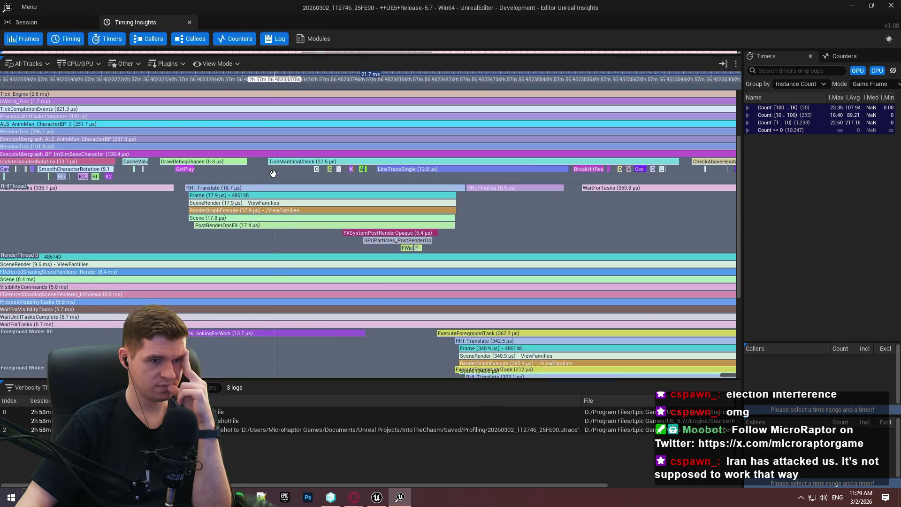
{"action": "mouse_move", "coordinate": [638, 163]}
{"action": "left_mouse_down"}
{"action": "mouse_move", "coordinate": [450, 180]}
{"action": "mouse_move", "coordinate": [665, 193]}
{"action": "left_mouse_up"}
{"action": "left_click_drag", "start_coordinate": [106, 179], "coordinate": [314, 210]}
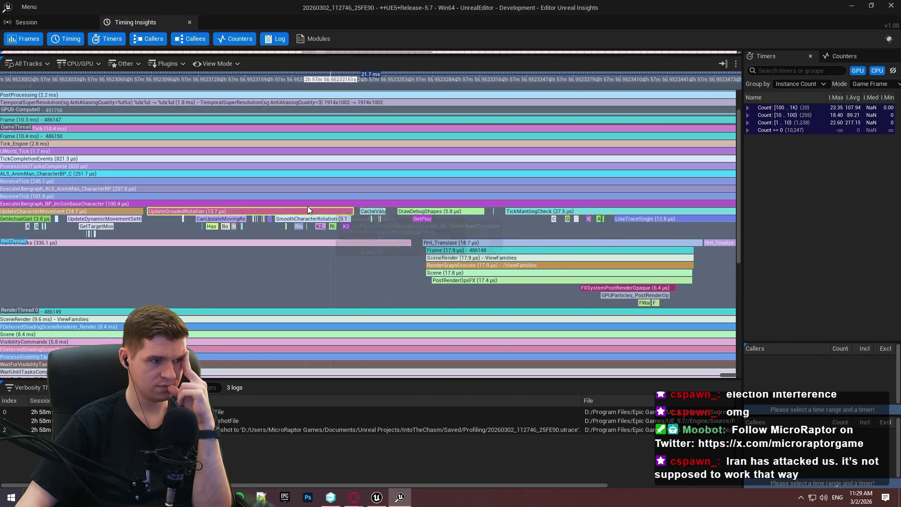
{"action": "scroll", "coordinate": [72, 207], "scroll_direction": "down", "scroll_amount": 5}
{"action": "scroll", "coordinate": [397, 212], "scroll_direction": "up", "scroll_amount": 3}
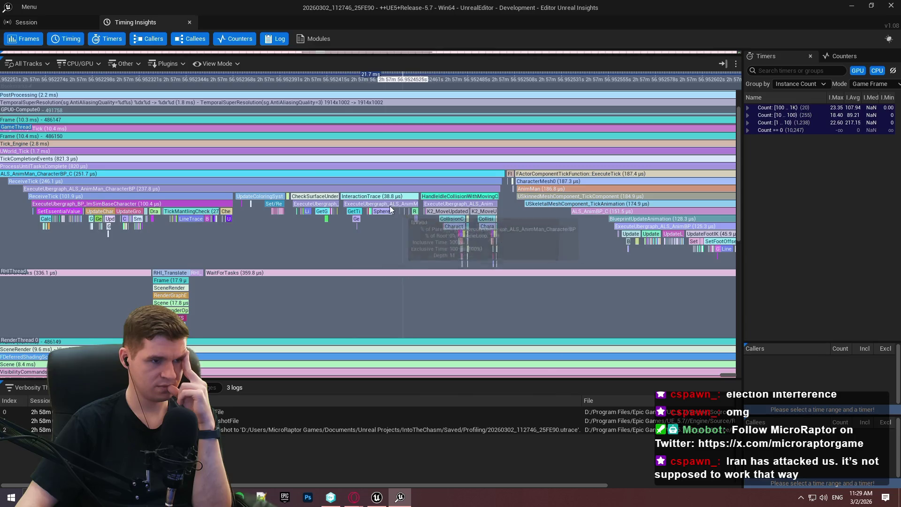
{"action": "scroll", "coordinate": [338, 201], "scroll_direction": "up", "scroll_amount": 1}
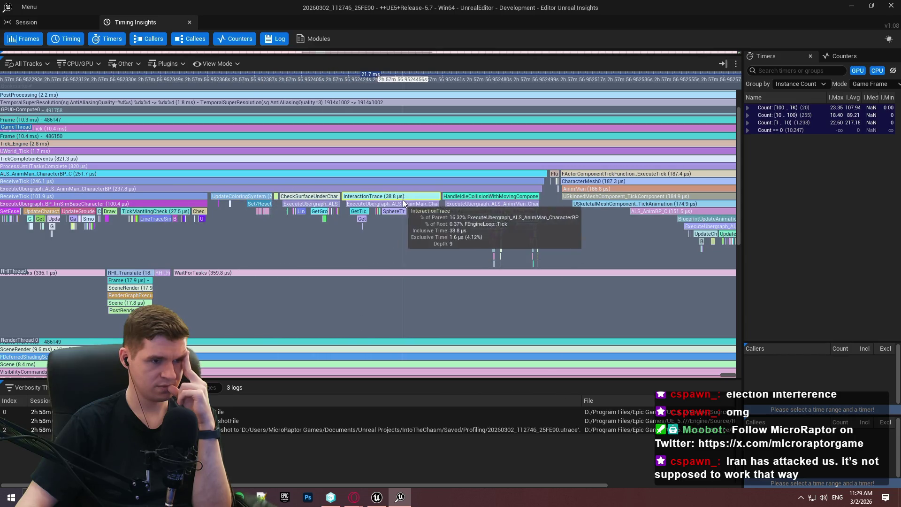
{"action": "scroll", "coordinate": [394, 212], "scroll_direction": "up", "scroll_amount": 4}
Zoom in on the ALS character's collision handling events.
{"action": "left_click_drag", "start_coordinate": [534, 239], "coordinate": [375, 227]}
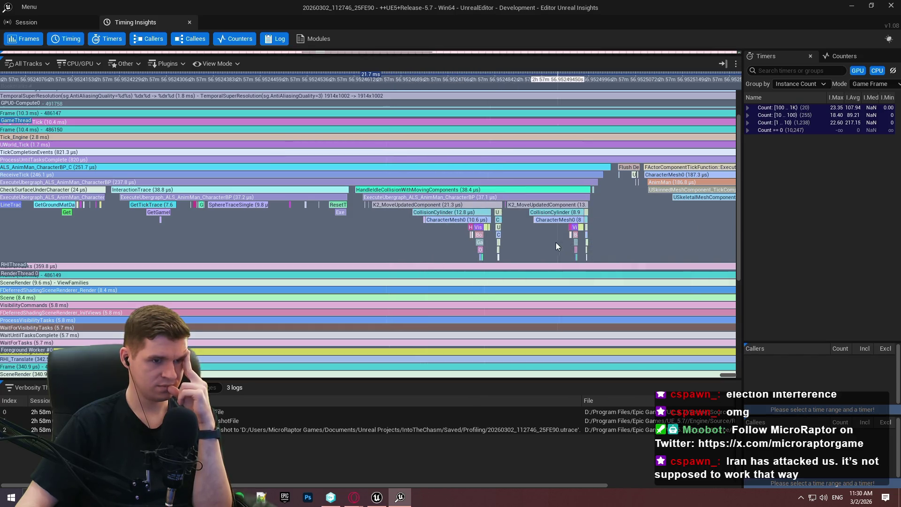
{"action": "scroll", "coordinate": [503, 223], "scroll_direction": "up", "scroll_amount": 4}
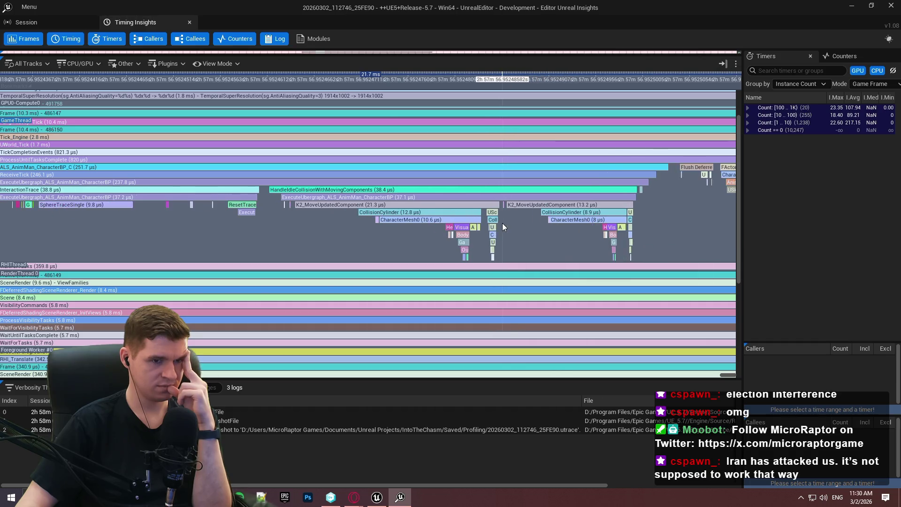
{"action": "scroll", "coordinate": [618, 241], "scroll_direction": "up", "scroll_amount": 1}
{"action": "scroll", "coordinate": [592, 232], "scroll_direction": "down", "scroll_amount": 2}
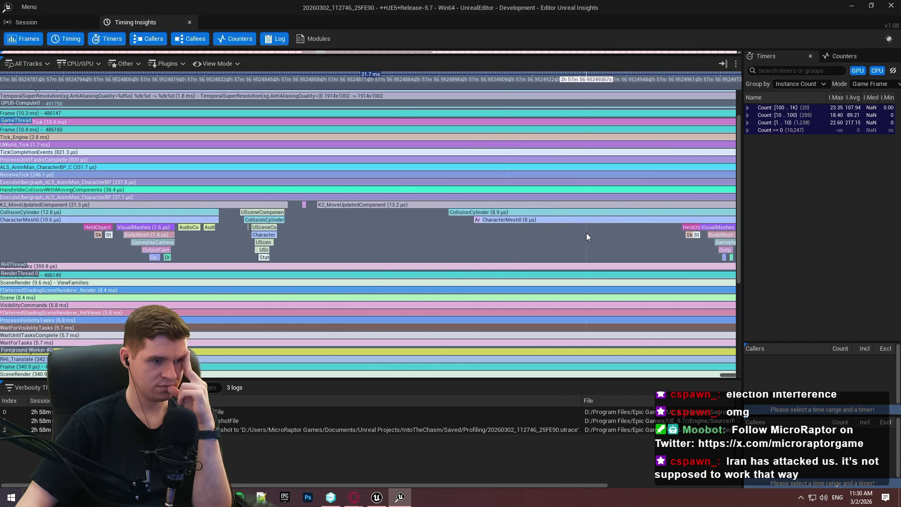
{"action": "scroll", "coordinate": [578, 233], "scroll_direction": "up", "scroll_amount": 1}
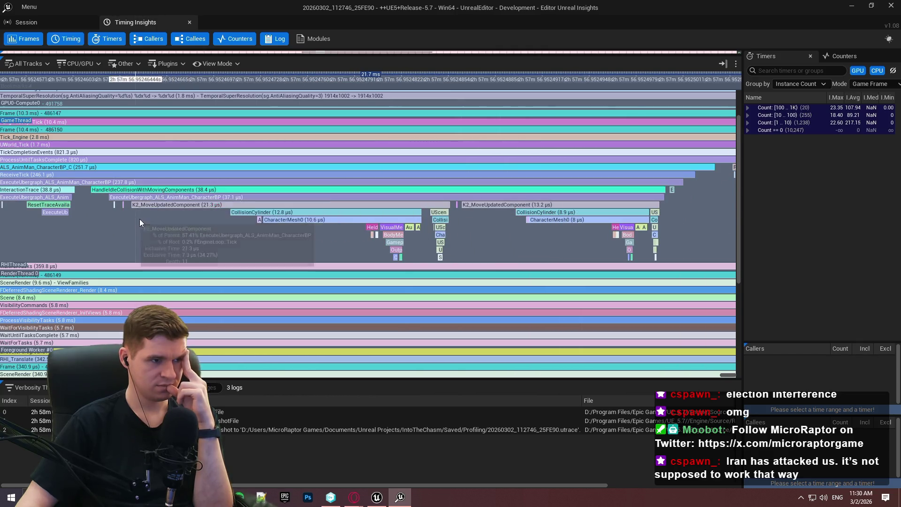
{"action": "scroll", "coordinate": [137, 221], "scroll_direction": "down", "scroll_amount": 4}
{"action": "scroll", "coordinate": [441, 233], "scroll_direction": "up", "scroll_amount": 4}
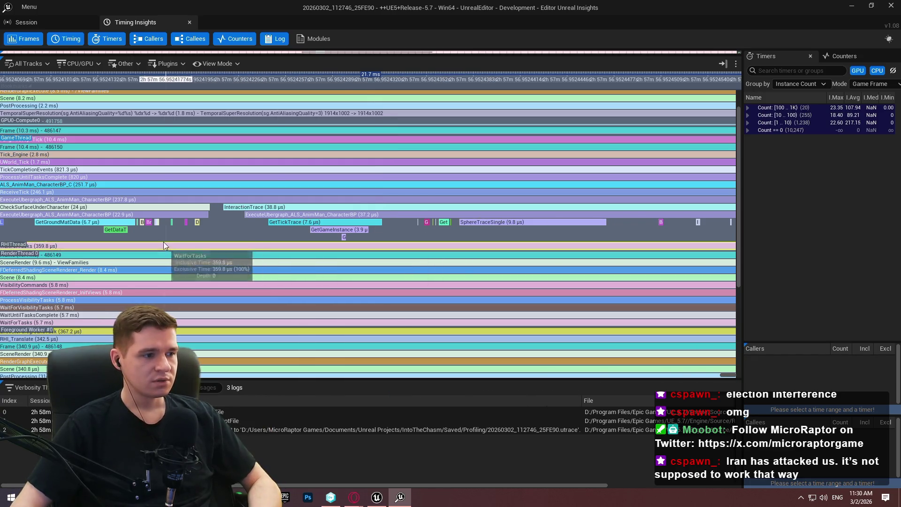
{"action": "scroll", "coordinate": [196, 213], "scroll_direction": "down", "scroll_amount": 7}
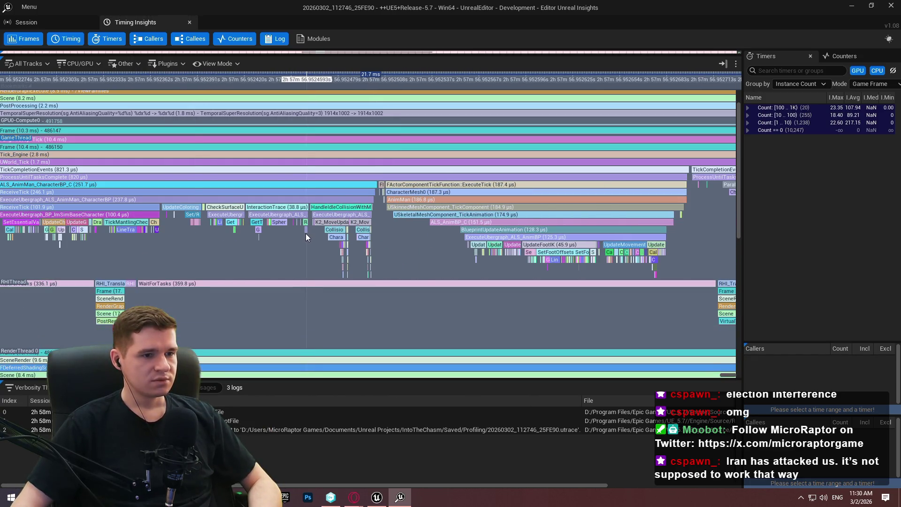
{"action": "scroll", "coordinate": [477, 202], "scroll_direction": "up", "scroll_amount": 2}
Pan across the ALS animation update: BlueprintUpdateAnimation 128.3 µs, UpdateFootIK 45.9 µs.
{"action": "left_click_drag", "start_coordinate": [390, 231], "coordinate": [242, 229]}
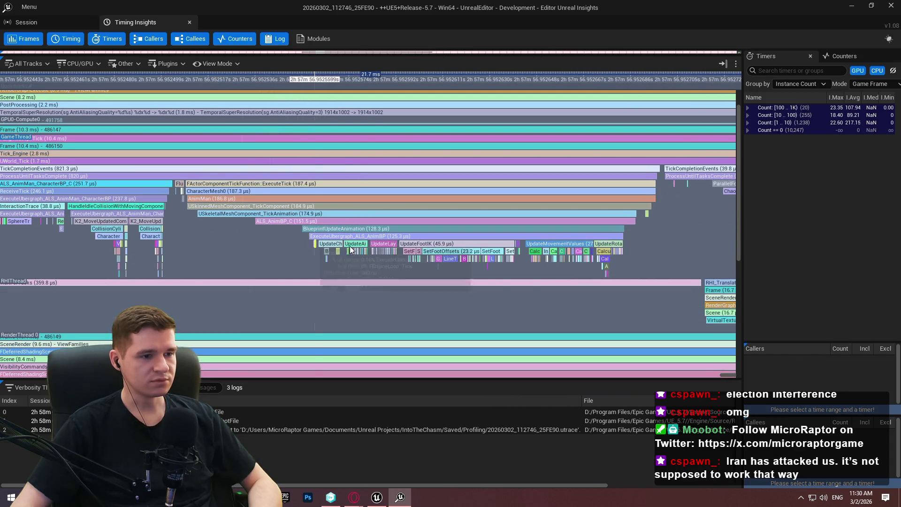
{"action": "scroll", "coordinate": [356, 251], "scroll_direction": "up", "scroll_amount": 5}
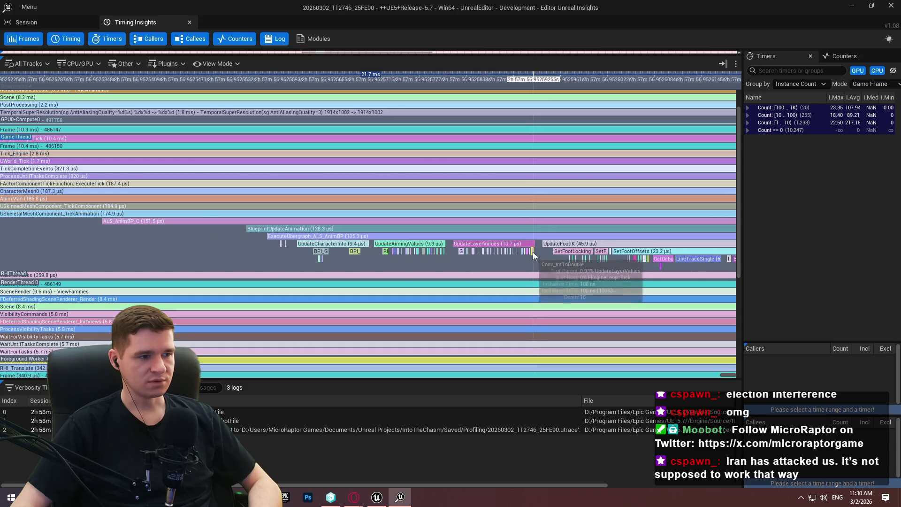
{"action": "scroll", "coordinate": [534, 252], "scroll_direction": "down", "scroll_amount": 2}
{"action": "left_click_drag", "start_coordinate": [534, 252], "coordinate": [254, 223]}
Locate the 251.7 µs ALS_AnimMan_CharacterBP_C tick beside the 163.2 µs CharMoveComp.
{"action": "scroll", "coordinate": [275, 224], "scroll_direction": "down", "scroll_amount": 3}
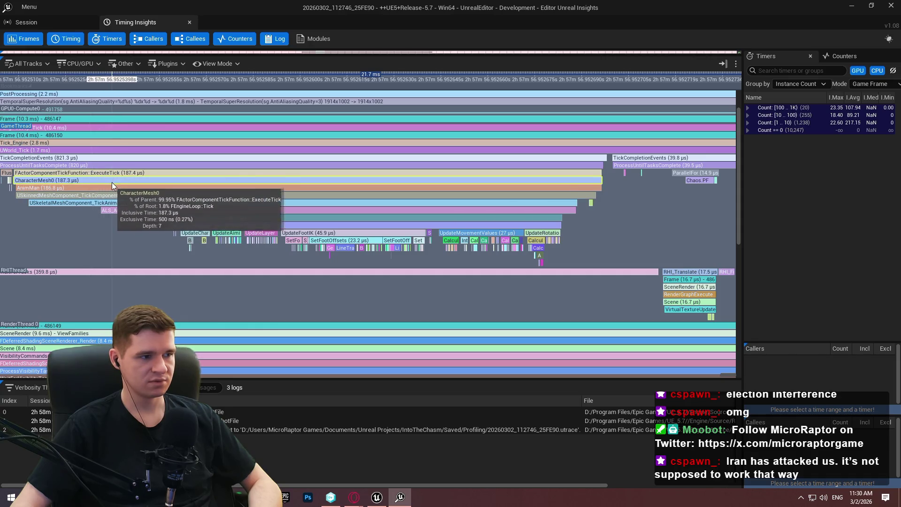
{"action": "scroll", "coordinate": [114, 187], "scroll_direction": "down", "scroll_amount": 3}
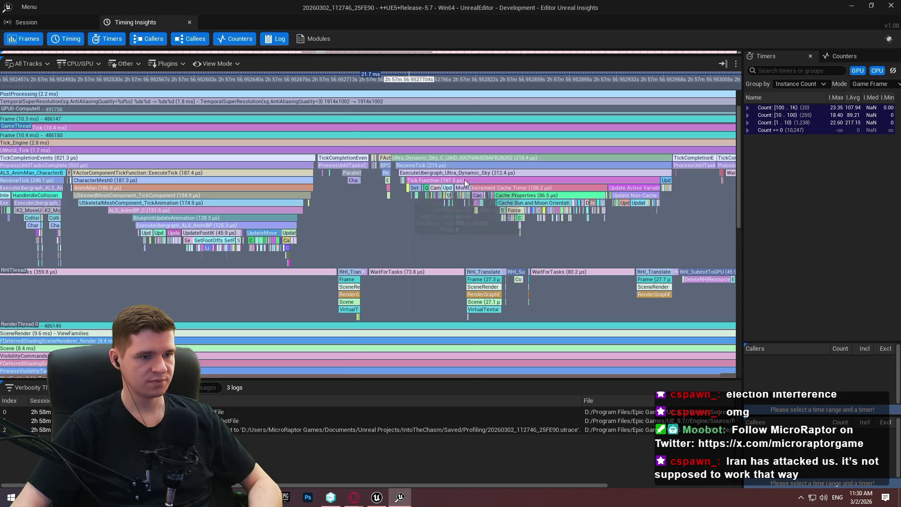
{"action": "scroll", "coordinate": [531, 209], "scroll_direction": "down", "scroll_amount": 2}
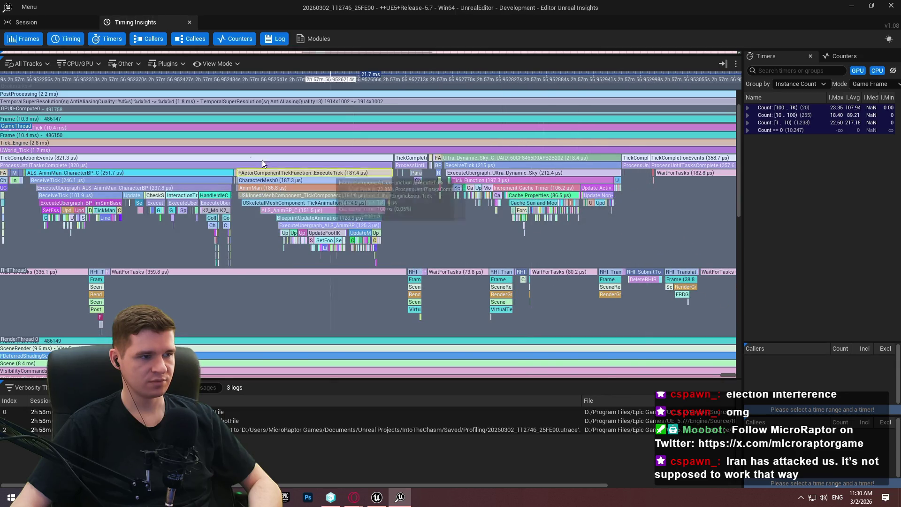
{"action": "left_click_drag", "start_coordinate": [588, 190], "coordinate": [2, 183]}
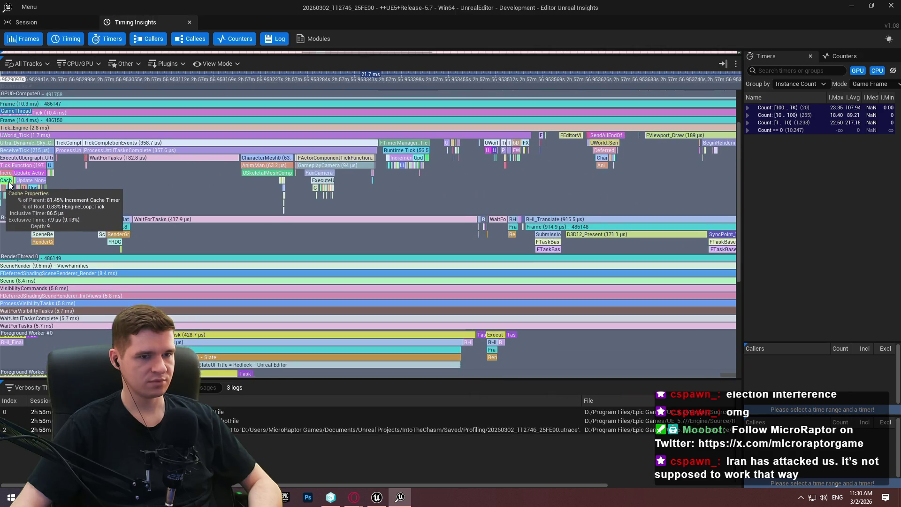
{"action": "scroll", "coordinate": [422, 134], "scroll_direction": "up", "scroll_amount": 4}
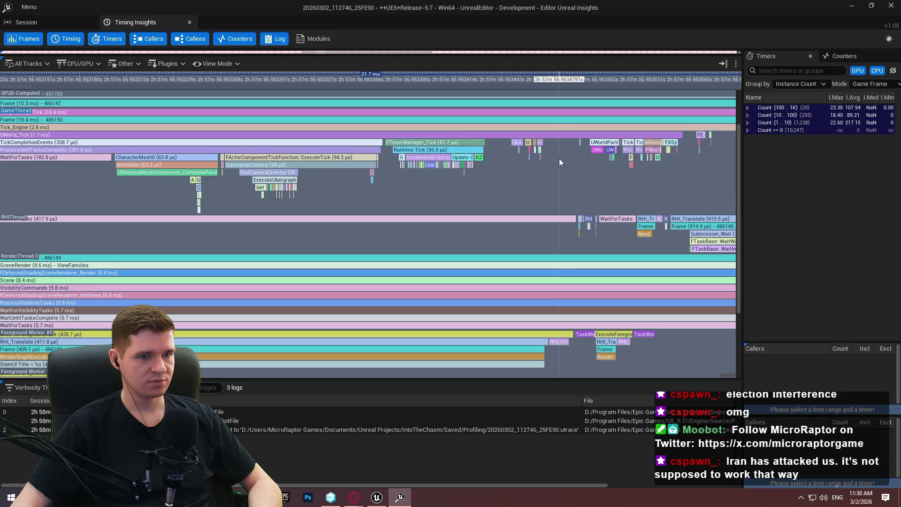
{"action": "scroll", "coordinate": [559, 158], "scroll_direction": "up", "scroll_amount": 2}
{"action": "scroll", "coordinate": [688, 142], "scroll_direction": "up", "scroll_amount": 4}
{"action": "scroll", "coordinate": [684, 154], "scroll_direction": "up", "scroll_amount": 1}
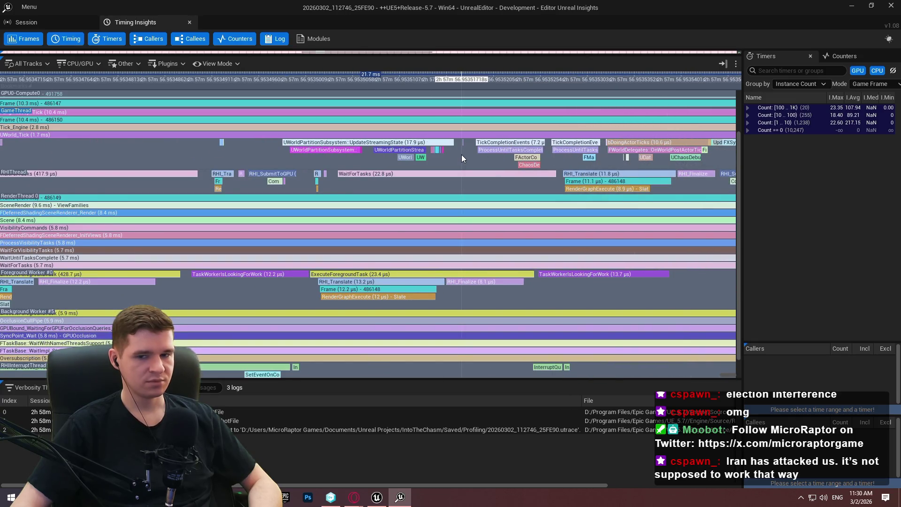
{"action": "scroll", "coordinate": [458, 151], "scroll_direction": "down", "scroll_amount": 8}
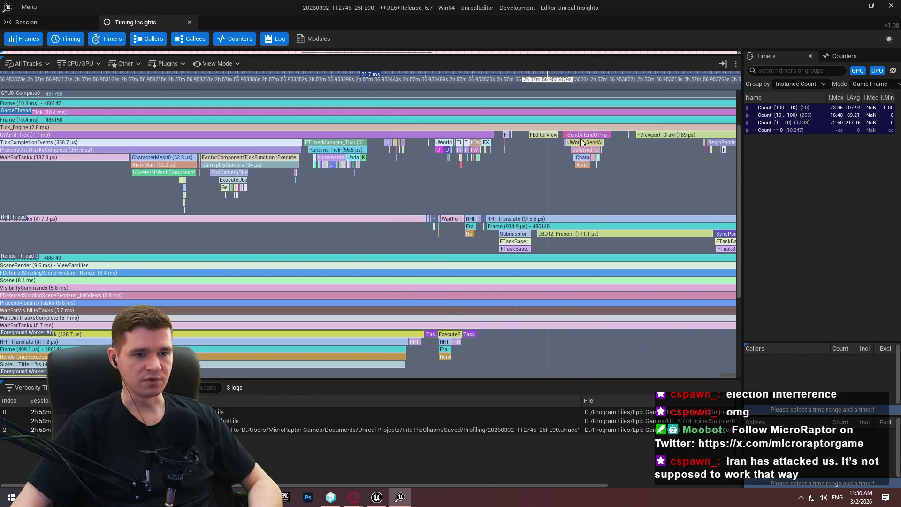
{"action": "scroll", "coordinate": [607, 135], "scroll_direction": "down", "scroll_amount": 4}
{"action": "mouse_move", "coordinate": [643, 153]}
{"action": "left_mouse_down"}
{"action": "mouse_move", "coordinate": [341, 194]}
{"action": "mouse_move", "coordinate": [516, 197]}
{"action": "left_mouse_up"}
{"action": "left_click_drag", "start_coordinate": [188, 197], "coordinate": [362, 203]}
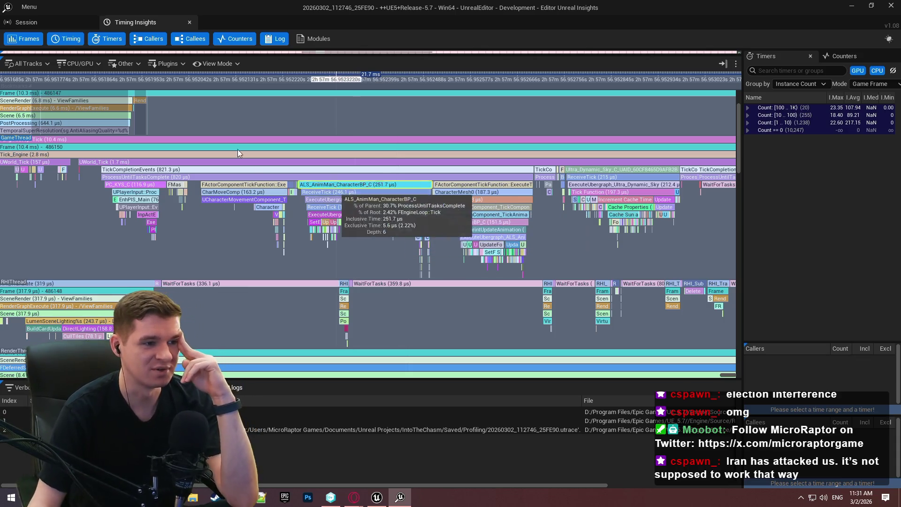
{"action": "scroll", "coordinate": [214, 192], "scroll_direction": "up", "scroll_amount": 2}
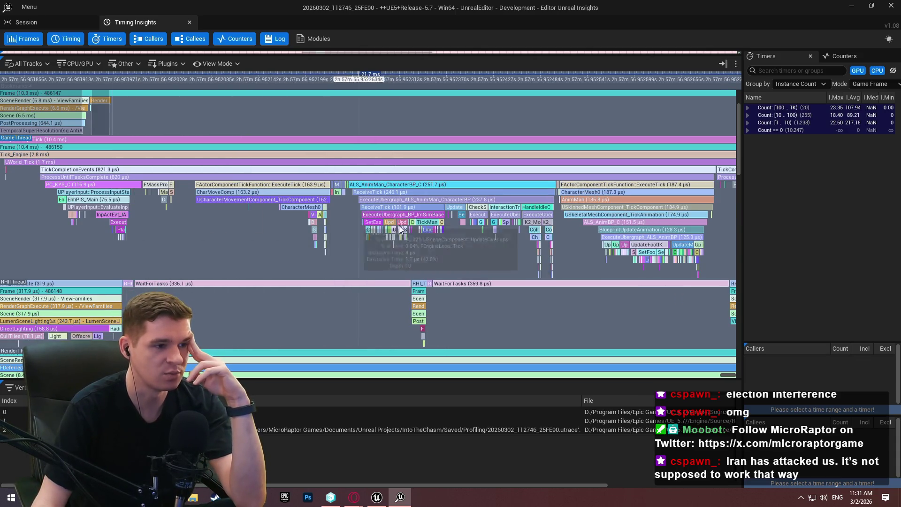
Shift the timeline back to earlier GameThread and RHI events.
{"action": "scroll", "coordinate": [223, 201], "scroll_direction": "up", "scroll_amount": 10}
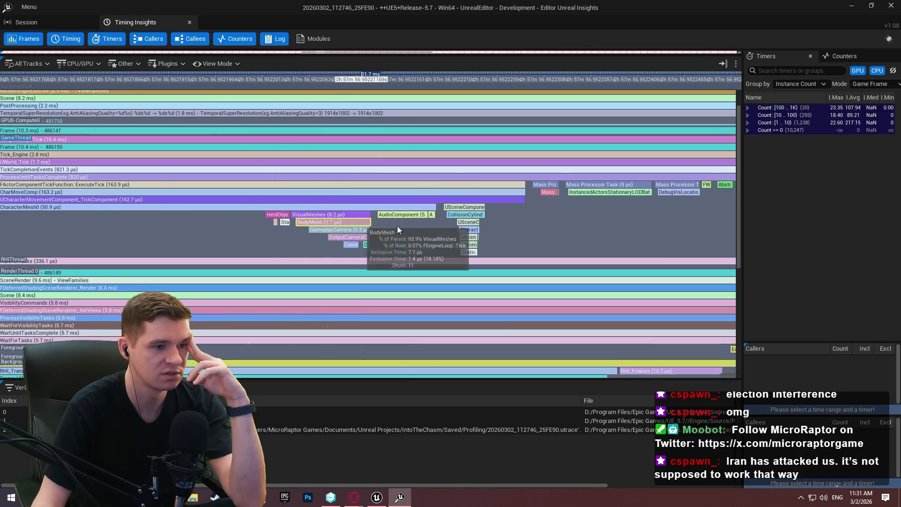
{"action": "mouse_move", "coordinate": [432, 230]}
{"action": "left_mouse_down"}
{"action": "mouse_move", "coordinate": [425, 234]}
{"action": "mouse_move", "coordinate": [706, 239]}
{"action": "left_mouse_up"}
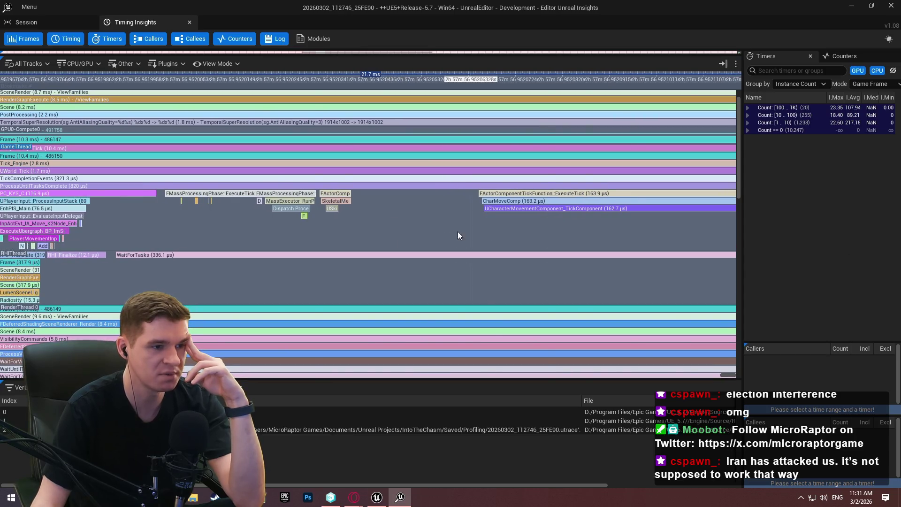
{"action": "left_click_drag", "start_coordinate": [154, 226], "coordinate": [544, 221]}
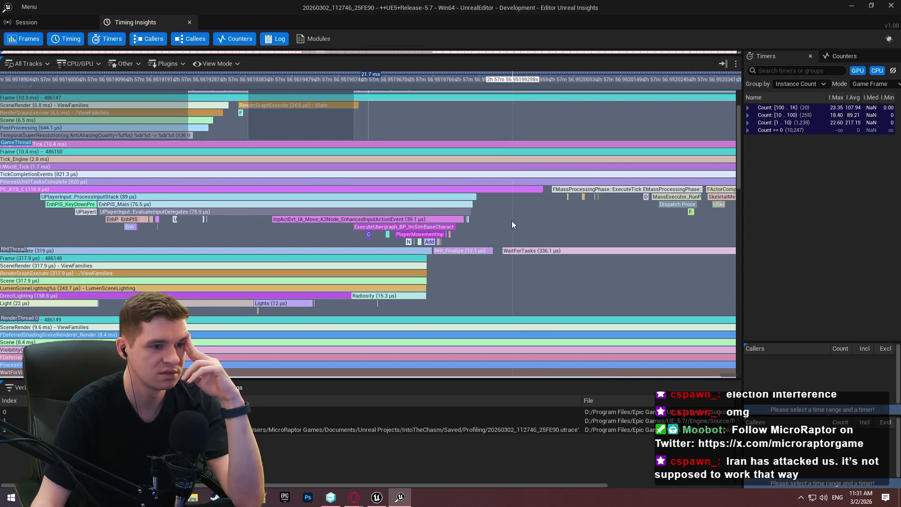
{"action": "scroll", "coordinate": [478, 224], "scroll_direction": "down", "scroll_amount": 1}
{"action": "left_click_drag", "start_coordinate": [276, 195], "coordinate": [265, 166]}
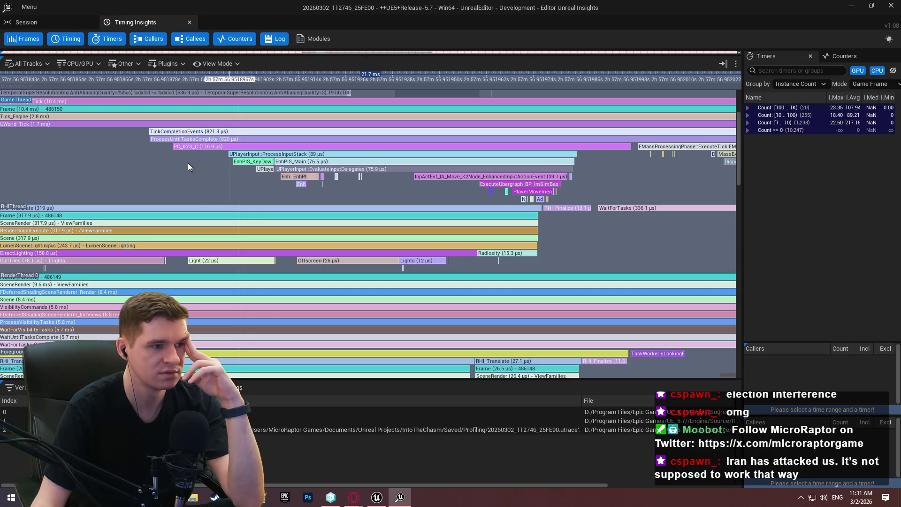
{"action": "left_click_drag", "start_coordinate": [176, 162], "coordinate": [547, 208]}
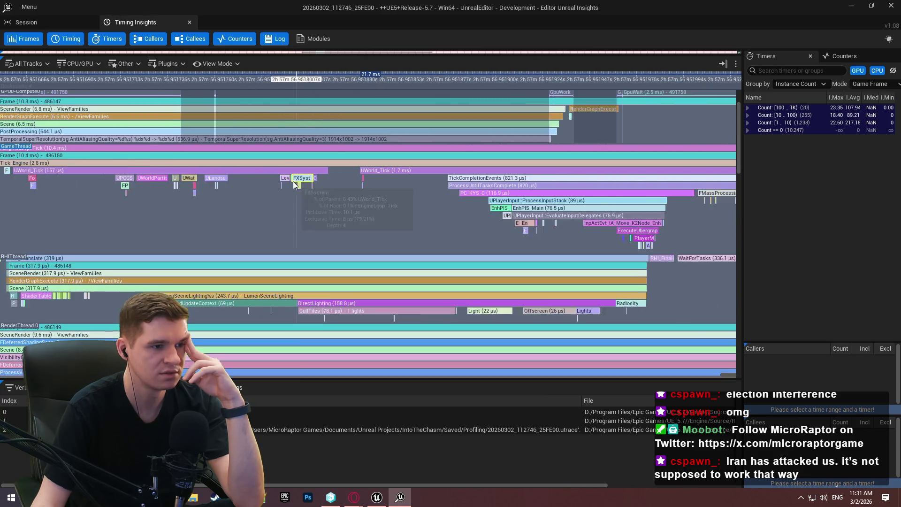
{"action": "mouse_move", "coordinate": [218, 201]}
{"action": "left_mouse_down"}
{"action": "mouse_move", "coordinate": [451, 203]}
{"action": "mouse_move", "coordinate": [795, 227]}
{"action": "mouse_move", "coordinate": [318, 244]}
{"action": "left_mouse_up"}
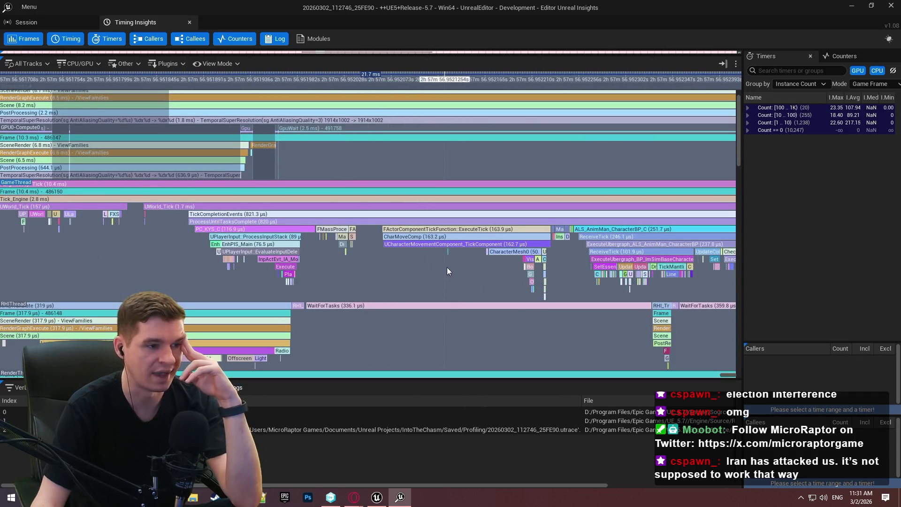
Center the ALS_AnimMan_CharacterBP_C breakdown through HandleIdleCollision, then shrink Insights to reveal the editor.
{"action": "left_click_drag", "start_coordinate": [447, 267], "coordinate": [141, 235]}
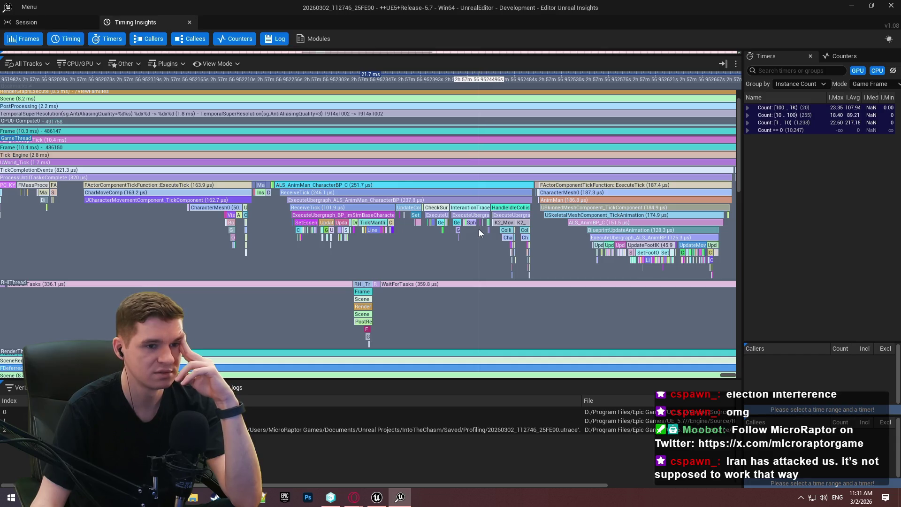
{"action": "scroll", "coordinate": [474, 228], "scroll_direction": "up", "scroll_amount": 2}
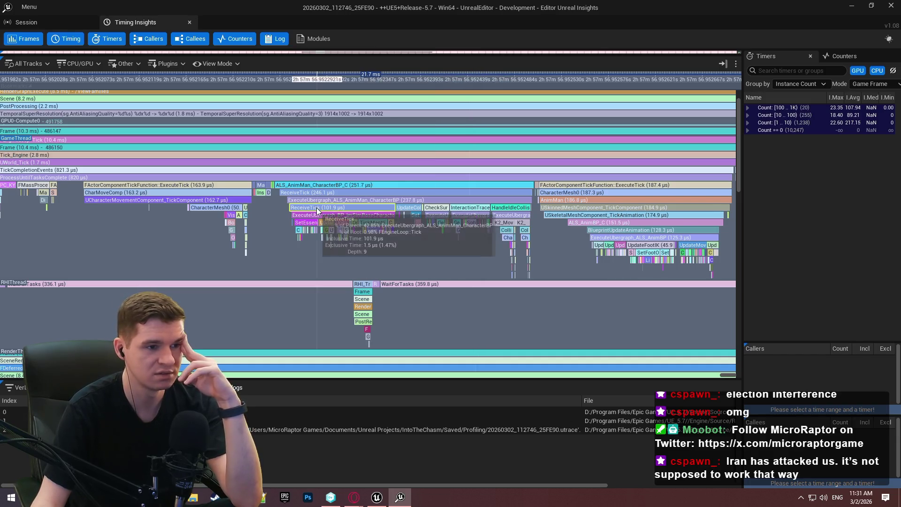
{"action": "left_click_drag", "start_coordinate": [282, 202], "coordinate": [509, 219]}
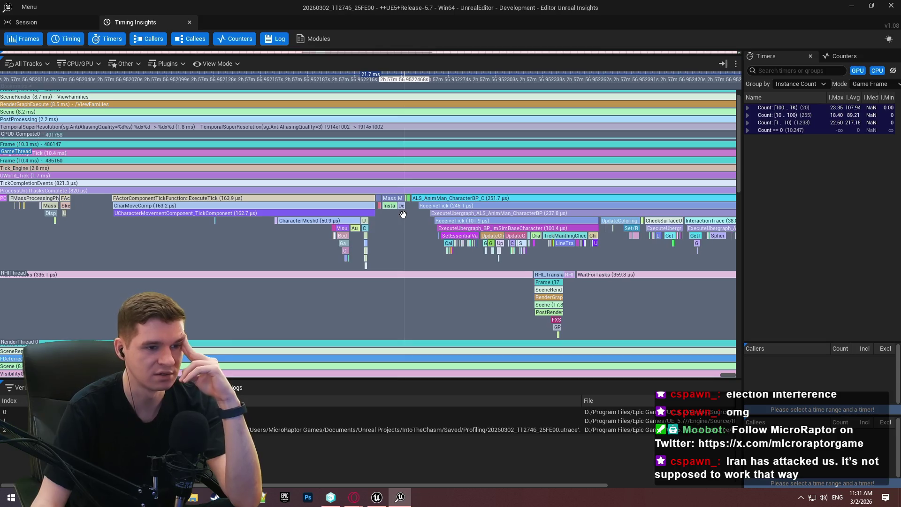
{"action": "left_click_drag", "start_coordinate": [657, 216], "coordinate": [448, 180]}
{"action": "scroll", "coordinate": [411, 195], "scroll_direction": "up", "scroll_amount": 2}
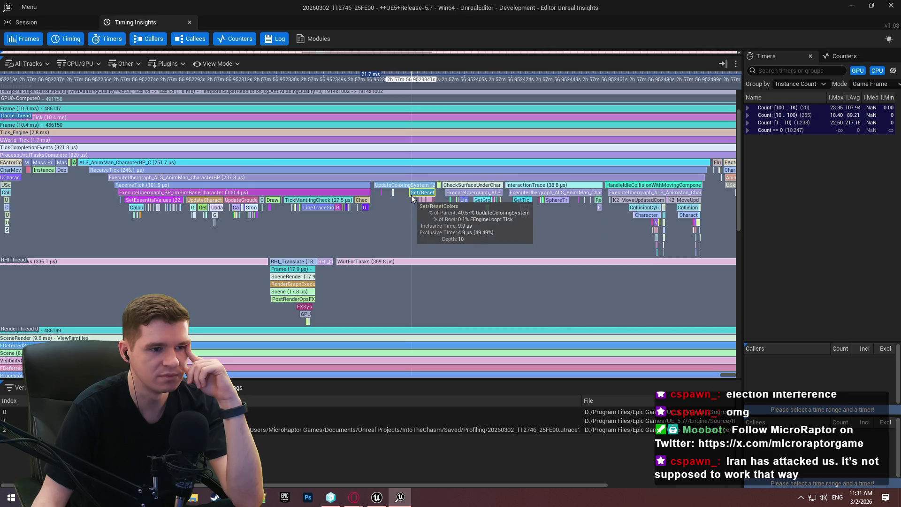
{"action": "scroll", "coordinate": [218, 201], "scroll_direction": "up", "scroll_amount": 4}
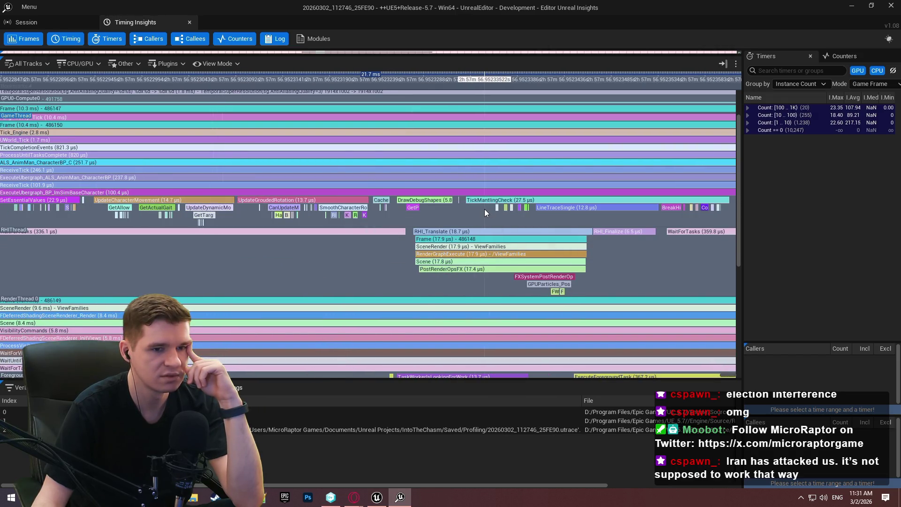
{"action": "scroll", "coordinate": [491, 210], "scroll_direction": "down", "scroll_amount": 2}
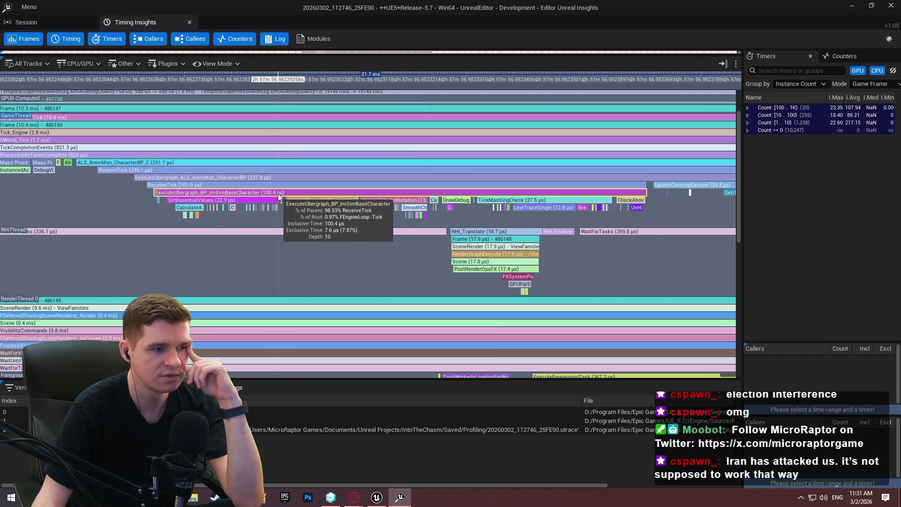
{"action": "double_click", "coordinate": [340, 16]}
In Unreal Editor, browse to Content > AdvancedLocomotionV4 > Blueprints > CharacterLogic.
{"action": "left_click", "coordinate": [377, 355]}
{"action": "left_click", "coordinate": [427, 356]}
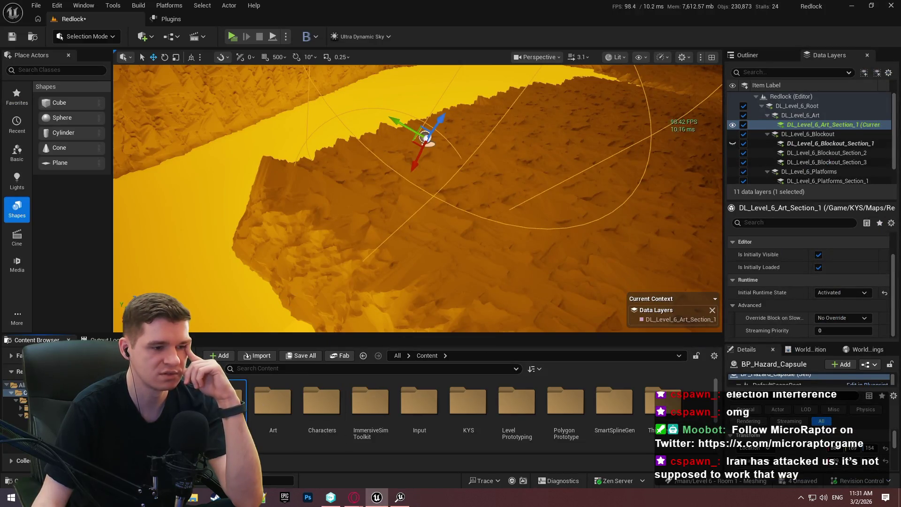
{"action": "double_click", "coordinate": [272, 402]}
{"action": "double_click", "coordinate": [324, 404]}
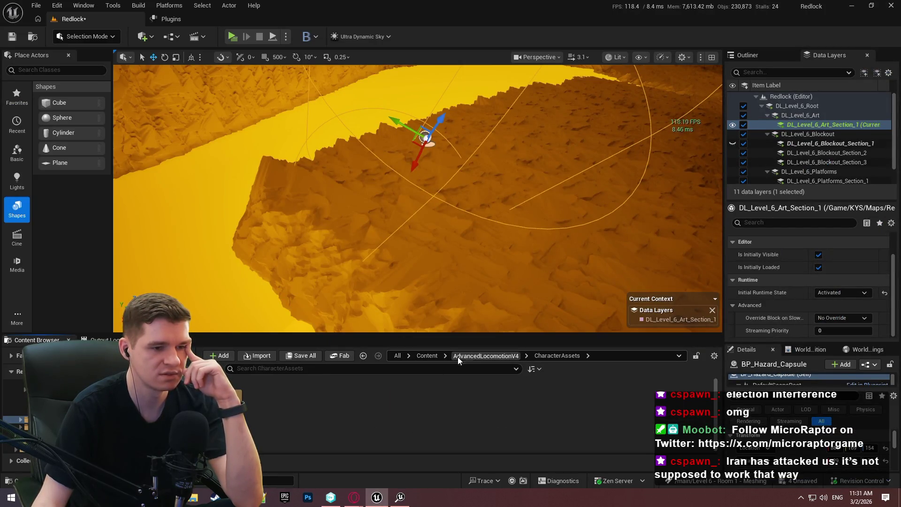
{"action": "left_click", "coordinate": [486, 356]}
{"action": "double_click", "coordinate": [272, 401]}
{"action": "double_click", "coordinate": [372, 402]}
Open the BP_ImSimBaseCharacter and ALS_AnimMan_CharacterBP blueprints for editing.
{"action": "left_click", "coordinate": [320, 425]}
{"action": "double_click", "coordinate": [319, 422]}
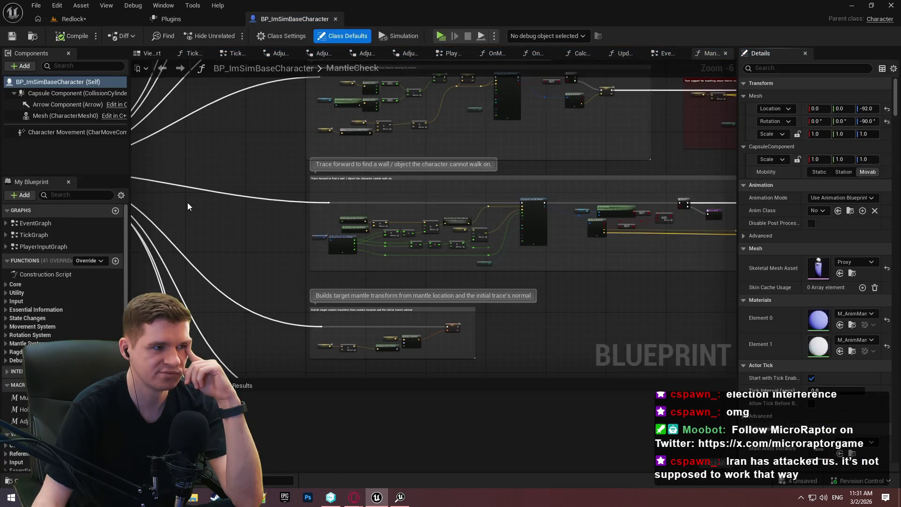
{"action": "left_click", "coordinate": [94, 16]}
{"action": "left_click", "coordinate": [280, 396]}
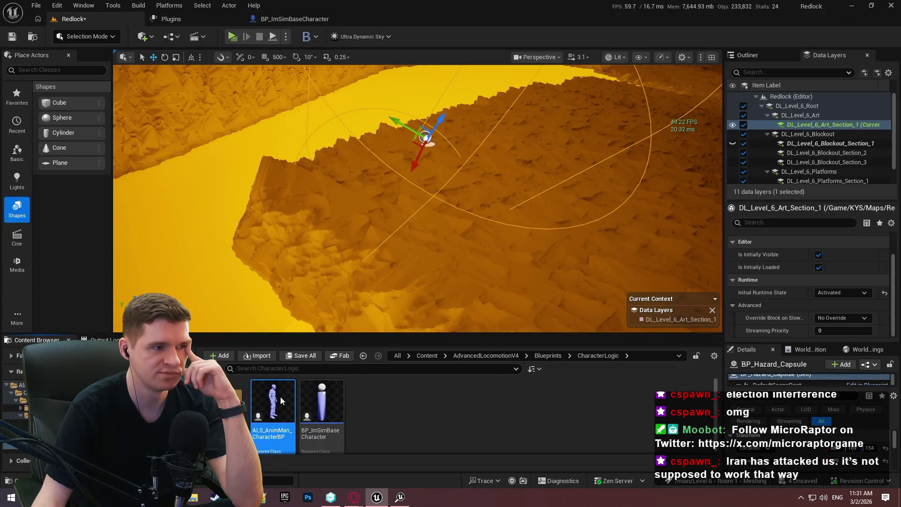
{"action": "double_click", "coordinate": [280, 397]}
{"action": "scroll", "coordinate": [83, 142], "scroll_direction": "down", "scroll_amount": 3}
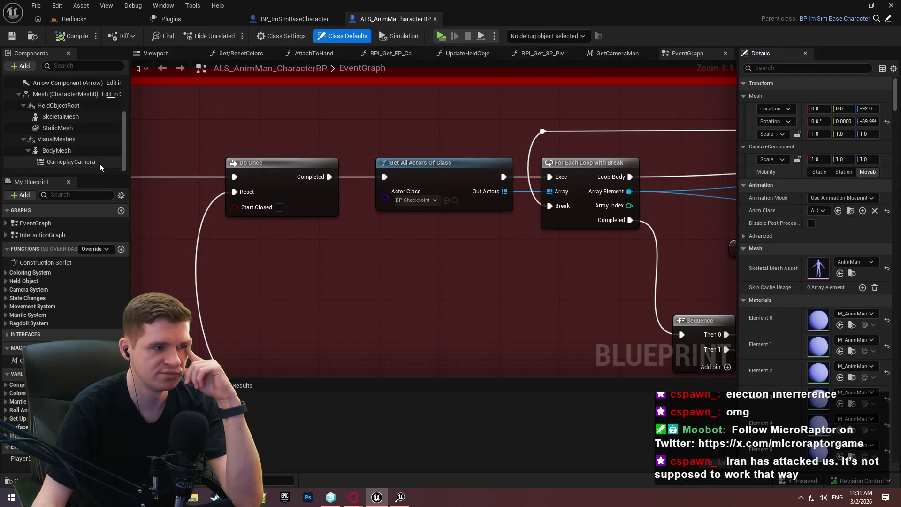
{"action": "scroll", "coordinate": [85, 122], "scroll_direction": "up", "scroll_amount": 5}
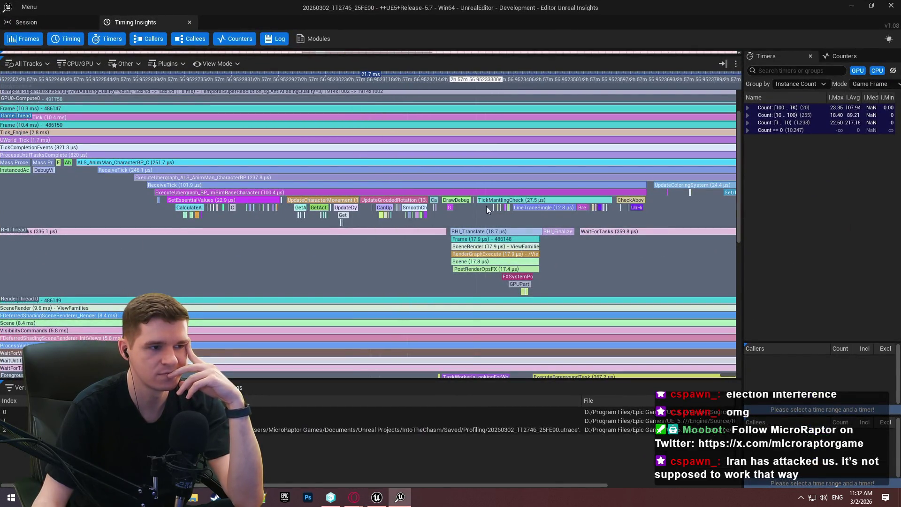
List ALS_AnimMan_CharacterBP_C's callers and zoom into HandleIdleCollisionWithMovingComponents at 38.4 µs.
{"action": "scroll", "coordinate": [198, 162], "scroll_direction": "down", "scroll_amount": 3}
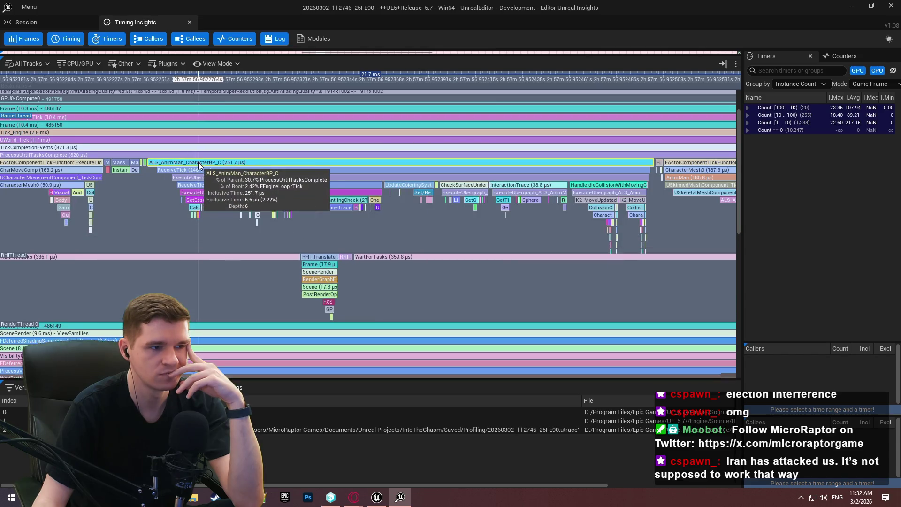
{"action": "left_click", "coordinate": [198, 162]}
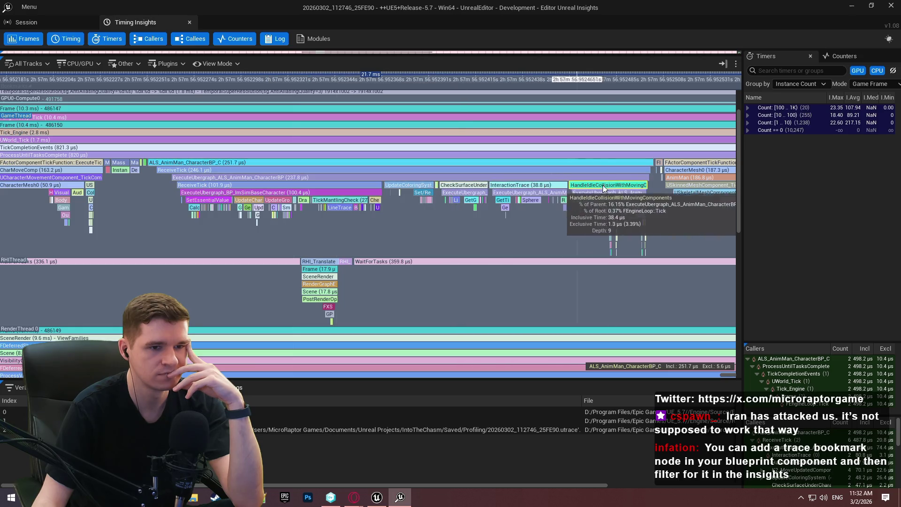
{"action": "scroll", "coordinate": [645, 187], "scroll_direction": "up", "scroll_amount": 5}
{"action": "scroll", "coordinate": [620, 197], "scroll_direction": "up", "scroll_amount": 5}
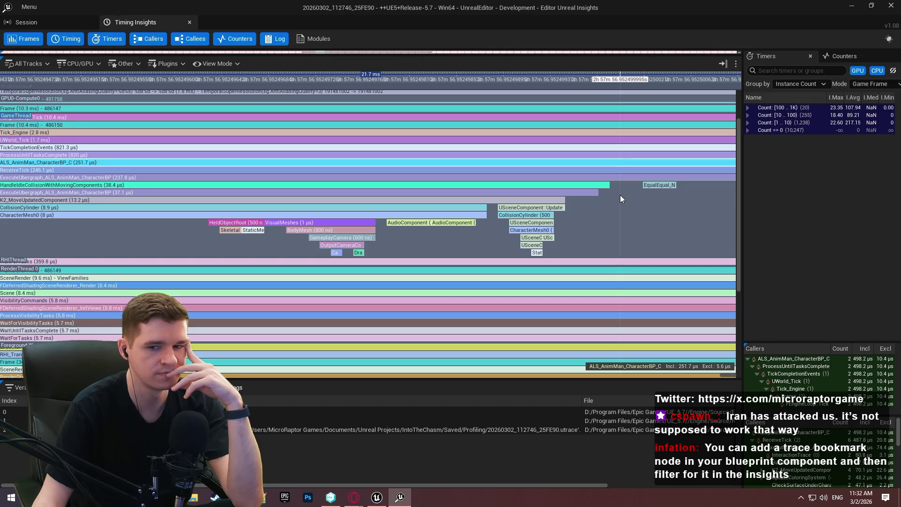
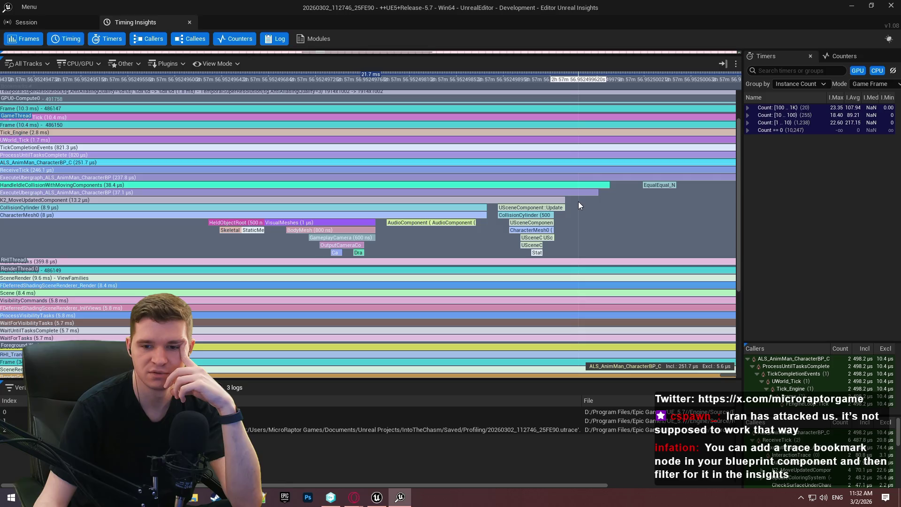
Check the available actions for BPC_PlayerEffects in the character blueprint, then return to Insights.
{"action": "scroll", "coordinate": [540, 202], "scroll_direction": "down", "scroll_amount": 2}
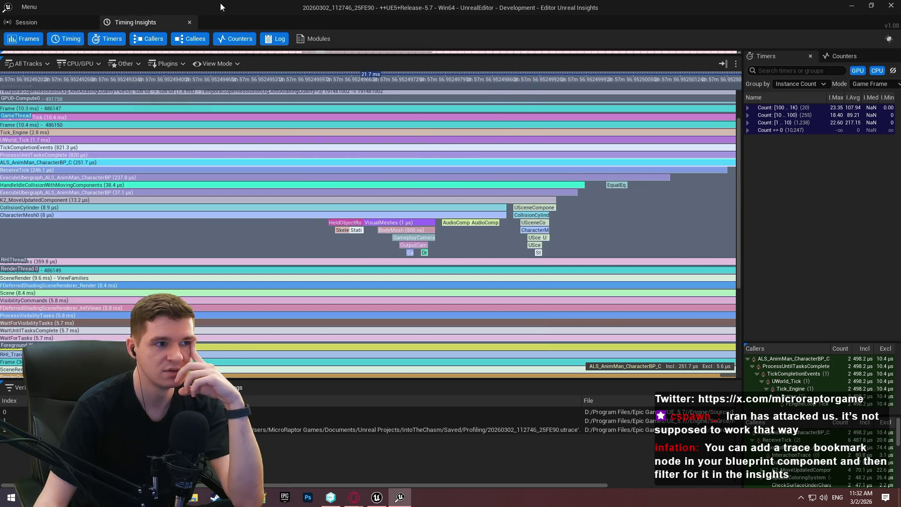
{"action": "key", "text": "alt+Tab"}
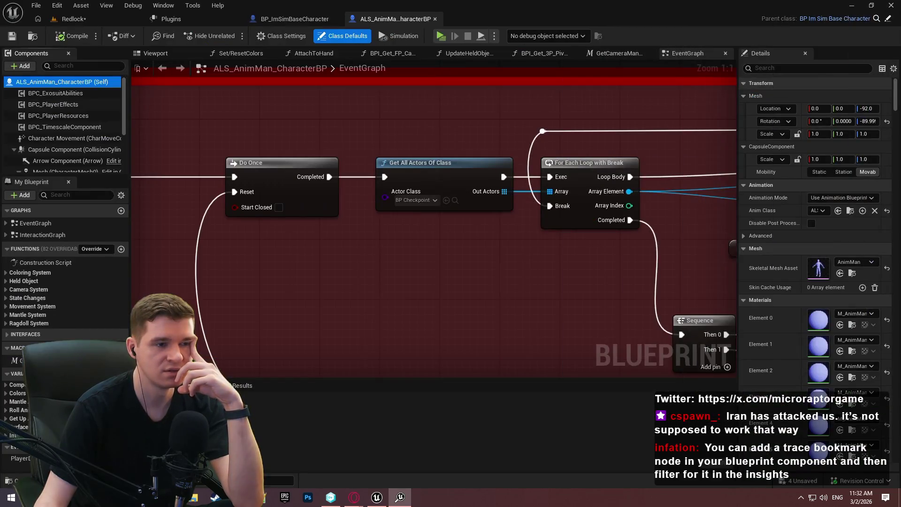
{"action": "right_click", "coordinate": [66, 108]}
{"action": "mouse_move", "coordinate": [139, 141]}
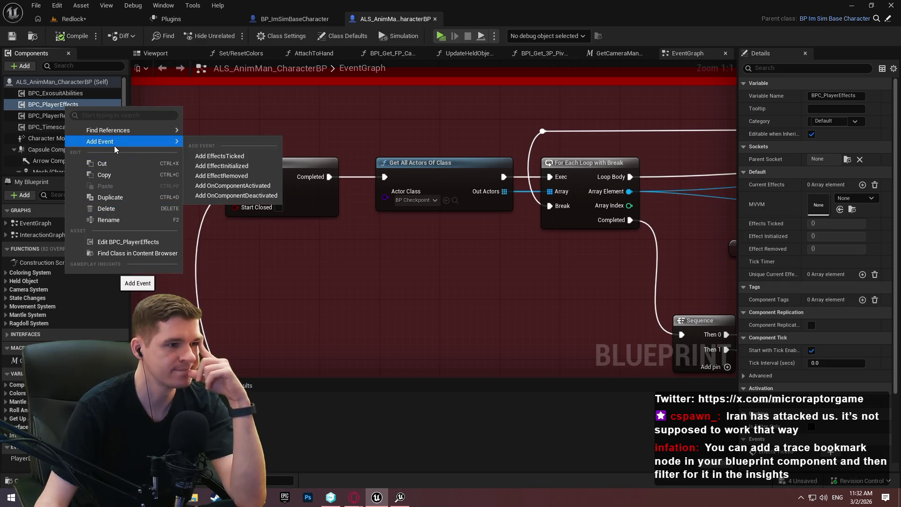
{"action": "key", "text": "alt+Tab"}
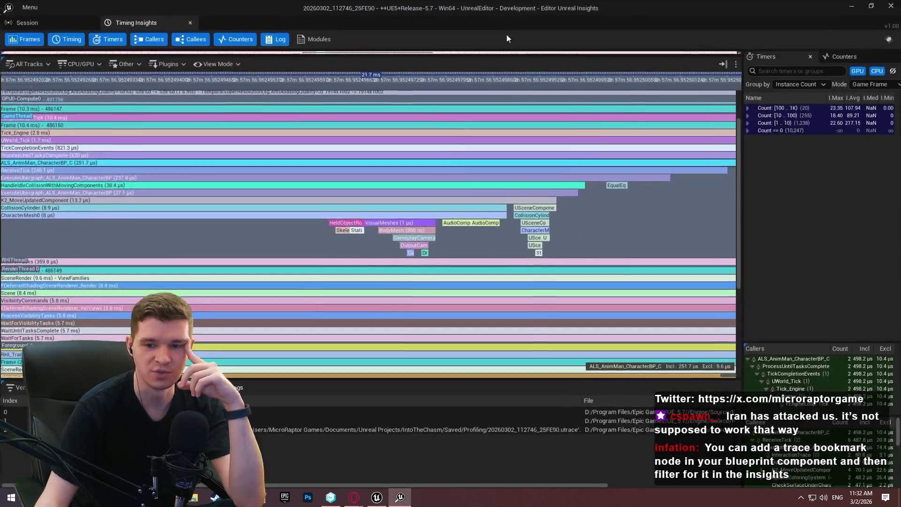
Enlarge the Frames graph above the timing tracks and clear the 21.7 ms time-range selection.
{"action": "scroll", "coordinate": [256, 223], "scroll_direction": "down", "scroll_amount": 3}
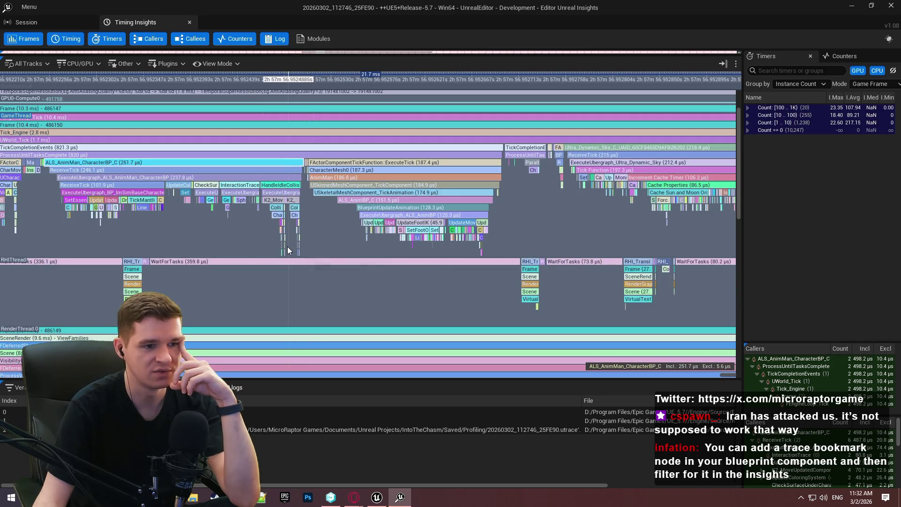
{"action": "scroll", "coordinate": [288, 252], "scroll_direction": "down", "scroll_amount": 2}
{"action": "scroll", "coordinate": [300, 252], "scroll_direction": "down", "scroll_amount": 2}
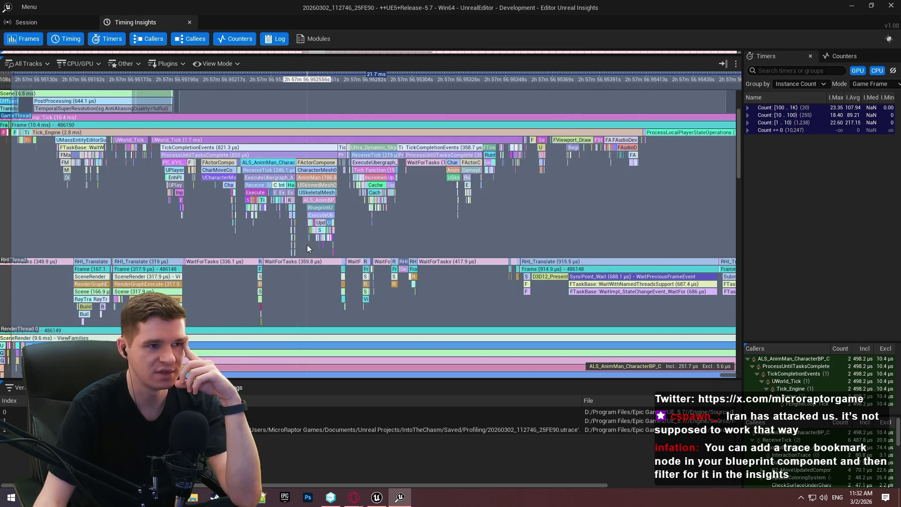
{"action": "left_click_drag", "start_coordinate": [325, 52], "coordinate": [311, 104]}
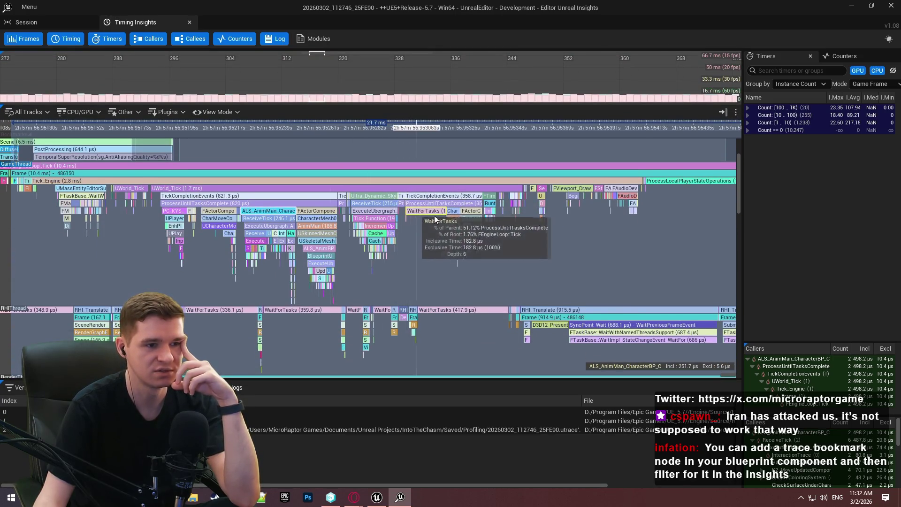
{"action": "scroll", "coordinate": [512, 263], "scroll_direction": "down", "scroll_amount": 3}
{"action": "scroll", "coordinate": [593, 247], "scroll_direction": "down", "scroll_amount": 1}
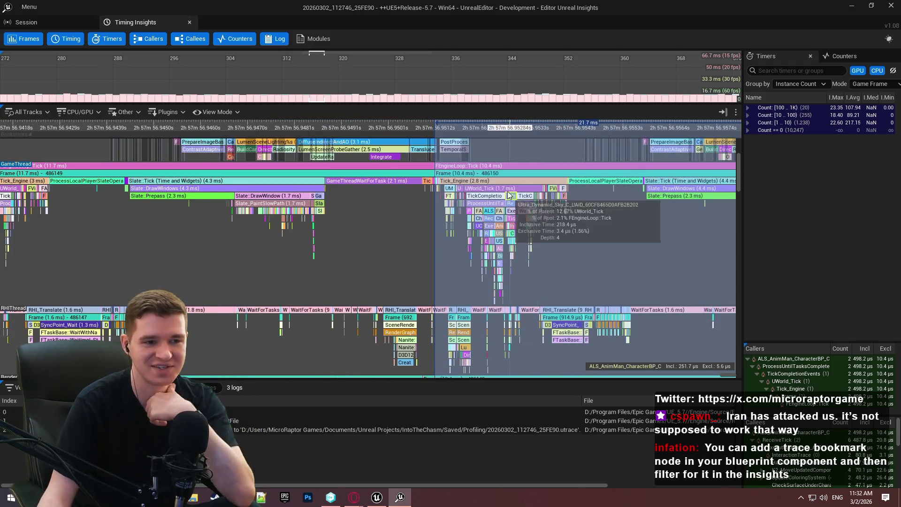
{"action": "scroll", "coordinate": [362, 256], "scroll_direction": "down", "scroll_amount": 3}
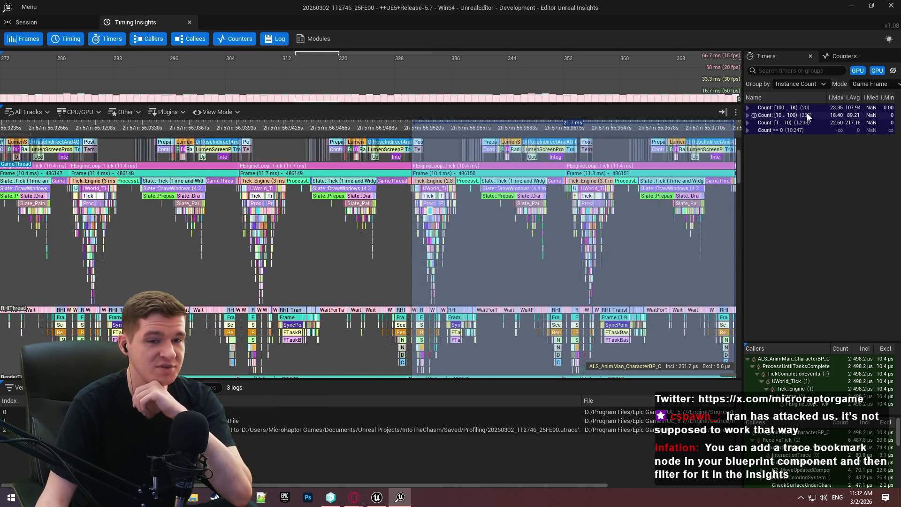
{"action": "left_click", "coordinate": [301, 253]}
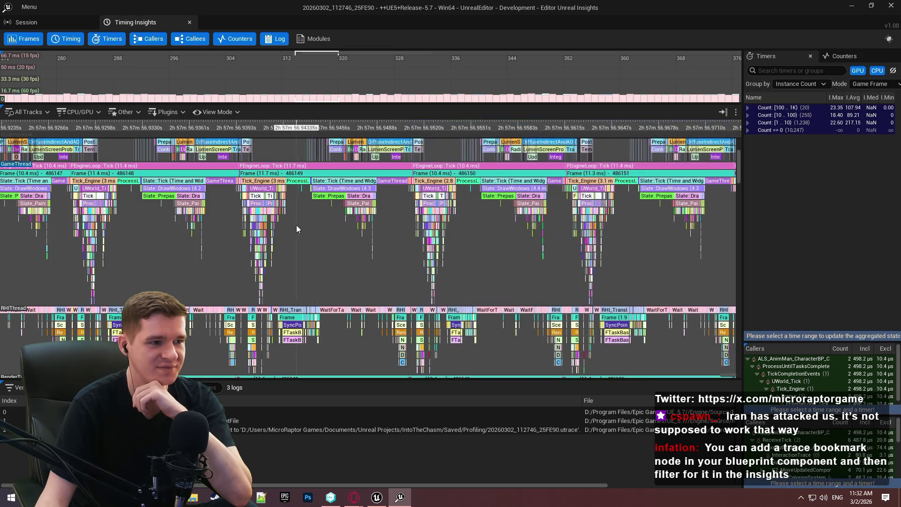
Set thread tracks to a single lane showing the full call-stack depth.
{"action": "left_click", "coordinate": [209, 112]}
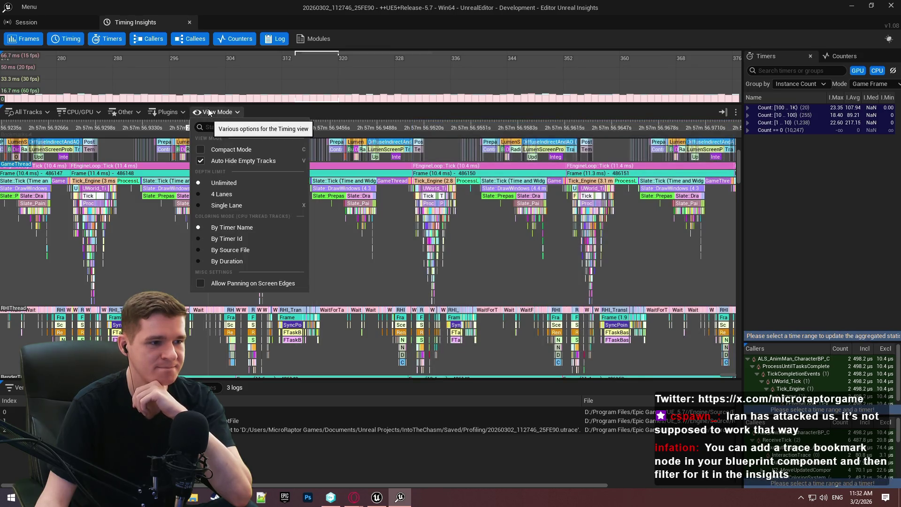
{"action": "left_click", "coordinate": [202, 205]}
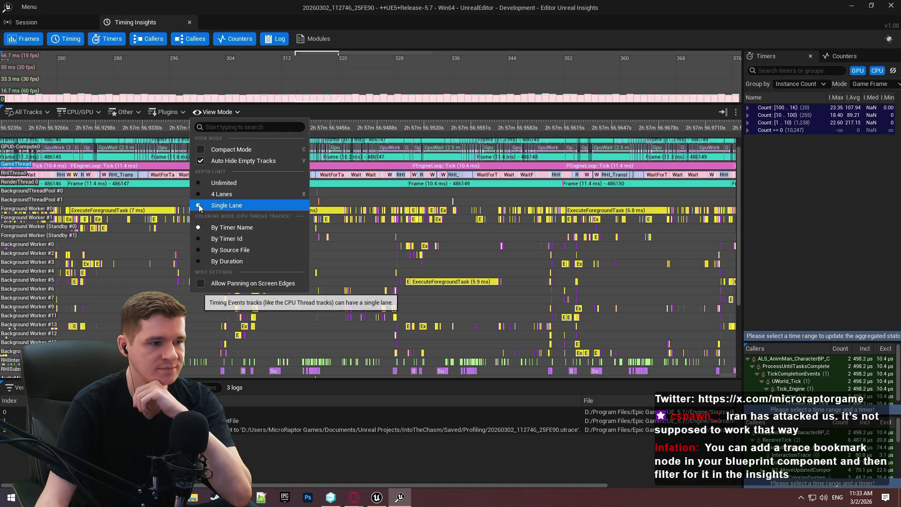
{"action": "left_click", "coordinate": [203, 183]}
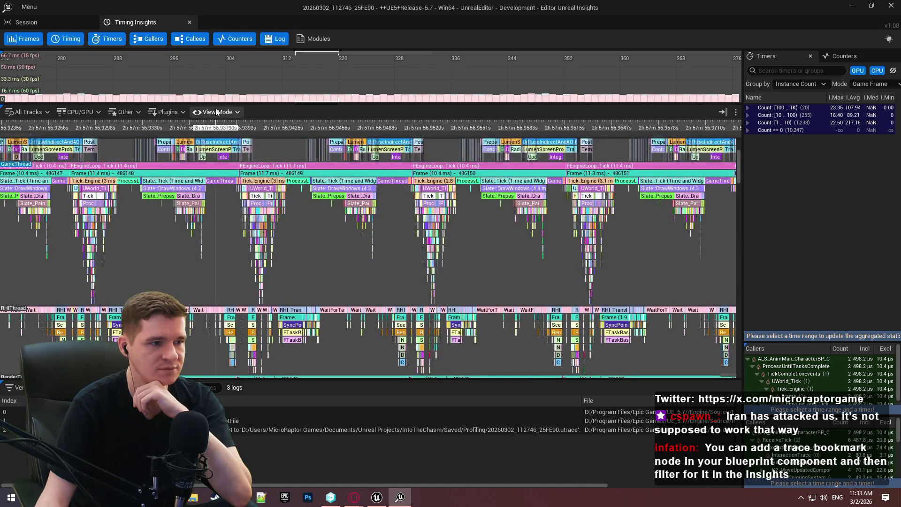
{"action": "left_click", "coordinate": [216, 112]}
Hide all scrollable tracks except GameThread in the All Tracks list.
{"action": "left_click", "coordinate": [4, 113]}
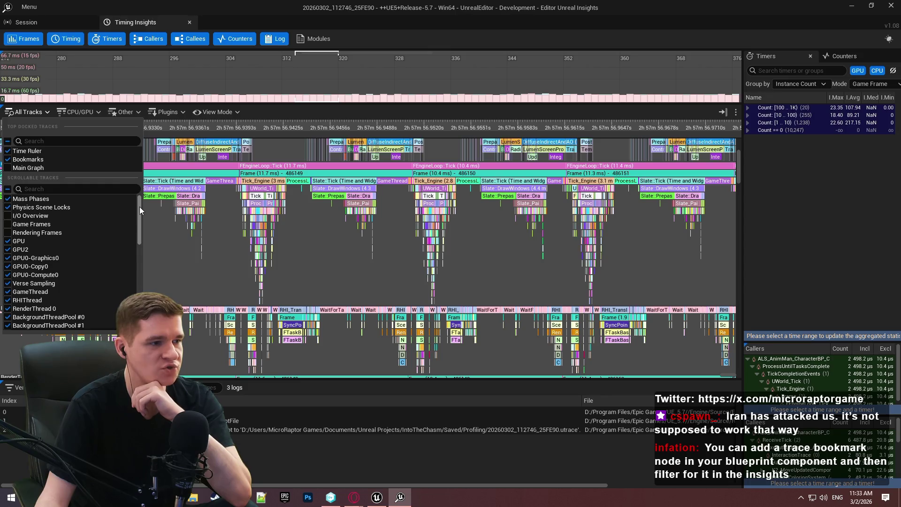
{"action": "mouse_move", "coordinate": [139, 207]}
{"action": "left_mouse_down"}
{"action": "mouse_move", "coordinate": [140, 287]}
{"action": "mouse_move", "coordinate": [132, 184]}
{"action": "left_mouse_up"}
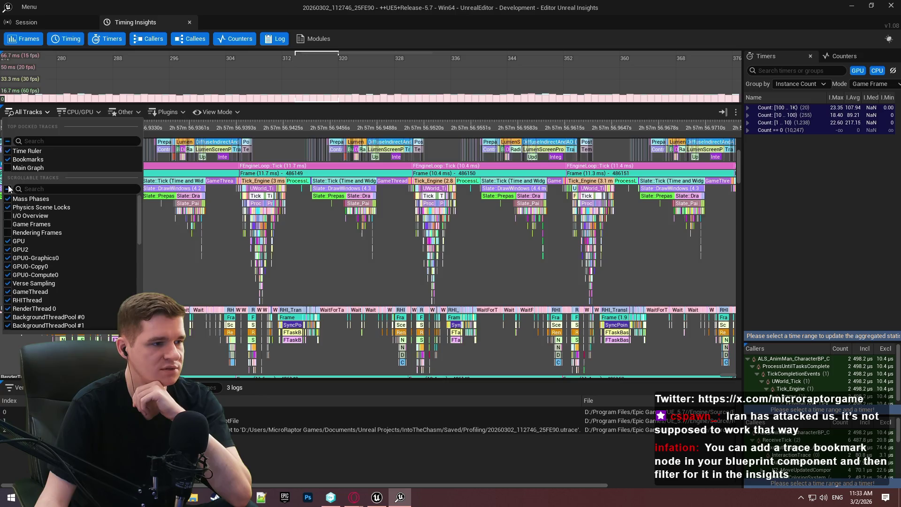
{"action": "left_click", "coordinate": [8, 190]}
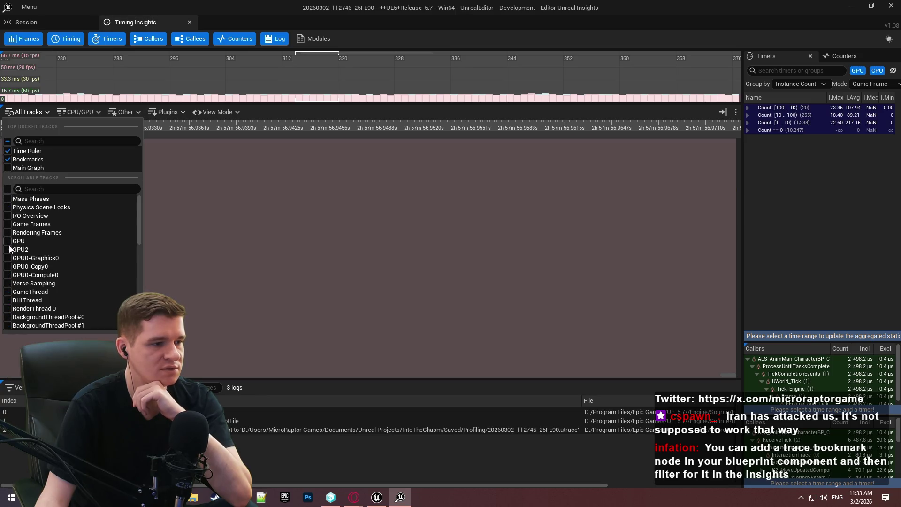
{"action": "scroll", "coordinate": [15, 266], "scroll_direction": "down", "scroll_amount": 1}
{"action": "left_click", "coordinate": [7, 277]}
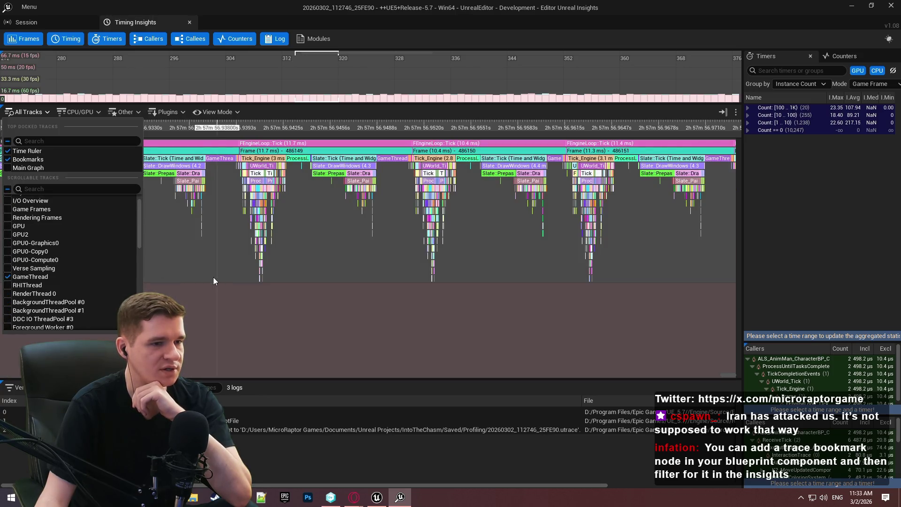
{"action": "left_click", "coordinate": [207, 263]}
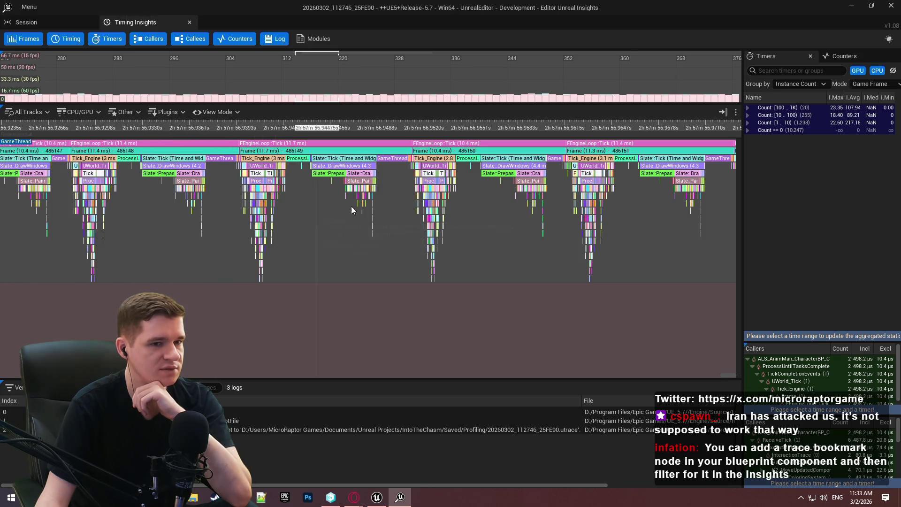
Zoom and pan the timeline onto frame 486149's Slate tick (4.3 ms) on GameThread.
{"action": "mouse_move", "coordinate": [592, 182]}
{"action": "scroll", "coordinate": [146, 222], "scroll_direction": "up", "scroll_amount": 3}
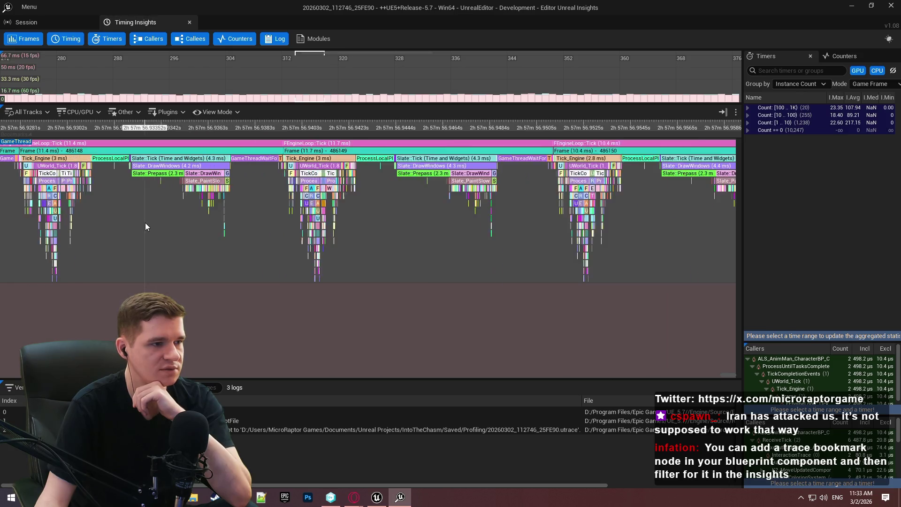
{"action": "scroll", "coordinate": [571, 216], "scroll_direction": "up", "scroll_amount": 2}
{"action": "mouse_move", "coordinate": [571, 216]}
{"action": "left_mouse_down"}
{"action": "mouse_move", "coordinate": [568, 241]}
{"action": "mouse_move", "coordinate": [477, 289]}
{"action": "left_mouse_up"}
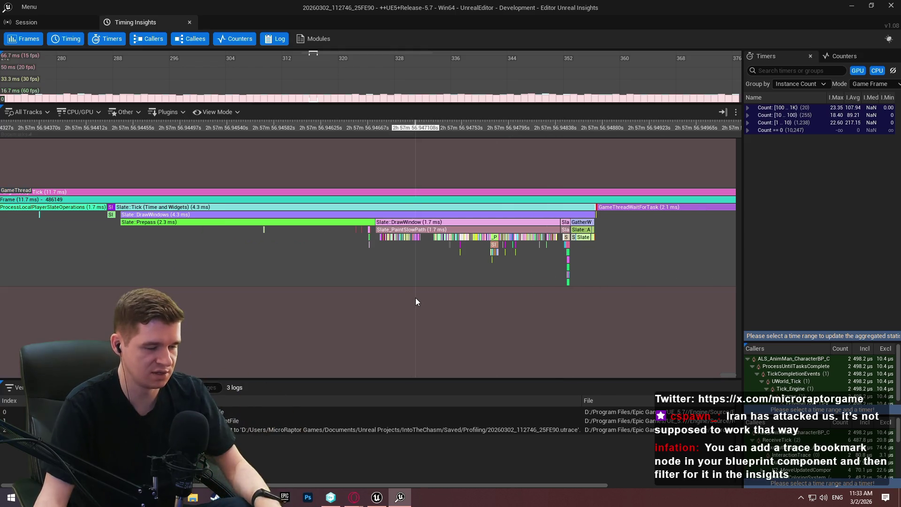
Open Quick Find and try adding a filter rule and nested group, then remove them.
{"action": "key", "text": "ctrl+f"}
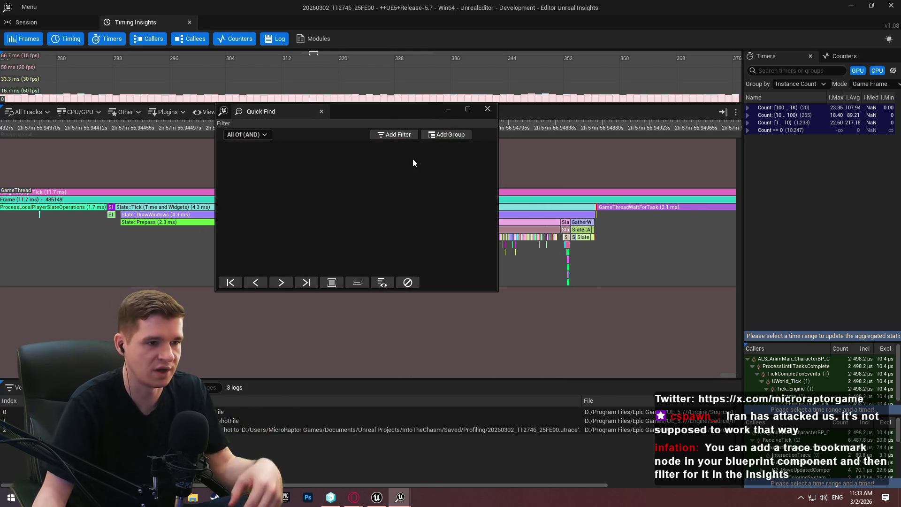
{"action": "left_click", "coordinate": [410, 135]}
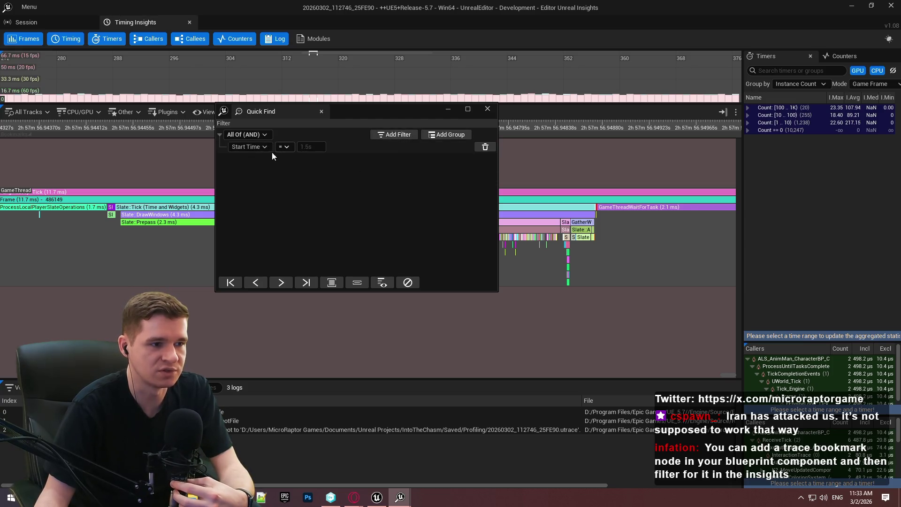
{"action": "left_click", "coordinate": [252, 147]}
{"action": "left_click", "coordinate": [266, 134]}
{"action": "left_click", "coordinate": [265, 134]}
{"action": "left_click", "coordinate": [439, 134]}
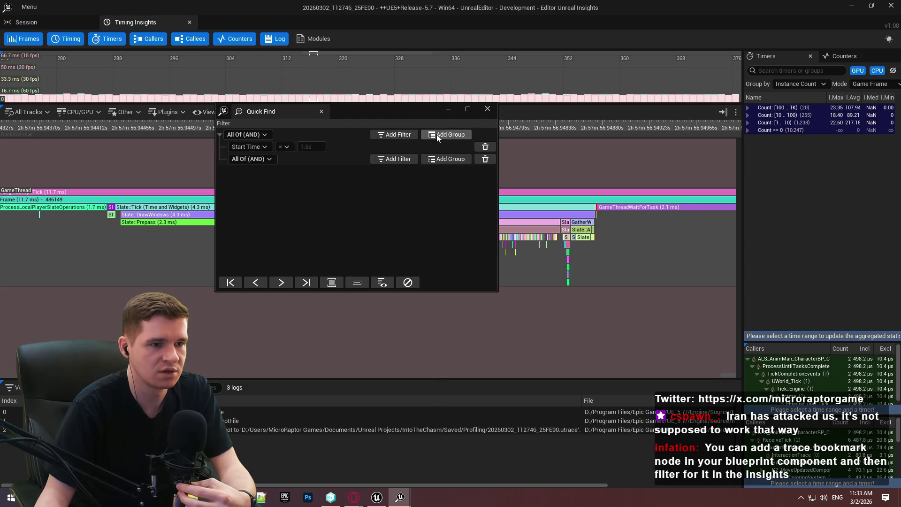
{"action": "left_click", "coordinate": [486, 148]}
{"action": "left_click", "coordinate": [486, 147]}
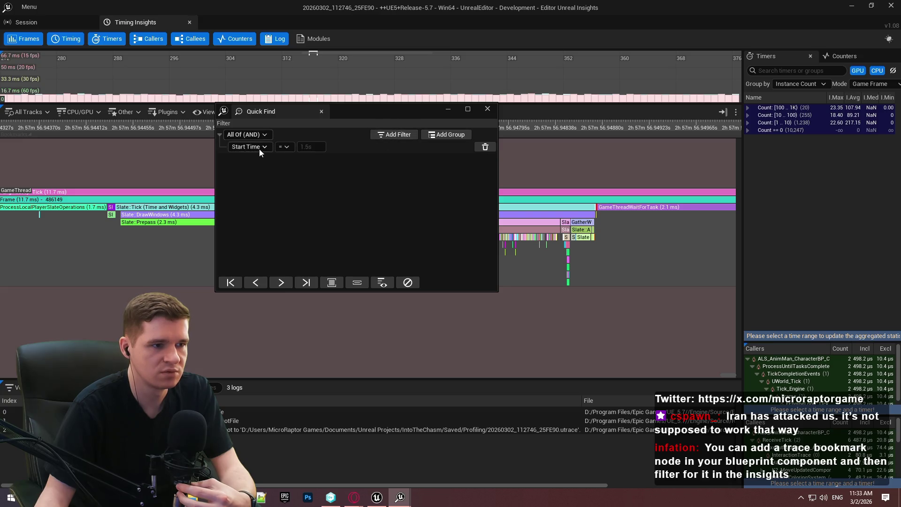
Apply a Timer Name contains BPC_PlayerEffects_C filter, dimming unrelated events.
{"action": "left_click", "coordinate": [261, 148]}
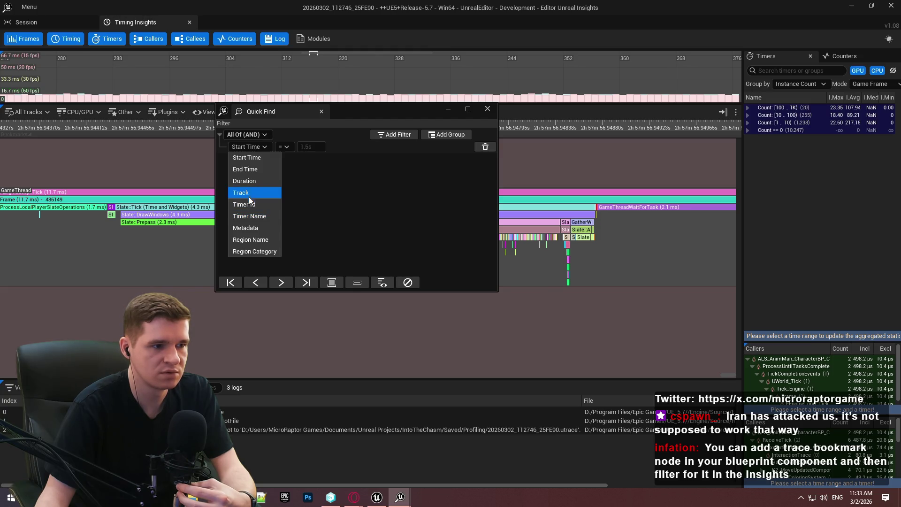
{"action": "left_click", "coordinate": [258, 220]}
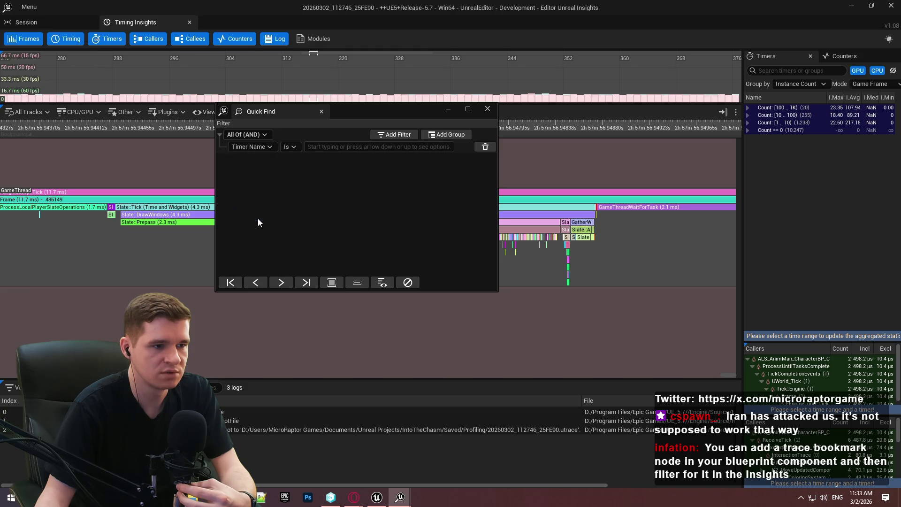
{"action": "left_click", "coordinate": [296, 169]}
{"action": "left_click", "coordinate": [365, 143]}
{"action": "type", "text": "BPC"}
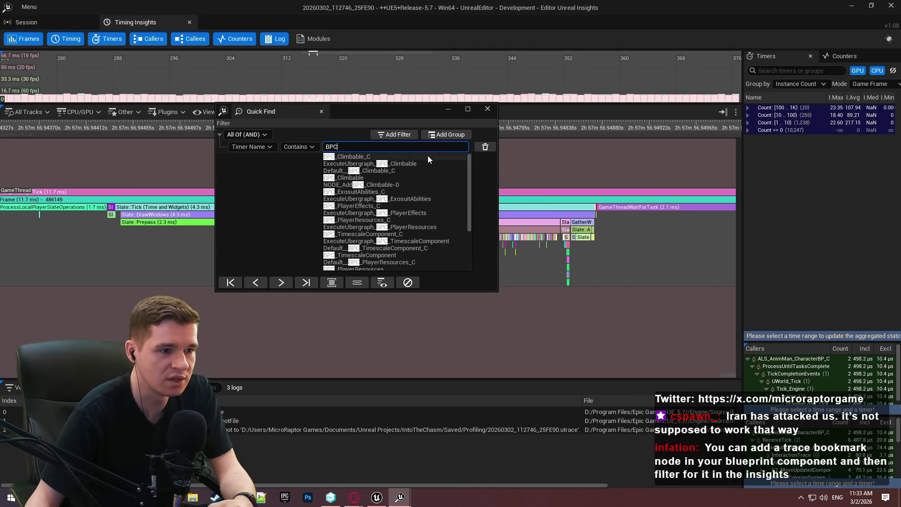
{"action": "left_click", "coordinate": [342, 207]}
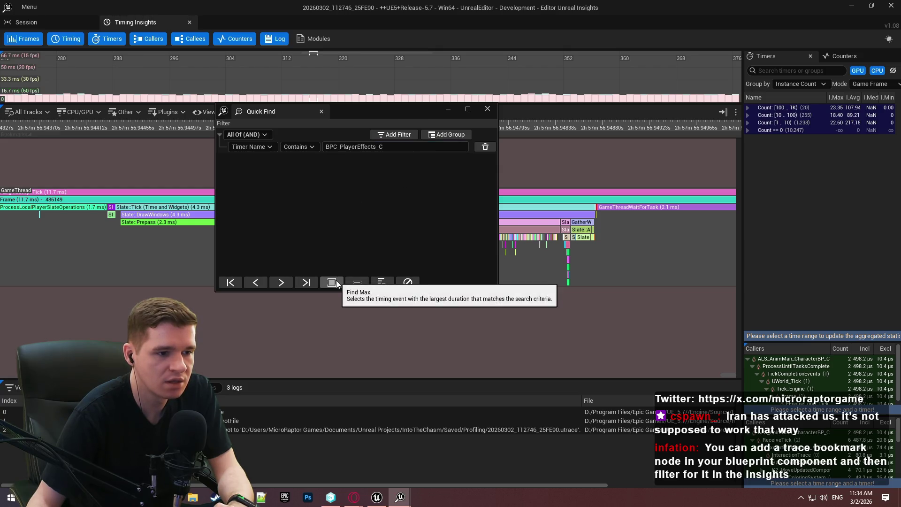
{"action": "left_click", "coordinate": [386, 282]}
Zoom into a short slice of the game thread and move Quick Find to the screen top.
{"action": "scroll", "coordinate": [579, 244], "scroll_direction": "down", "scroll_amount": 10}
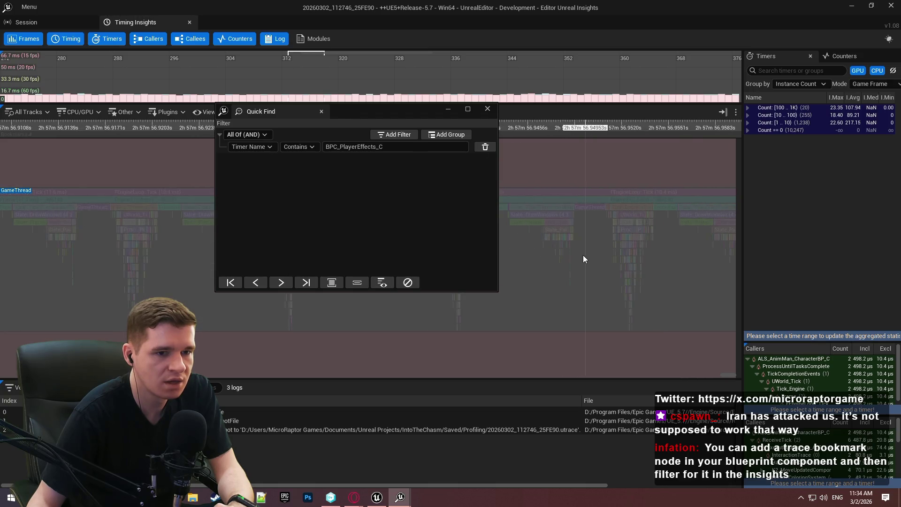
{"action": "scroll", "coordinate": [578, 277], "scroll_direction": "down", "scroll_amount": 3}
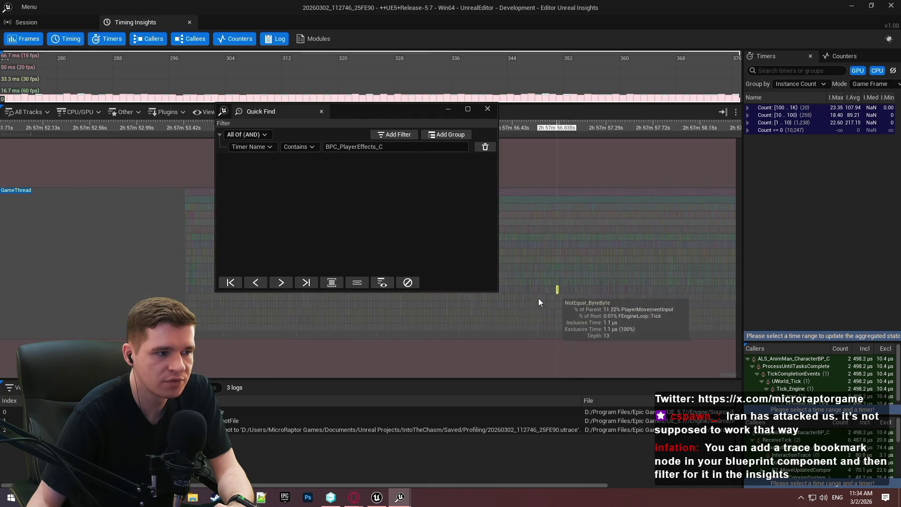
{"action": "mouse_move", "coordinate": [584, 311]}
{"action": "left_mouse_down"}
{"action": "mouse_move", "coordinate": [432, 289]}
{"action": "mouse_move", "coordinate": [350, 295]}
{"action": "left_mouse_up"}
{"action": "scroll", "coordinate": [509, 228], "scroll_direction": "up", "scroll_amount": 4}
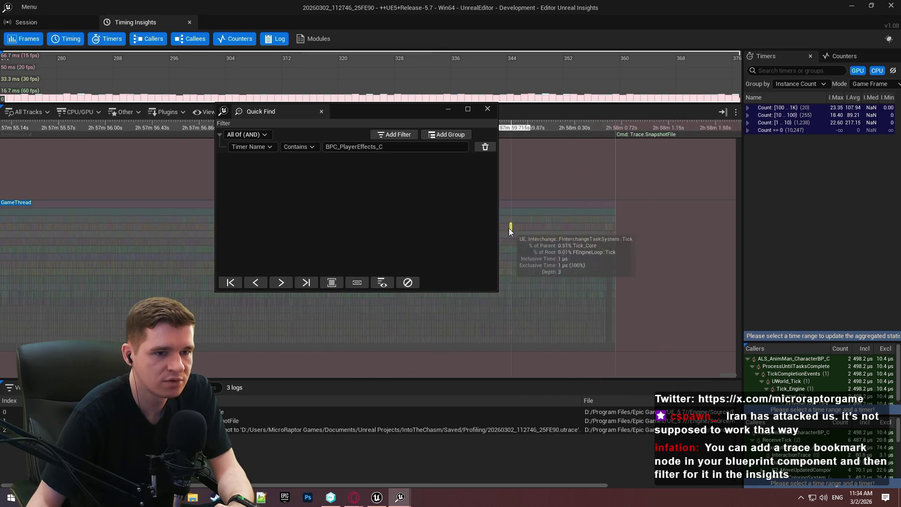
{"action": "scroll", "coordinate": [551, 258], "scroll_direction": "up", "scroll_amount": 8}
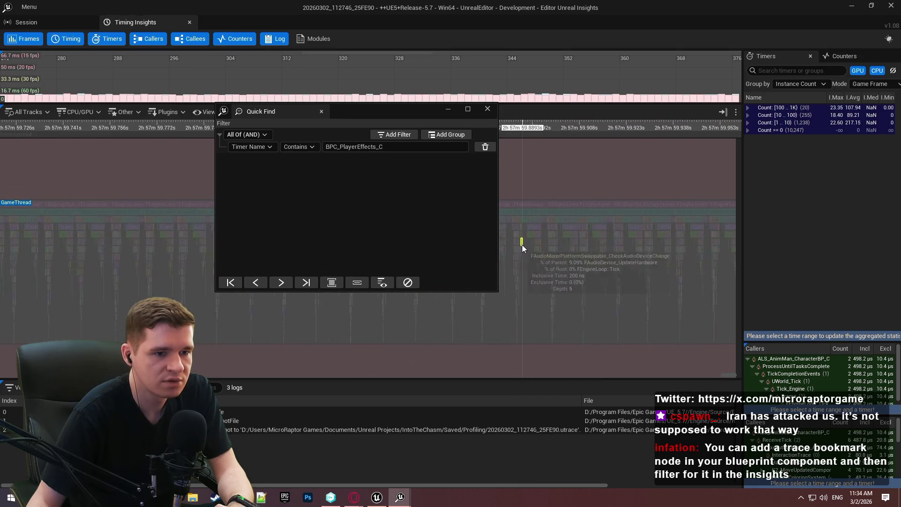
{"action": "left_click_drag", "start_coordinate": [386, 117], "coordinate": [558, 20]}
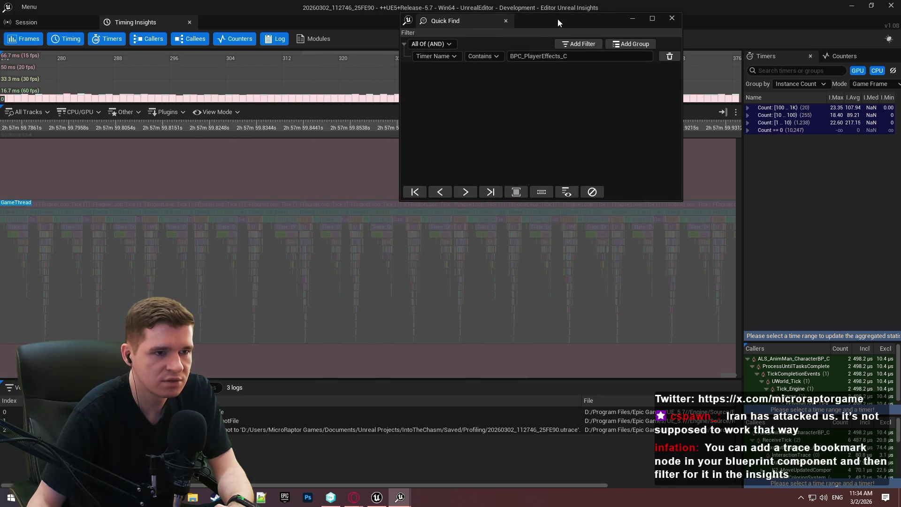
Switch the filter field to Region Name with contains matching, then to Timer Id.
{"action": "left_click", "coordinate": [438, 57]}
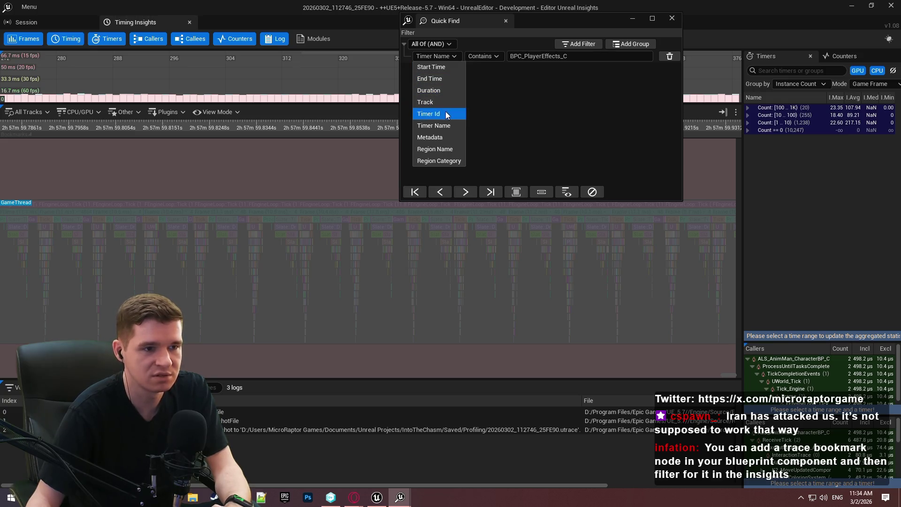
{"action": "left_click", "coordinate": [443, 151]}
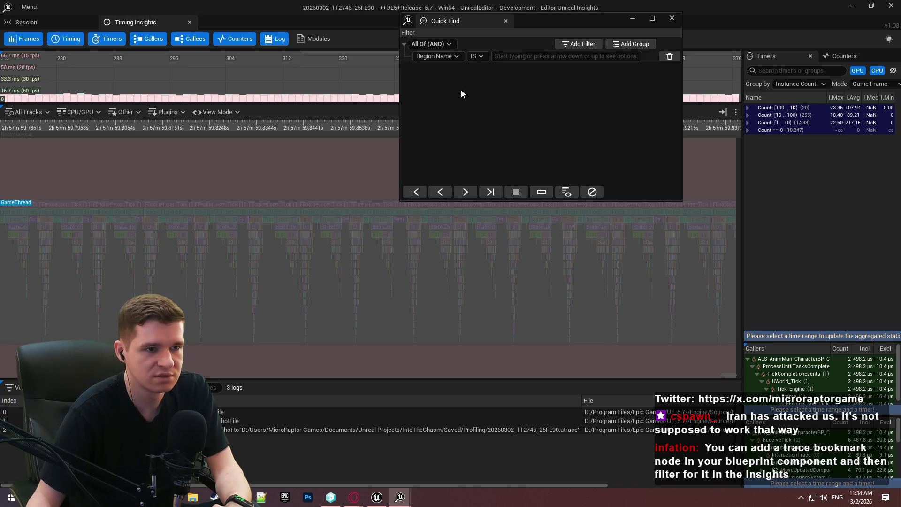
{"action": "left_click", "coordinate": [476, 56]}
{"action": "left_click", "coordinate": [494, 92]}
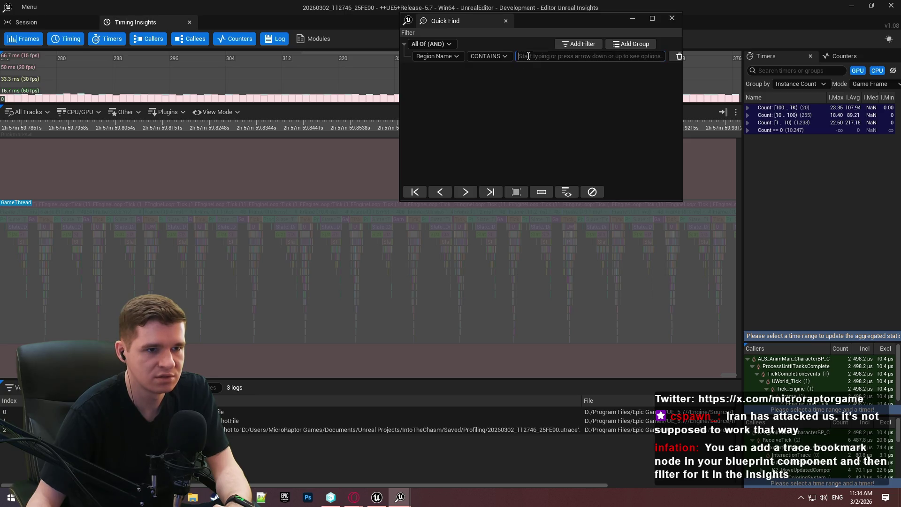
{"action": "left_click", "coordinate": [460, 56]}
{"action": "left_click", "coordinate": [441, 114]}
Try the Track field with value bpc, then set the field back to Timer Name.
{"action": "left_click", "coordinate": [436, 56]}
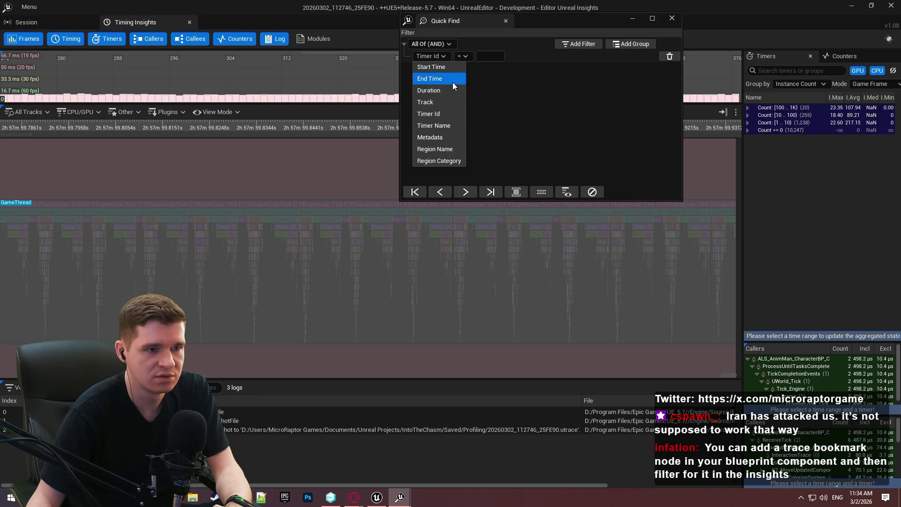
{"action": "left_click", "coordinate": [450, 102]}
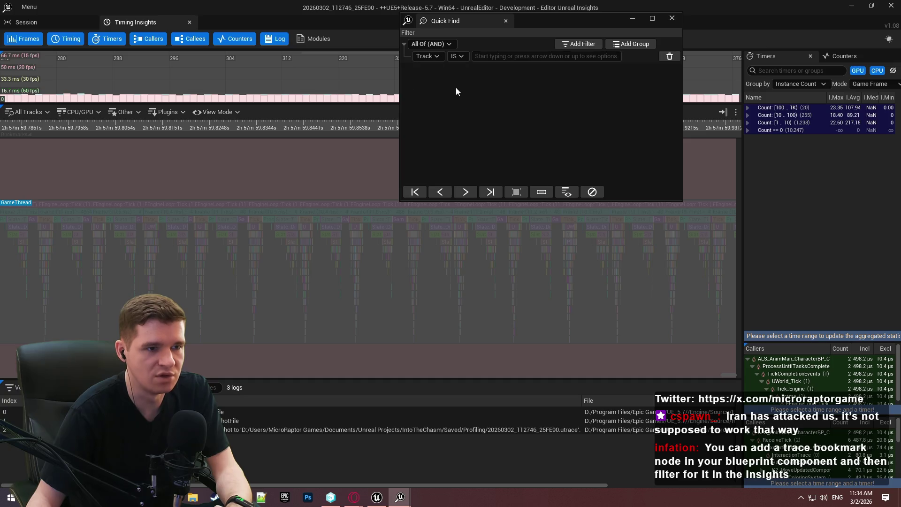
{"action": "left_click", "coordinate": [510, 56]}
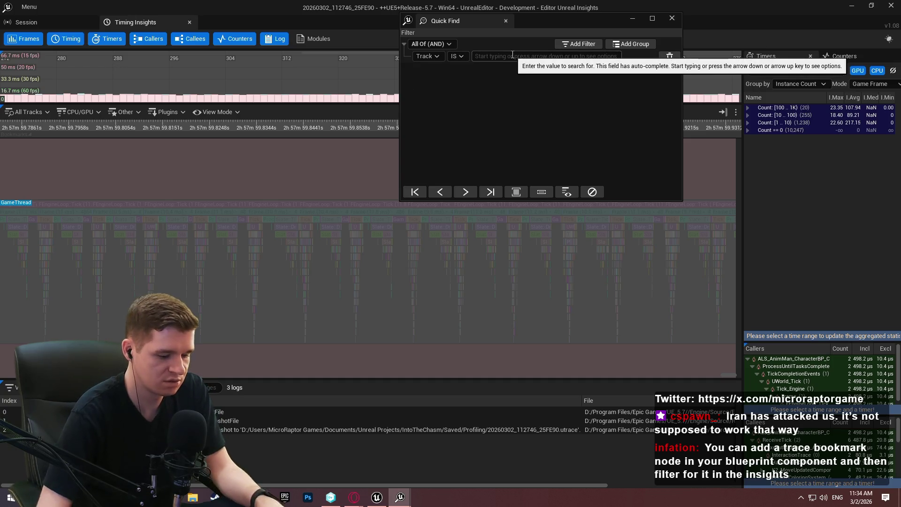
{"action": "type", "text": "bpc"}
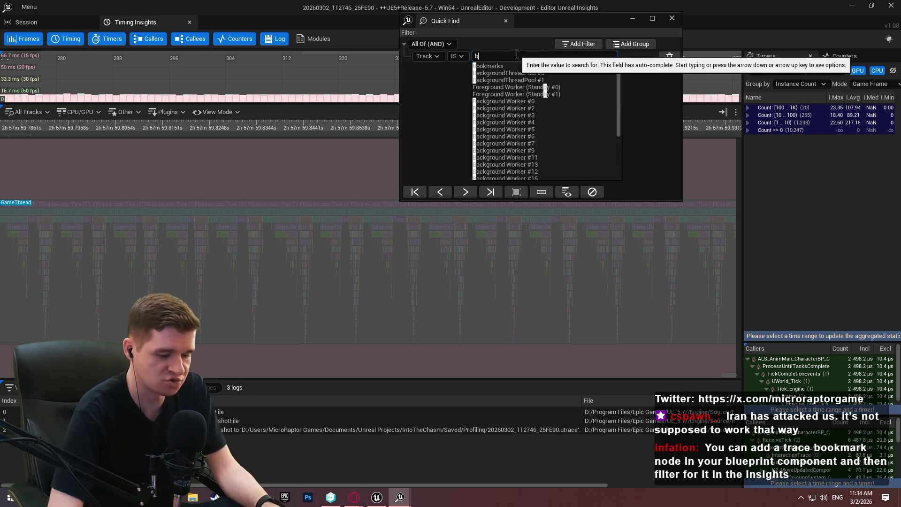
{"action": "left_click", "coordinate": [429, 56]}
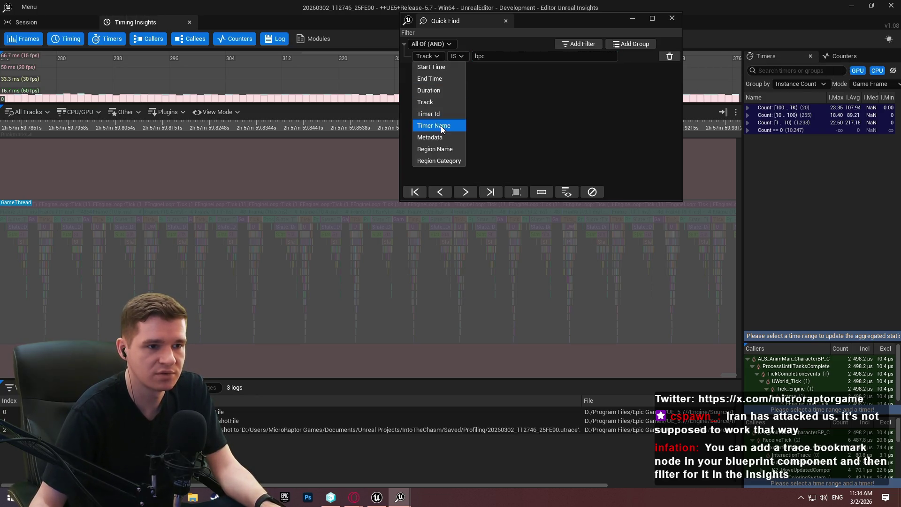
{"action": "left_click", "coordinate": [441, 126]}
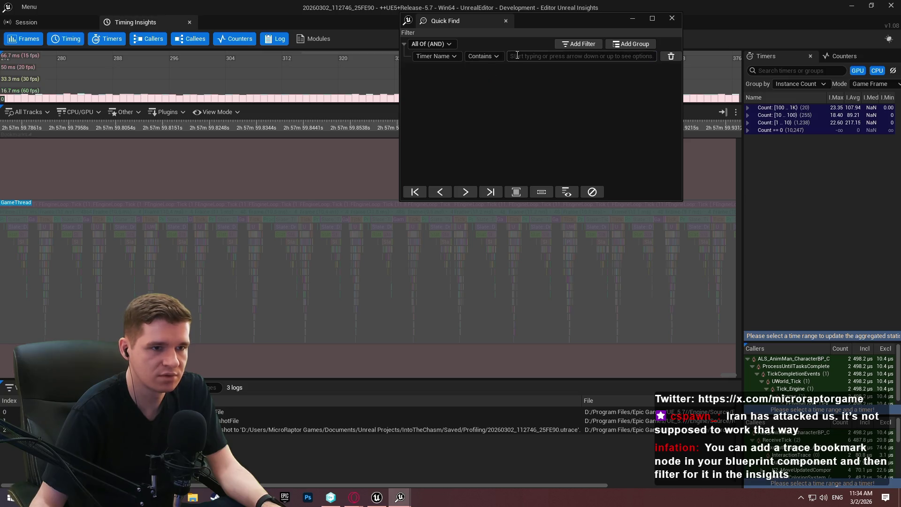
Set the timer-name value to ExecuteUbergraph_BPC_PlayerEffects and jump to the chosen frame.
{"action": "left_click", "coordinate": [515, 55]}
{"action": "type", "text": "bpc"}
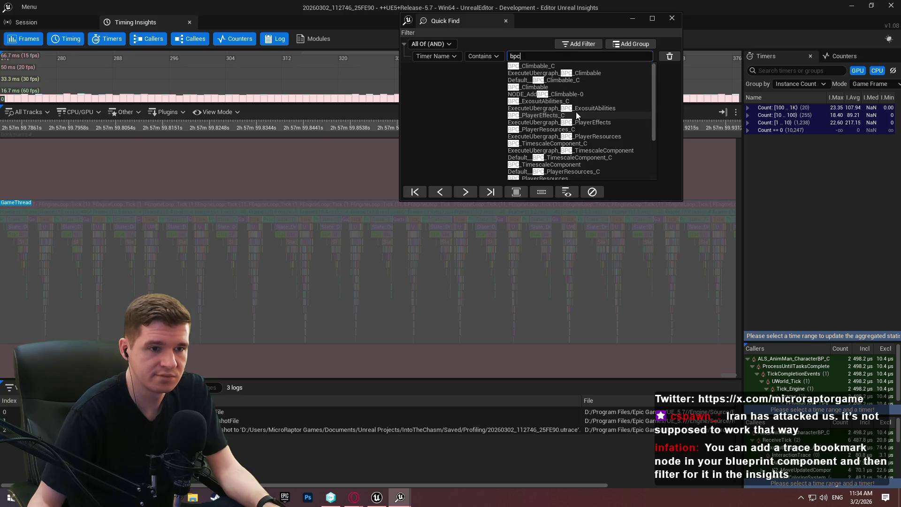
{"action": "left_click", "coordinate": [559, 122]}
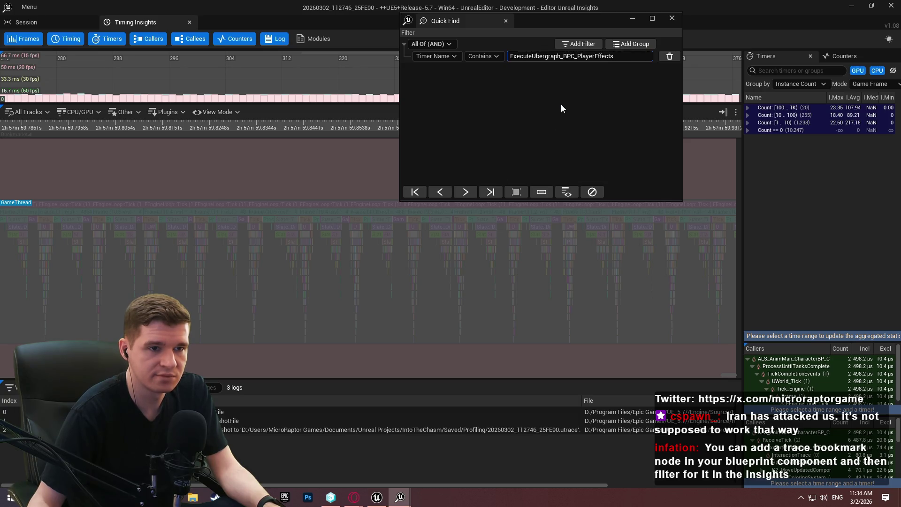
{"action": "scroll", "coordinate": [368, 256], "scroll_direction": "up", "scroll_amount": 8}
{"action": "scroll", "coordinate": [224, 218], "scroll_direction": "down", "scroll_amount": 15}
{"action": "left_click", "coordinate": [323, 106]}
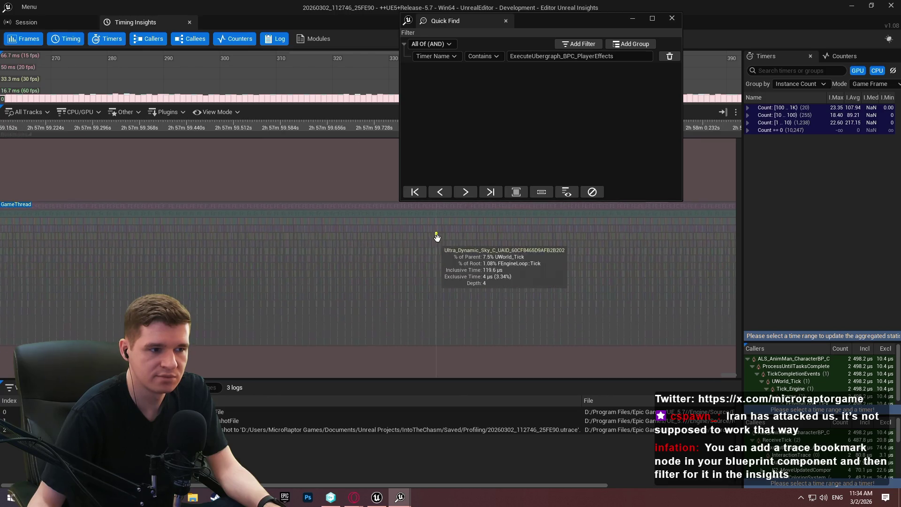
Pan across the timeline and run Find Next twice for ExecuteUbergraph_BPC_PlayerEffects.
{"action": "scroll", "coordinate": [400, 255], "scroll_direction": "up", "scroll_amount": 2}
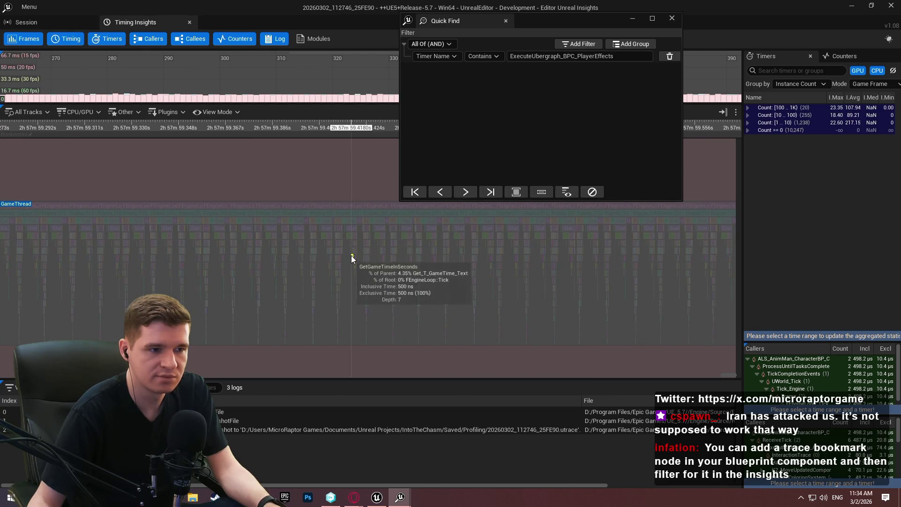
{"action": "scroll", "coordinate": [226, 254], "scroll_direction": "up", "scroll_amount": 3}
{"action": "scroll", "coordinate": [281, 258], "scroll_direction": "up", "scroll_amount": 8}
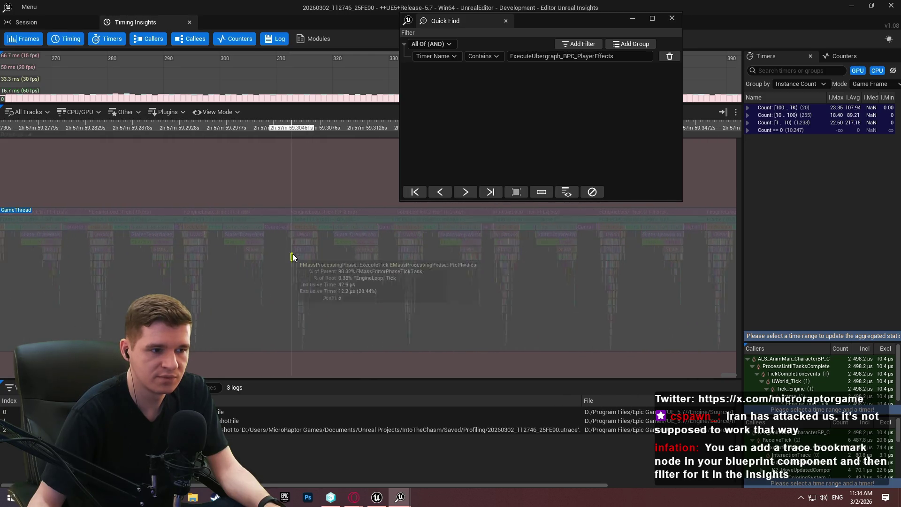
{"action": "scroll", "coordinate": [399, 267], "scroll_direction": "up", "scroll_amount": 1}
{"action": "mouse_move", "coordinate": [268, 288]}
{"action": "left_mouse_down"}
{"action": "mouse_move", "coordinate": [204, 281]}
{"action": "mouse_move", "coordinate": [531, 293]}
{"action": "left_mouse_up"}
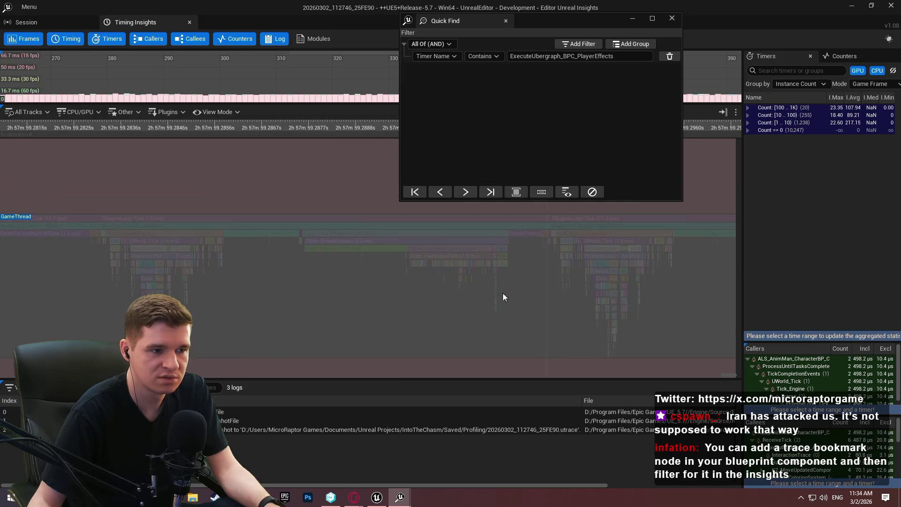
{"action": "mouse_move", "coordinate": [220, 289]}
{"action": "left_mouse_down"}
{"action": "mouse_move", "coordinate": [451, 272]}
{"action": "mouse_move", "coordinate": [545, 275]}
{"action": "left_mouse_up"}
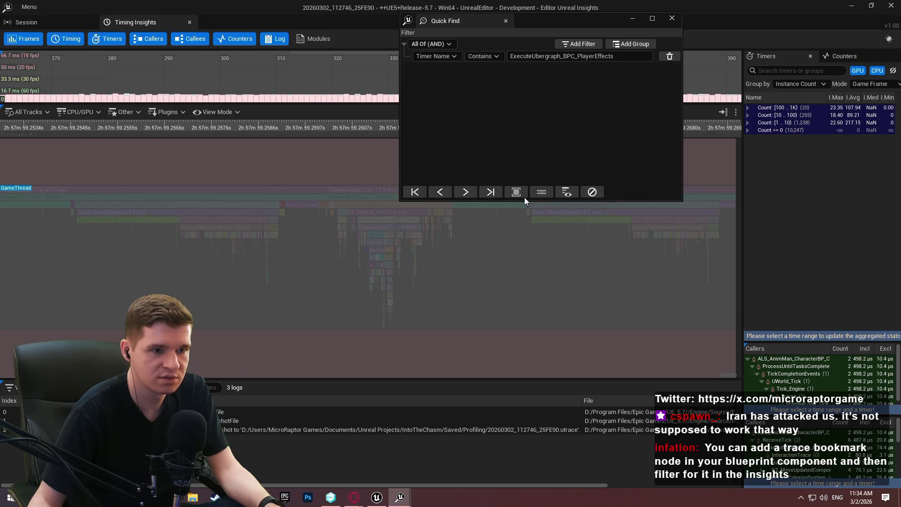
{"action": "left_click", "coordinate": [472, 193]}
{"action": "left_click", "coordinate": [471, 192]}
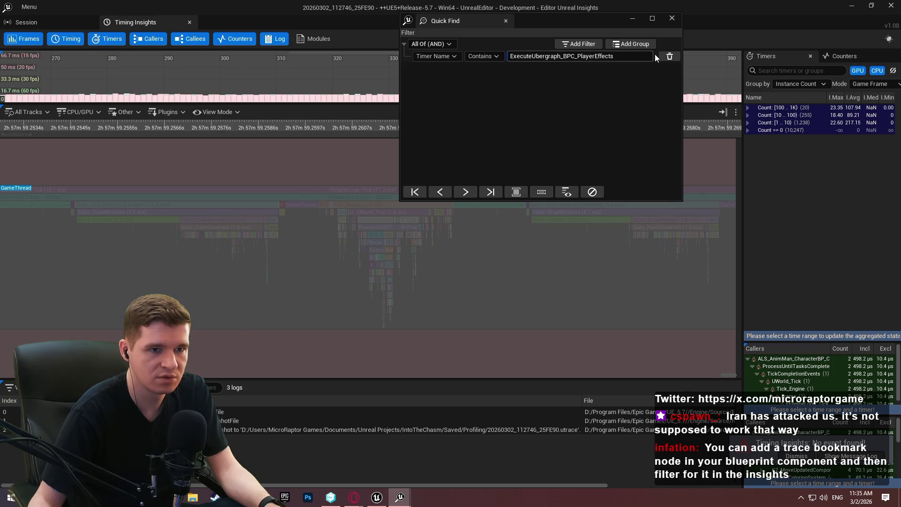
Search for BPC_PlayerEffects_C with contains, then with the Is operator, finding no event.
{"action": "key", "text": "ctrl+a"}
{"action": "key", "text": "BackSpace"}
{"action": "type", "text": "bpc"}
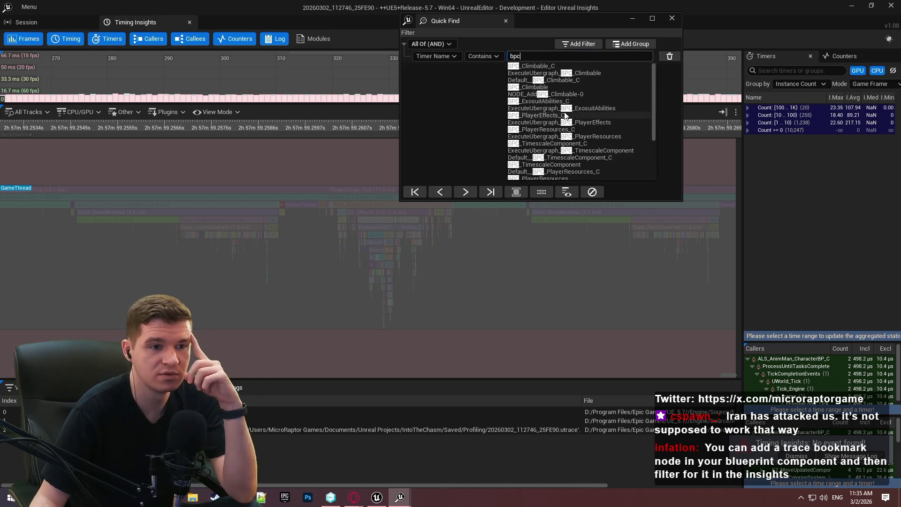
{"action": "left_click", "coordinate": [565, 115]}
{"action": "left_click", "coordinate": [490, 193]}
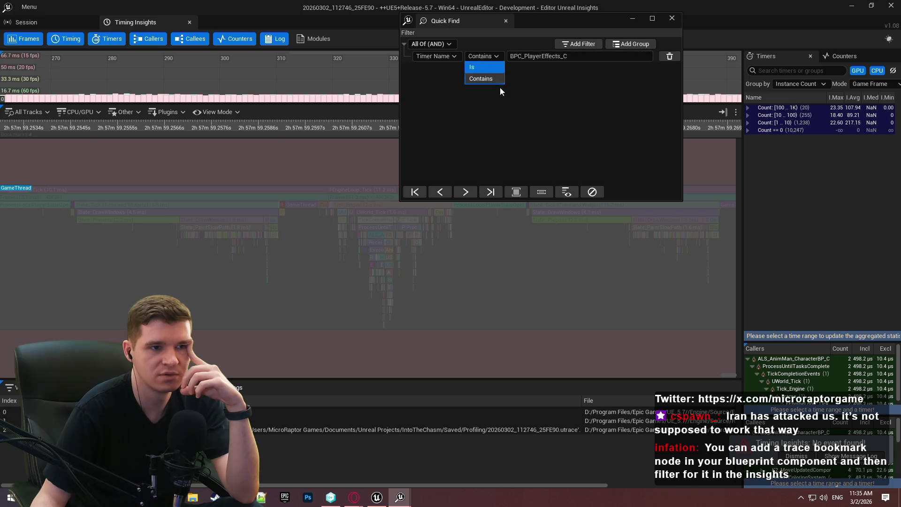
{"action": "left_click", "coordinate": [479, 68]}
{"action": "left_click", "coordinate": [577, 55]}
{"action": "left_click", "coordinate": [475, 195]}
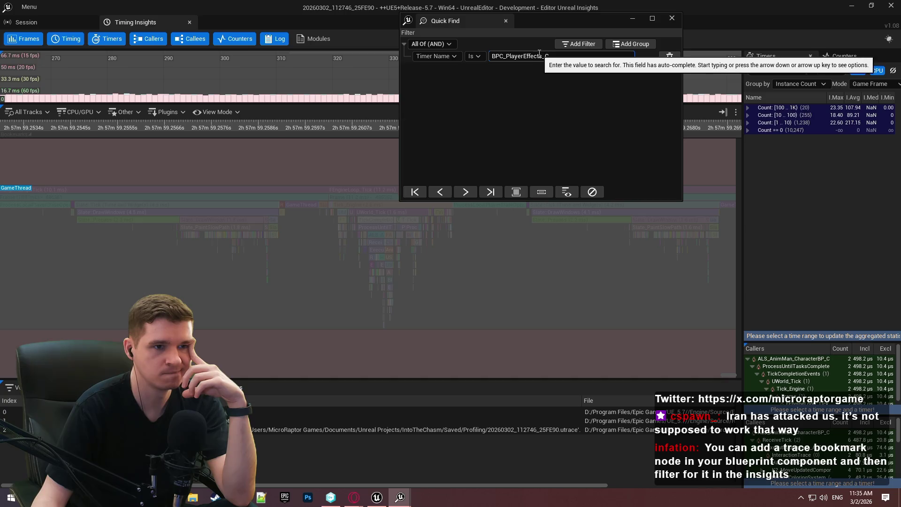
Trim the timer-name value from BPC_PlayerEffects_C down to Effects.
{"action": "left_click_drag", "start_coordinate": [492, 56], "coordinate": [524, 56]}
{"action": "key", "text": "BackSpace"}
{"action": "key", "text": "End"}
{"action": "key", "text": "BackSpace"}
{"action": "key", "text": "BackSpace"}
{"action": "left_click", "coordinate": [469, 57]}
Restore contains matching on the Effects rule and zoom the game-thread timeline.
{"action": "left_click", "coordinate": [479, 79]}
{"action": "scroll", "coordinate": [468, 238], "scroll_direction": "up", "scroll_amount": 5}
{"action": "scroll", "coordinate": [437, 225], "scroll_direction": "up", "scroll_amount": 5}
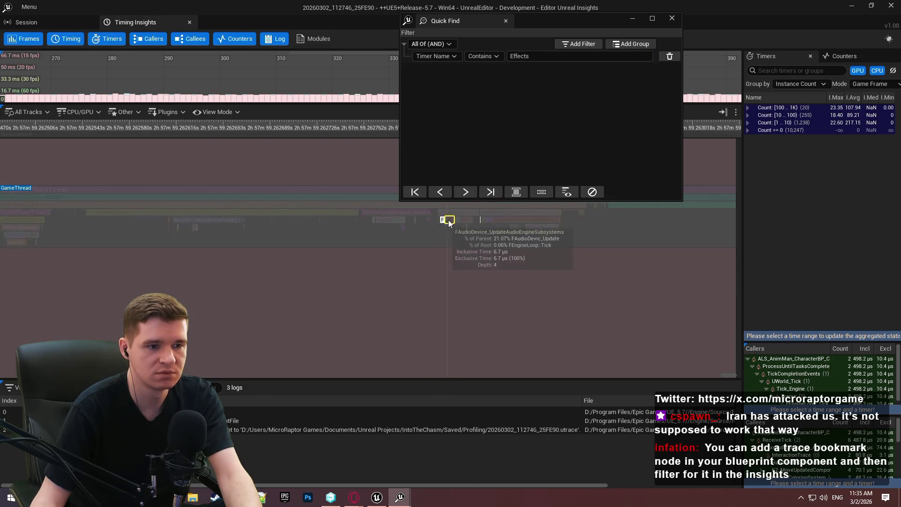
{"action": "scroll", "coordinate": [611, 213], "scroll_direction": "down", "scroll_amount": 8}
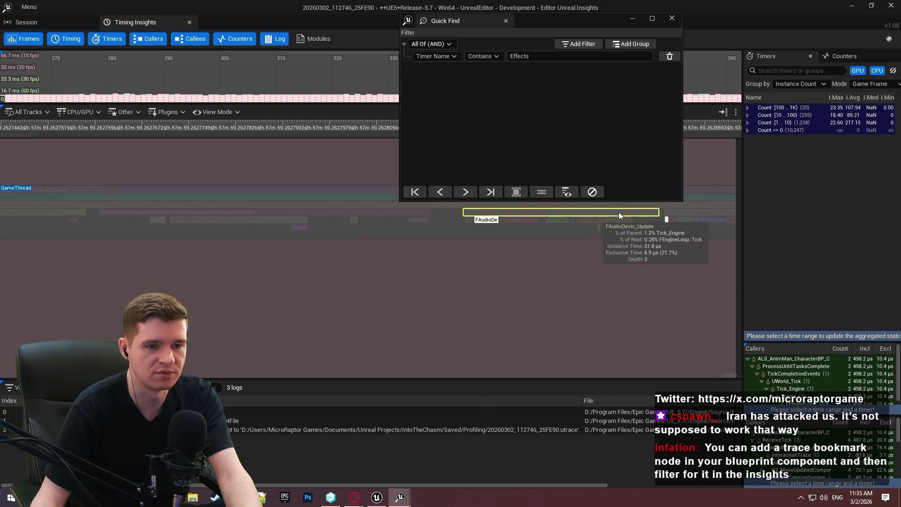
{"action": "scroll", "coordinate": [395, 224], "scroll_direction": "down", "scroll_amount": 8}
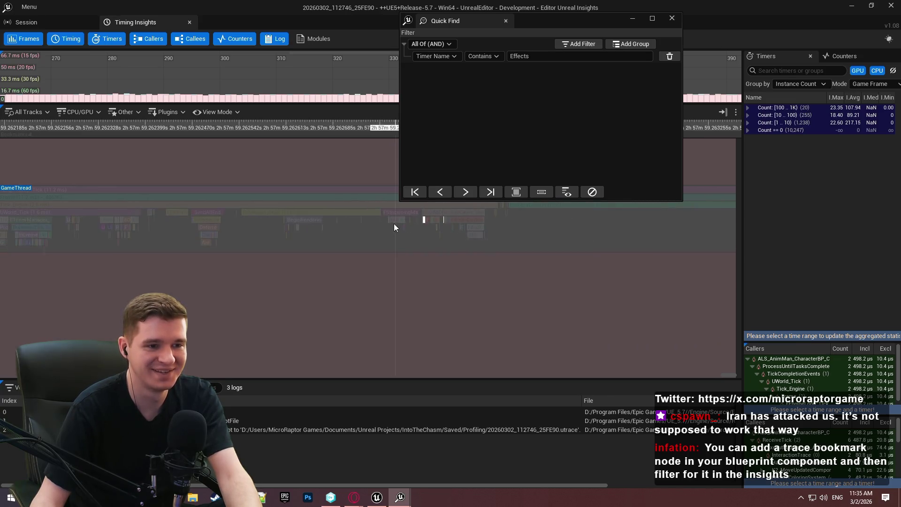
{"action": "scroll", "coordinate": [381, 256], "scroll_direction": "up", "scroll_amount": 10}
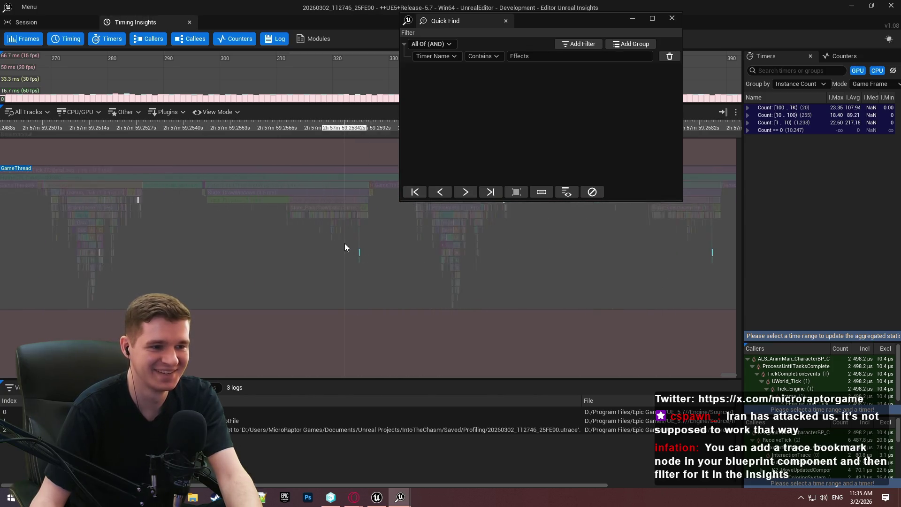
{"action": "scroll", "coordinate": [313, 256], "scroll_direction": "up", "scroll_amount": 6}
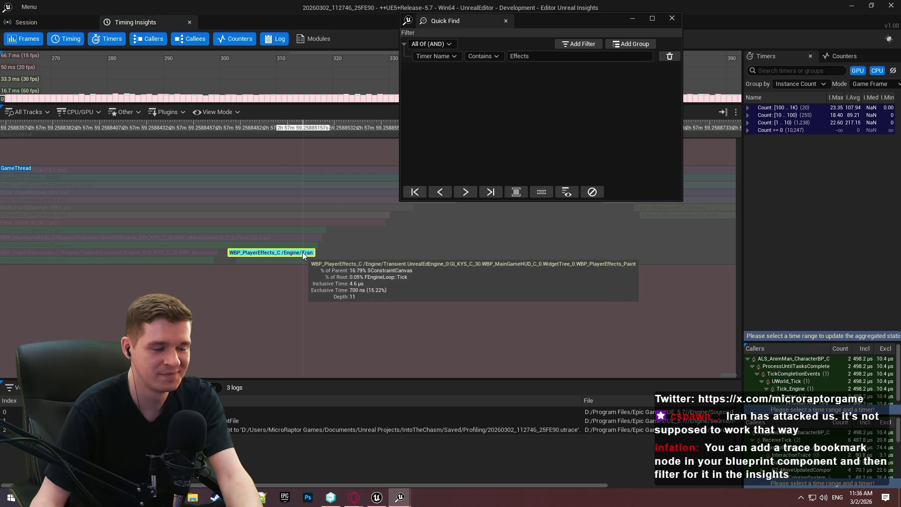
{"action": "scroll", "coordinate": [303, 252], "scroll_direction": "down", "scroll_amount": 6}
{"action": "scroll", "coordinate": [302, 258], "scroll_direction": "down", "scroll_amount": 10}
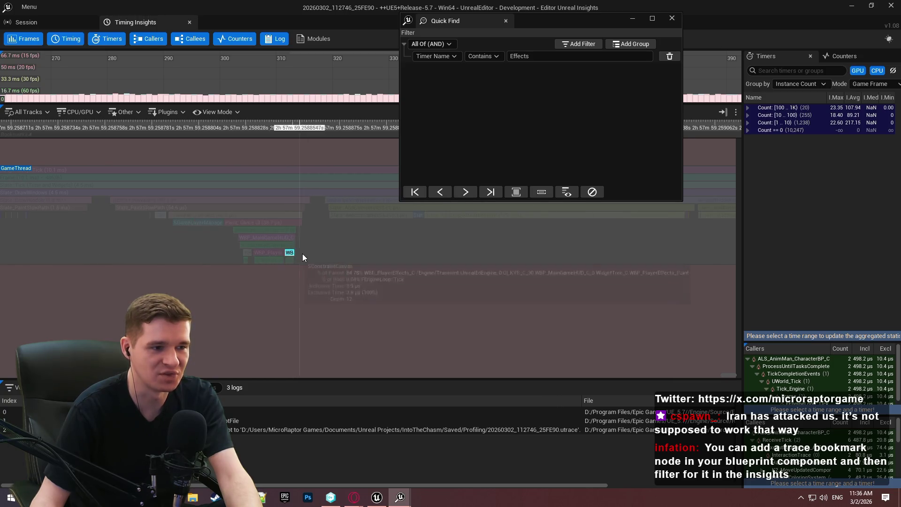
{"action": "scroll", "coordinate": [305, 248], "scroll_direction": "down", "scroll_amount": 5}
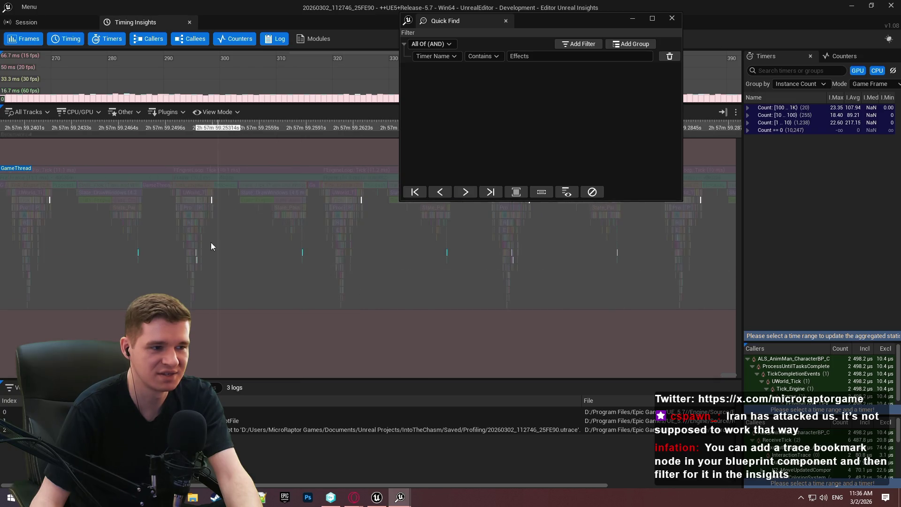
Pan onto TickEffects (225.7 µs) with its UpdateEffects child, then close Quick Find.
{"action": "left_click_drag", "start_coordinate": [196, 227], "coordinate": [694, 248]}
{"action": "scroll", "coordinate": [188, 230], "scroll_direction": "up", "scroll_amount": 13}
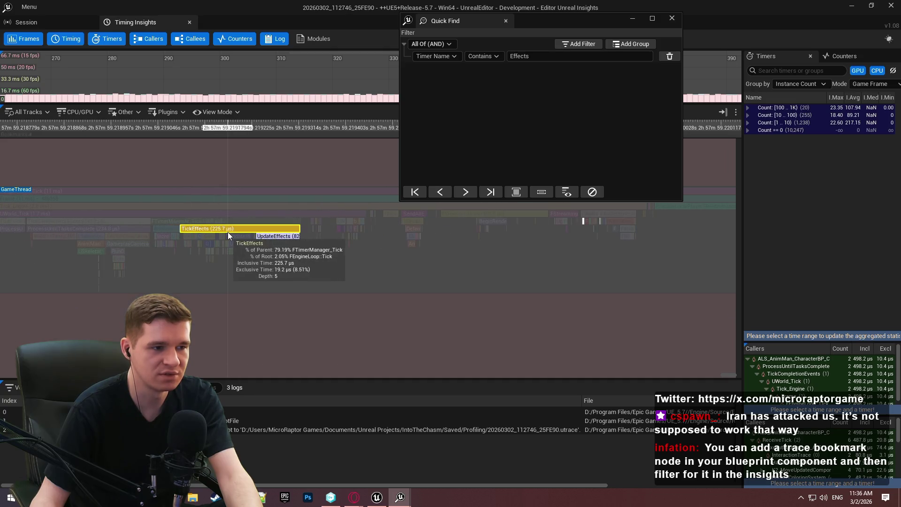
{"action": "scroll", "coordinate": [231, 234], "scroll_direction": "up", "scroll_amount": 7}
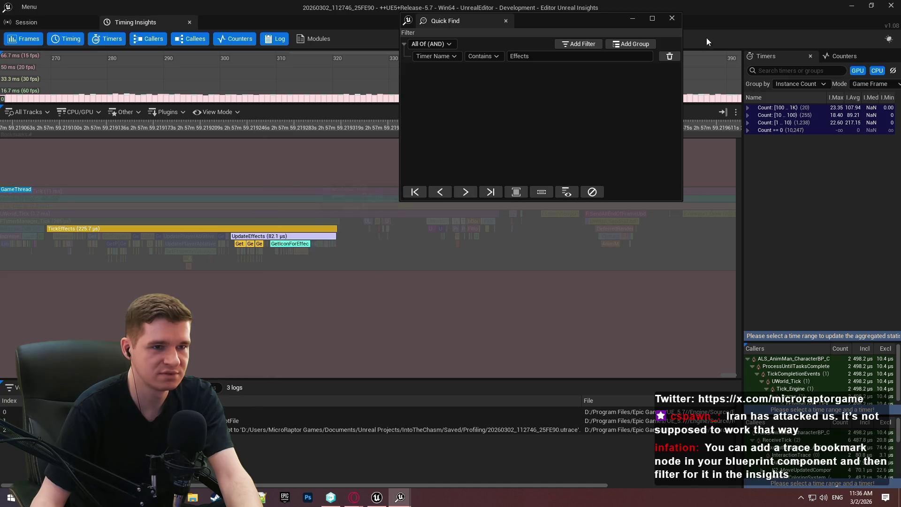
{"action": "left_click", "coordinate": [675, 21]}
Zoom into TickEffects and select UpdatePlayerAblative to read its time.
{"action": "scroll", "coordinate": [123, 240], "scroll_direction": "up", "scroll_amount": 3}
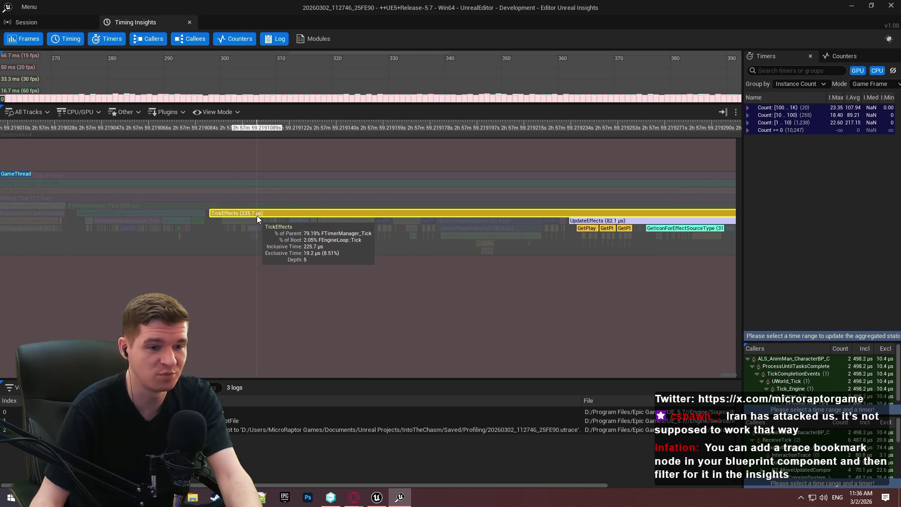
{"action": "scroll", "coordinate": [508, 221], "scroll_direction": "up", "scroll_amount": 2}
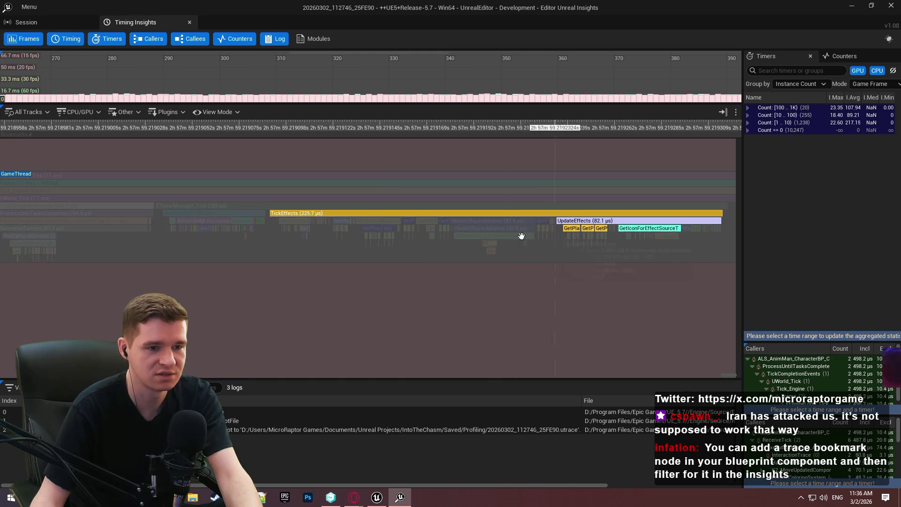
{"action": "scroll", "coordinate": [474, 240], "scroll_direction": "down", "scroll_amount": 2}
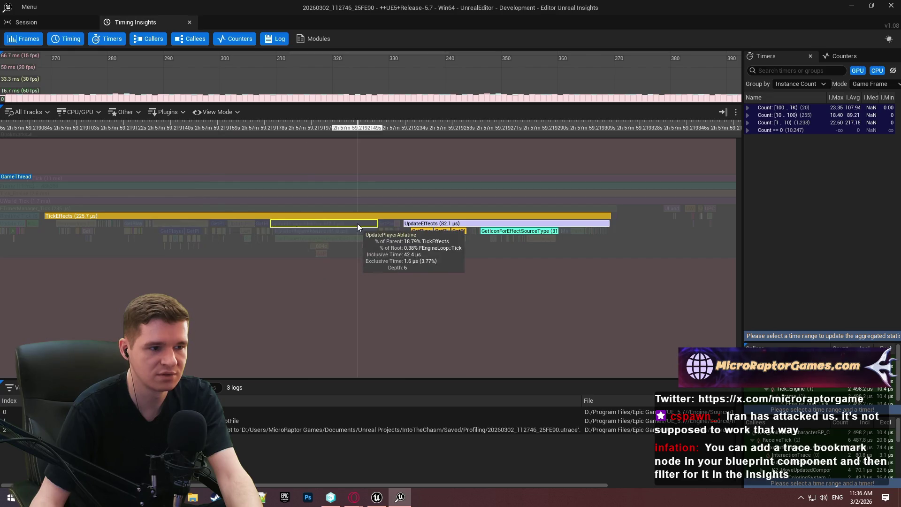
{"action": "left_click", "coordinate": [312, 227]}
{"action": "left_click", "coordinate": [284, 263]}
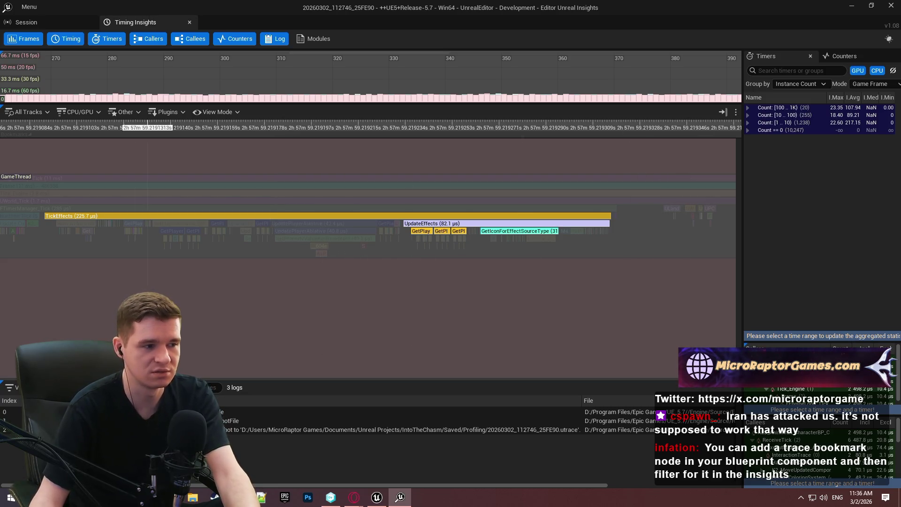
Check the All Tracks list, then reopen Quick Find and clear the Effects highlight filter.
{"action": "left_click", "coordinate": [35, 113]}
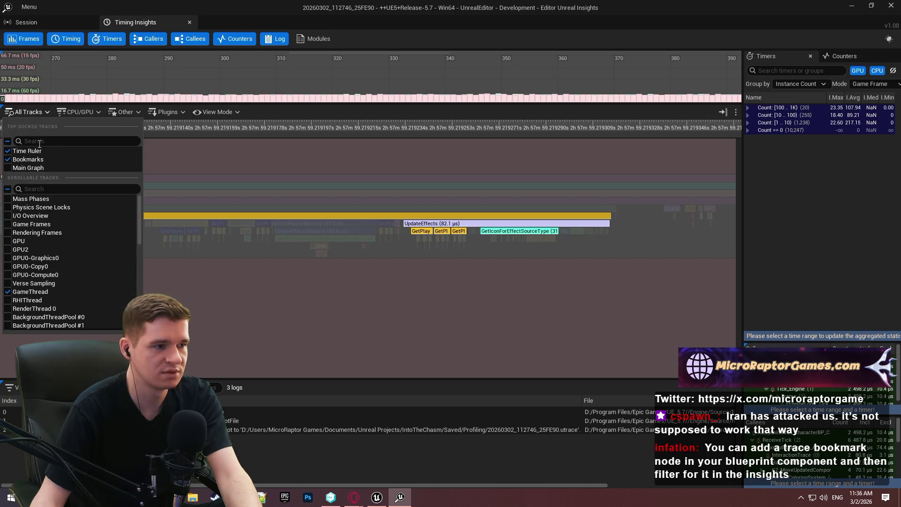
{"action": "left_click", "coordinate": [215, 115]}
{"action": "left_click", "coordinate": [309, 179]}
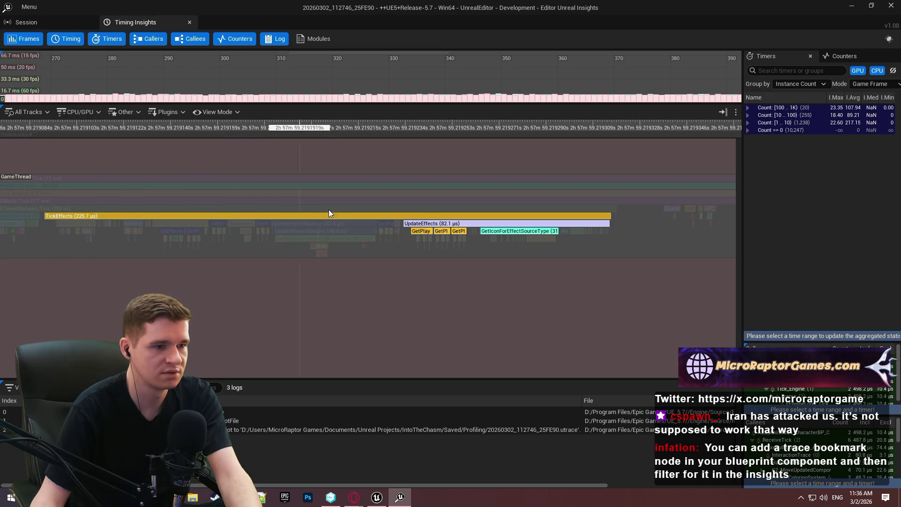
{"action": "key", "text": "ctrl+f"}
{"action": "left_click", "coordinate": [592, 192]}
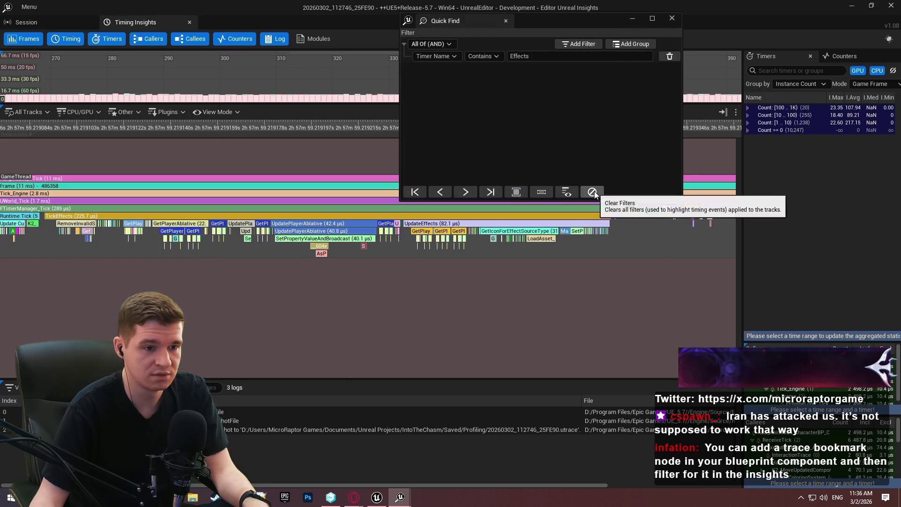
Dismiss Quick Find and pan the game-thread timeline onto GetPlayerAblative.
{"action": "left_click", "coordinate": [688, 29]}
{"action": "scroll", "coordinate": [72, 241], "scroll_direction": "up", "scroll_amount": 4}
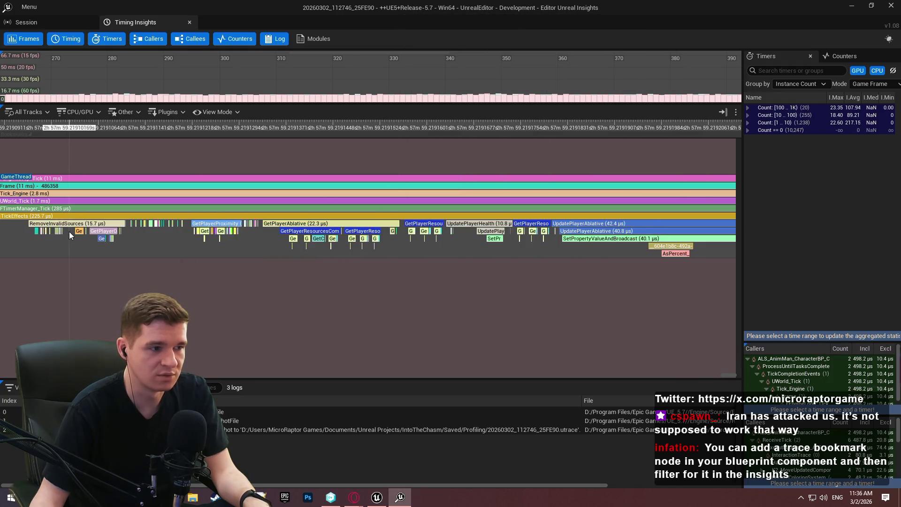
{"action": "scroll", "coordinate": [204, 249], "scroll_direction": "up", "scroll_amount": 3}
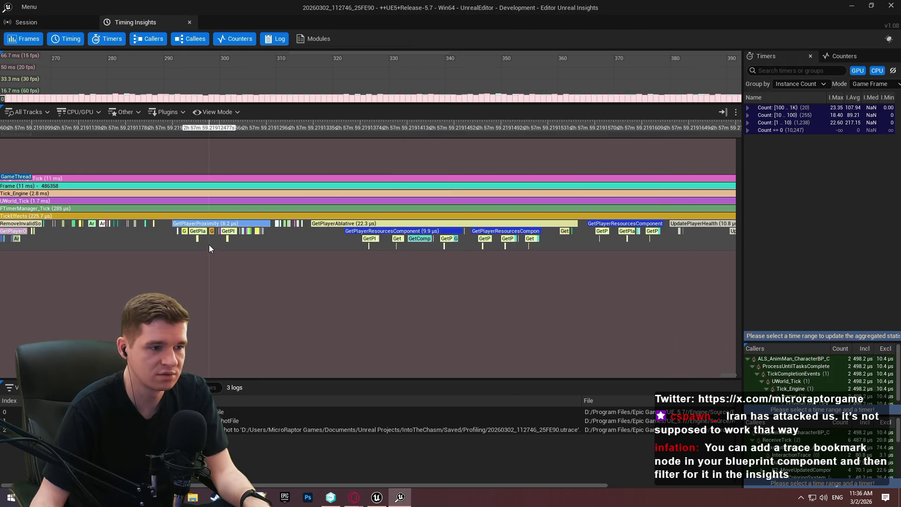
{"action": "scroll", "coordinate": [373, 247], "scroll_direction": "down", "scroll_amount": 2}
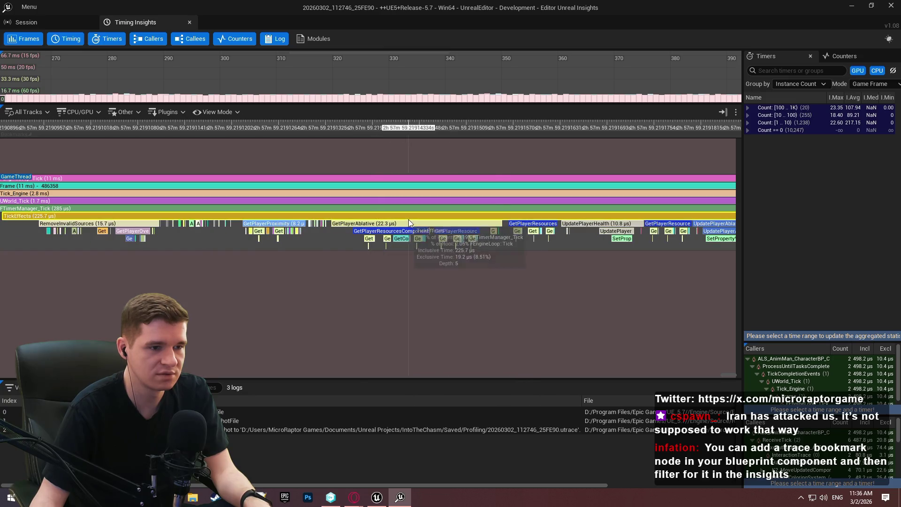
{"action": "scroll", "coordinate": [401, 232], "scroll_direction": "up", "scroll_amount": 1}
{"action": "left_click_drag", "start_coordinate": [511, 255], "coordinate": [423, 245]}
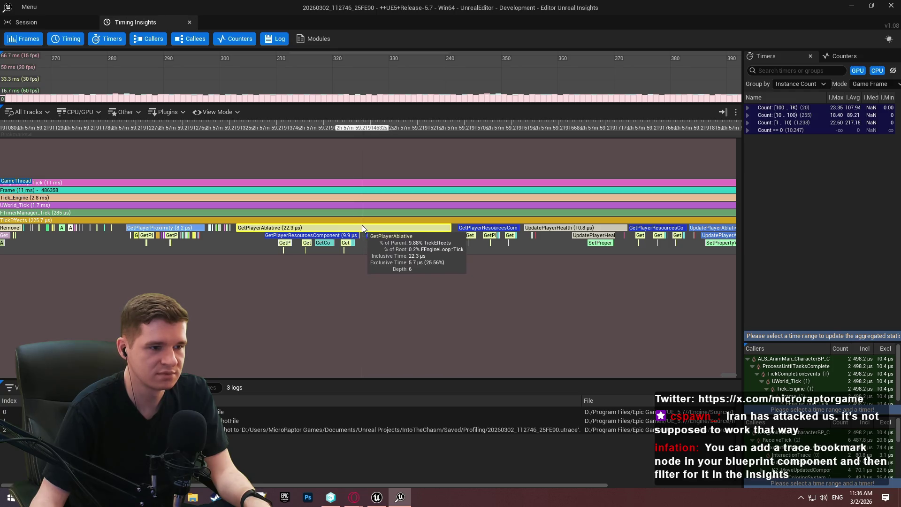
Zoom into GetPlayerResourcesComponent (9.9 µs) and its GetPlayerCharacter and GetComponentByClass calls.
{"action": "scroll", "coordinate": [300, 248], "scroll_direction": "up", "scroll_amount": 2}
{"action": "scroll", "coordinate": [301, 248], "scroll_direction": "up", "scroll_amount": 1}
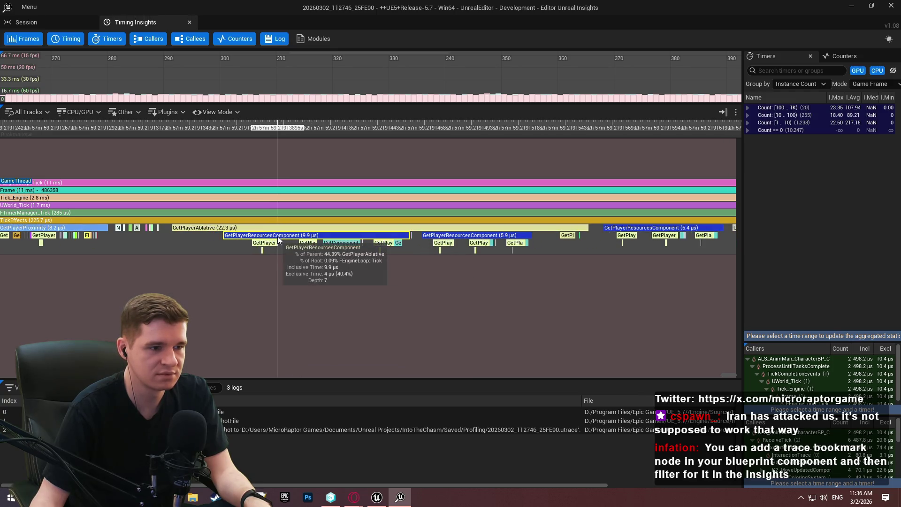
{"action": "scroll", "coordinate": [281, 247], "scroll_direction": "up", "scroll_amount": 6}
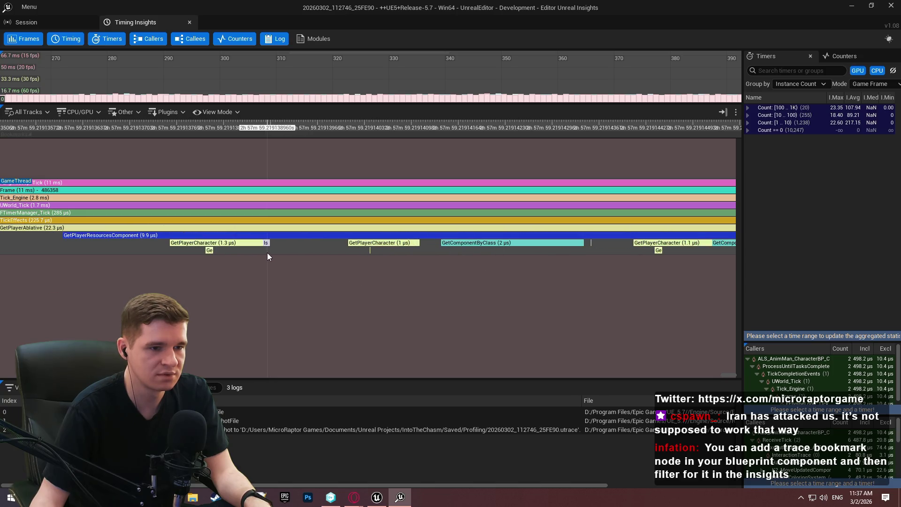
{"action": "scroll", "coordinate": [447, 257], "scroll_direction": "down", "scroll_amount": 1}
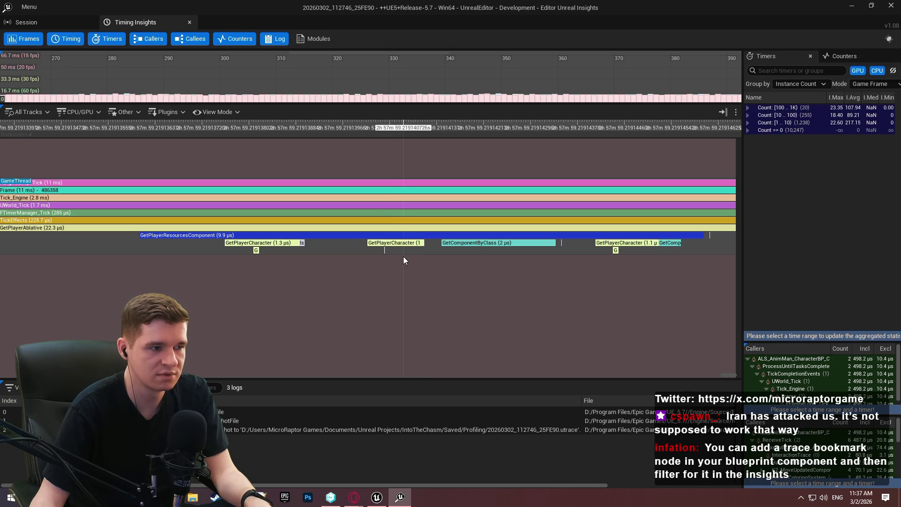
{"action": "mouse_move", "coordinate": [386, 254]}
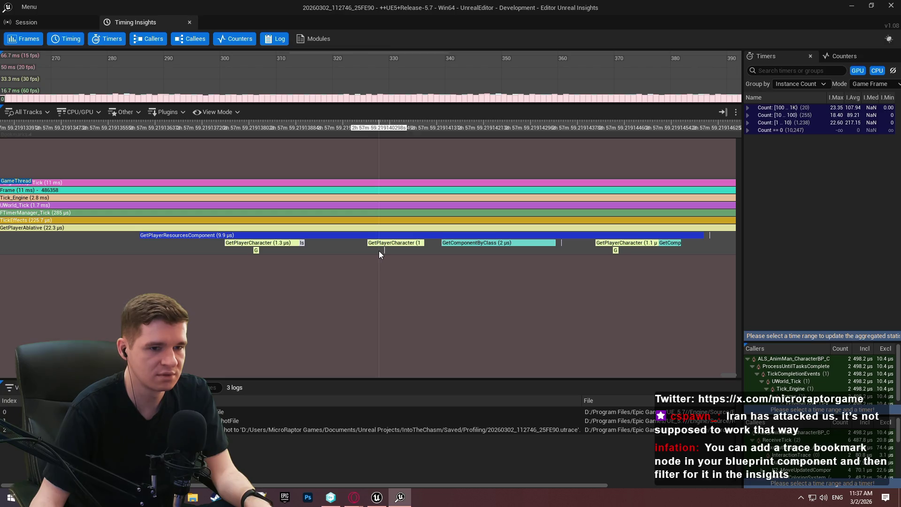
{"action": "scroll", "coordinate": [366, 254], "scroll_direction": "up", "scroll_amount": 2}
{"action": "scroll", "coordinate": [358, 255], "scroll_direction": "up", "scroll_amount": 2}
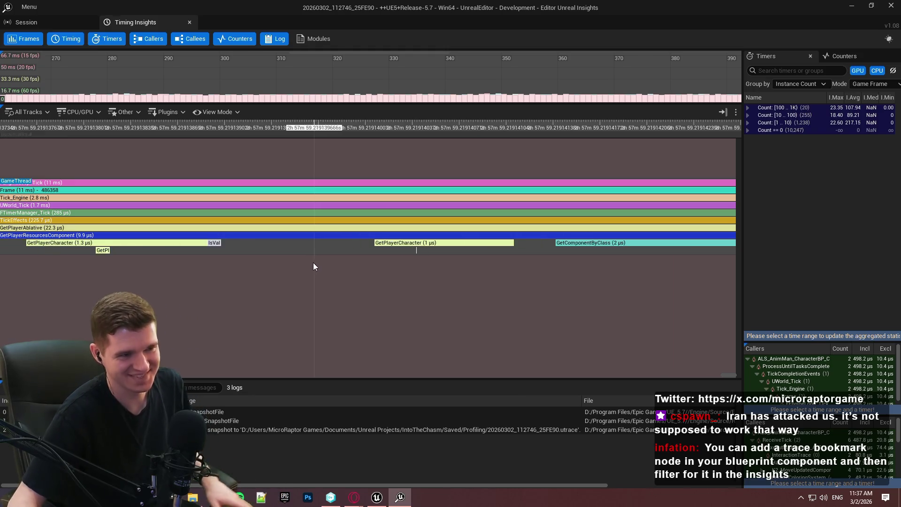
Read GetPlayerResourcesComponent and GetPlayerAblative tooltips, then zoom out to the full TickEffects (225.7 µs) tree.
{"action": "scroll", "coordinate": [305, 269], "scroll_direction": "down", "scroll_amount": 3}
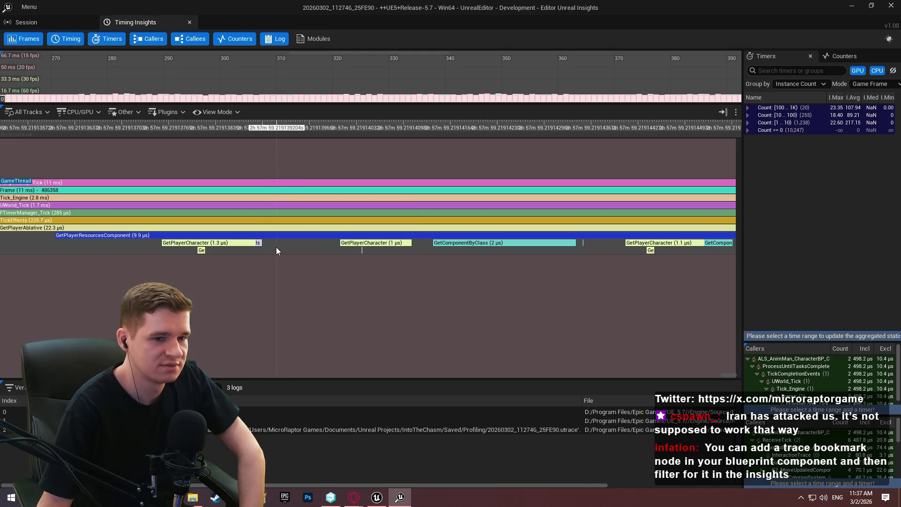
{"action": "mouse_move", "coordinate": [254, 247]}
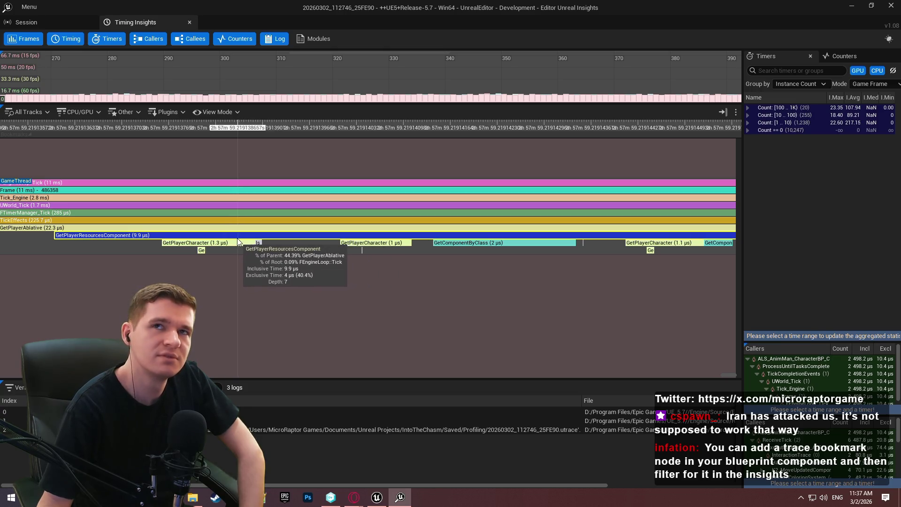
{"action": "mouse_move", "coordinate": [229, 229]}
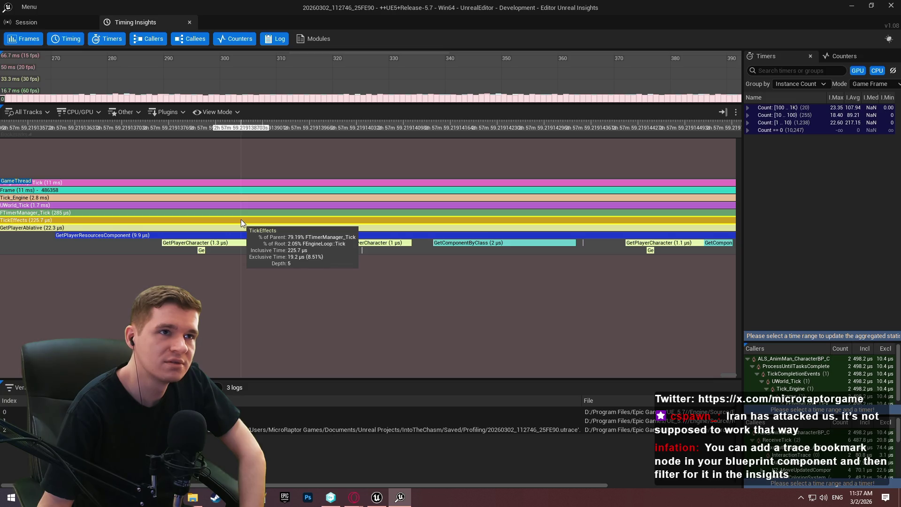
{"action": "scroll", "coordinate": [238, 213], "scroll_direction": "down", "scroll_amount": 5}
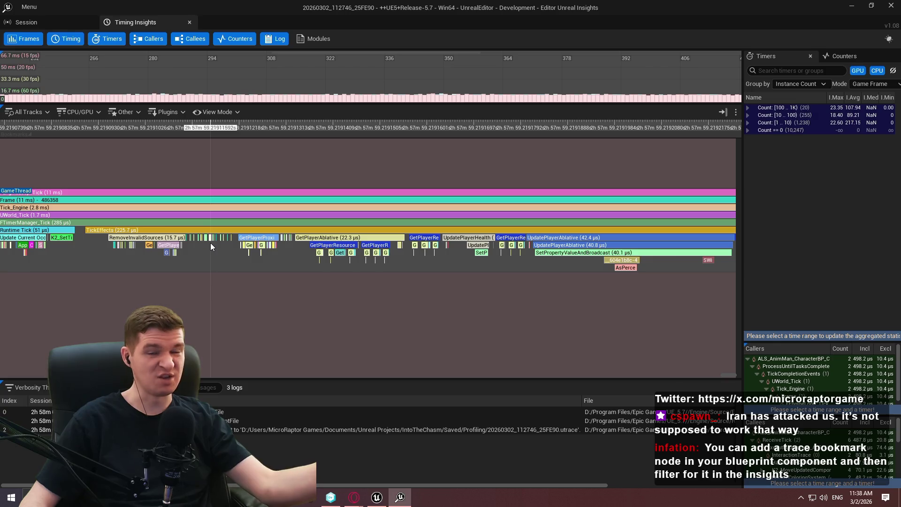
{"action": "mouse_move", "coordinate": [193, 235]}
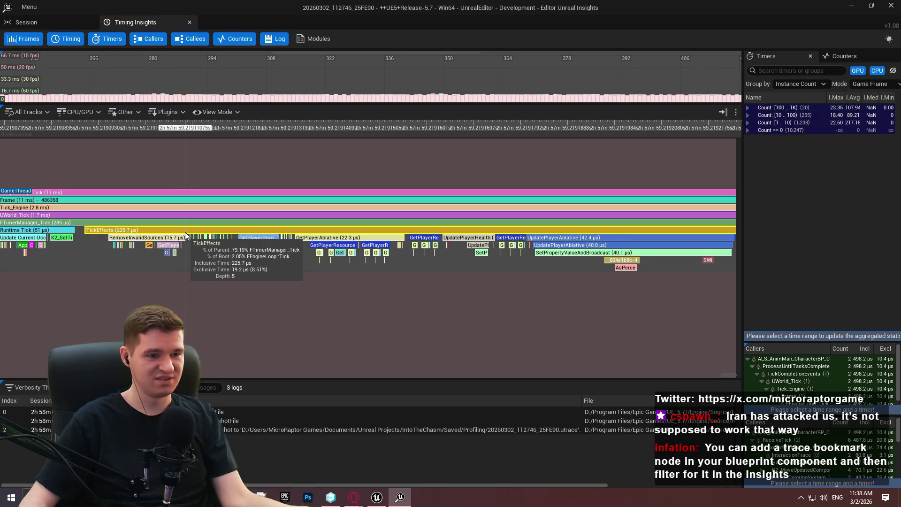
{"action": "left_click_drag", "start_coordinate": [493, 296], "coordinate": [483, 298]}
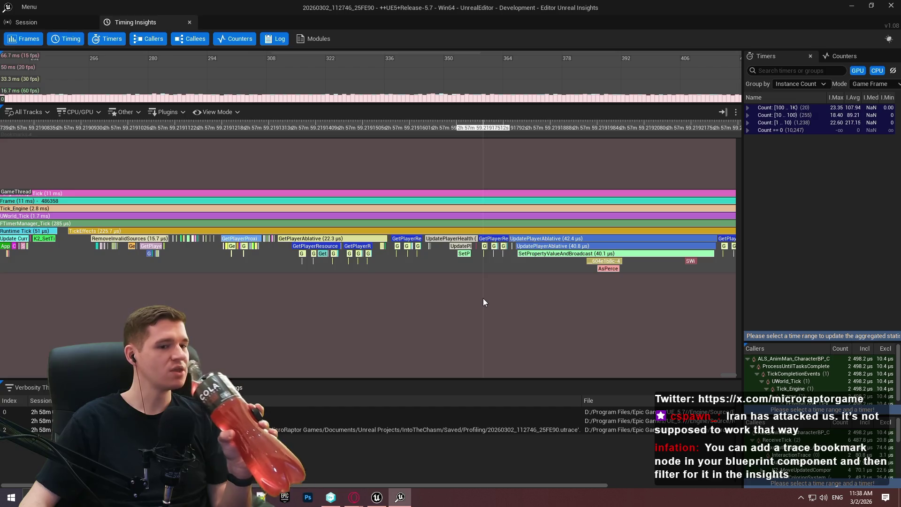
Zoom and pan the TickEffects timeline past SetPropertyValueAndBroadcast to the UpdatePlayerHealth events.
{"action": "scroll", "coordinate": [492, 293], "scroll_direction": "up", "scroll_amount": 5}
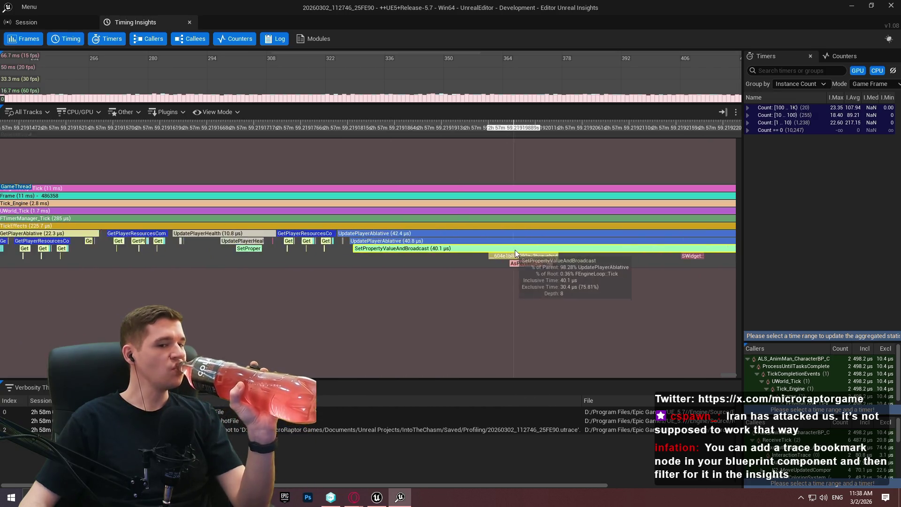
{"action": "scroll", "coordinate": [568, 265], "scroll_direction": "up", "scroll_amount": 1}
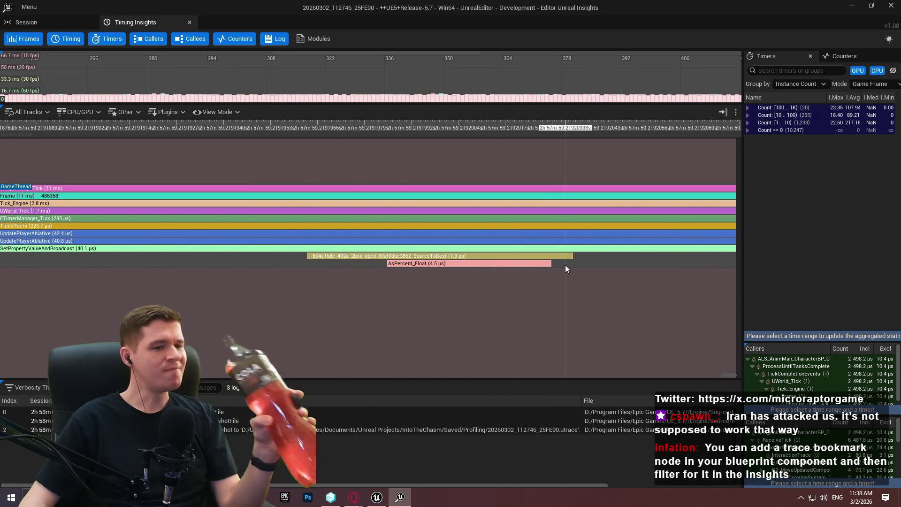
{"action": "scroll", "coordinate": [563, 263], "scroll_direction": "down", "scroll_amount": 4}
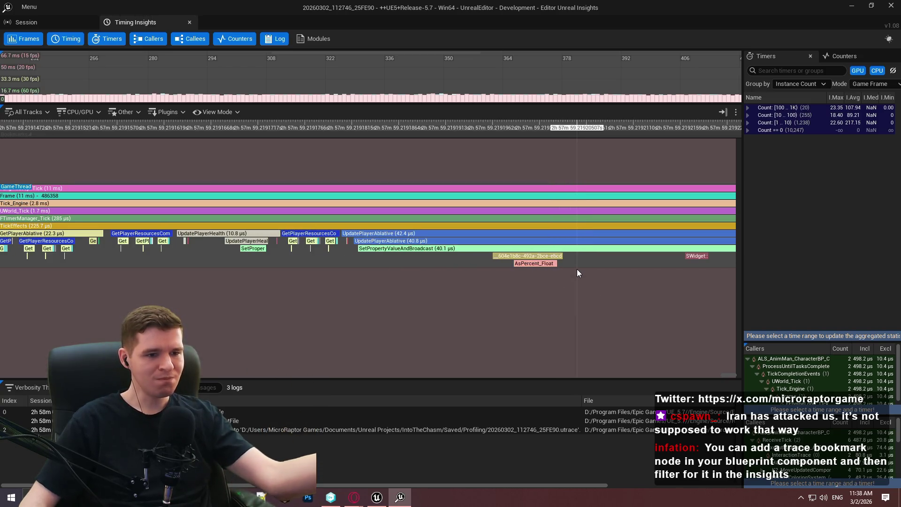
{"action": "left_click_drag", "start_coordinate": [577, 269], "coordinate": [527, 270]}
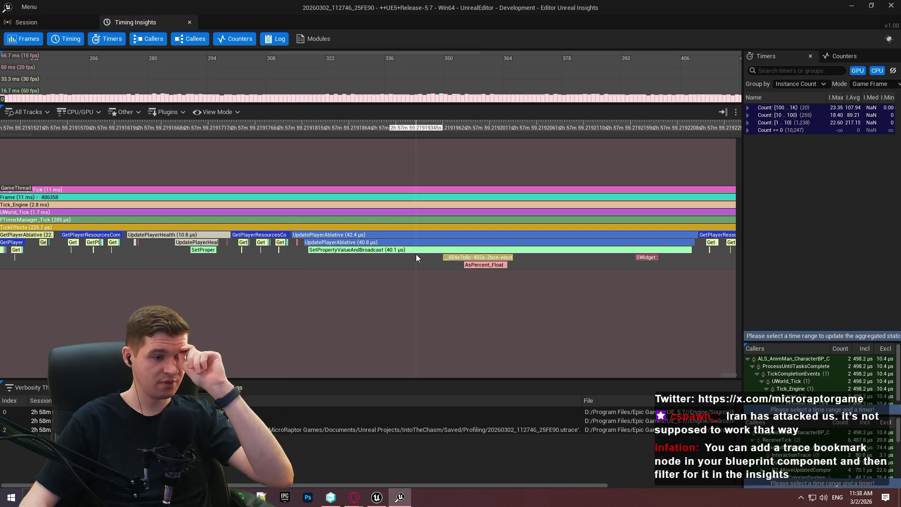
{"action": "scroll", "coordinate": [196, 256], "scroll_direction": "up", "scroll_amount": 3}
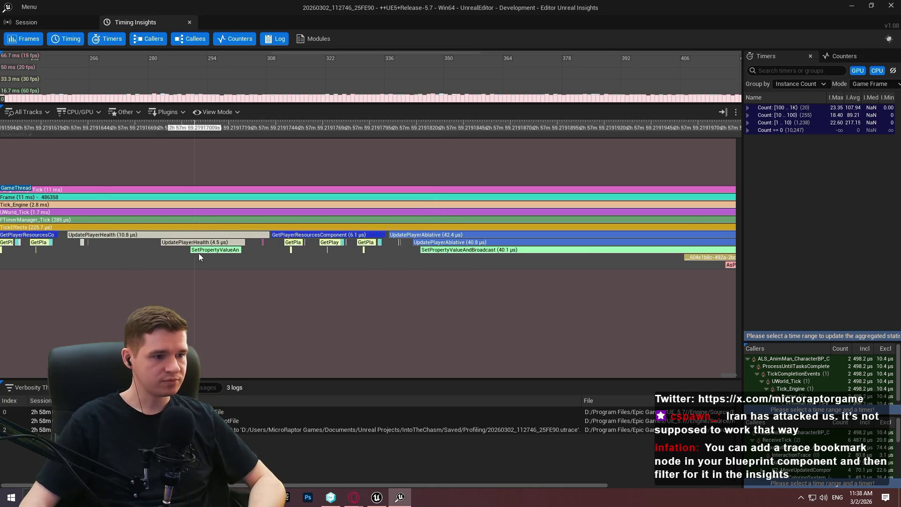
{"action": "scroll", "coordinate": [221, 257], "scroll_direction": "up", "scroll_amount": 1}
{"action": "left_click_drag", "start_coordinate": [221, 257], "coordinate": [341, 264]}
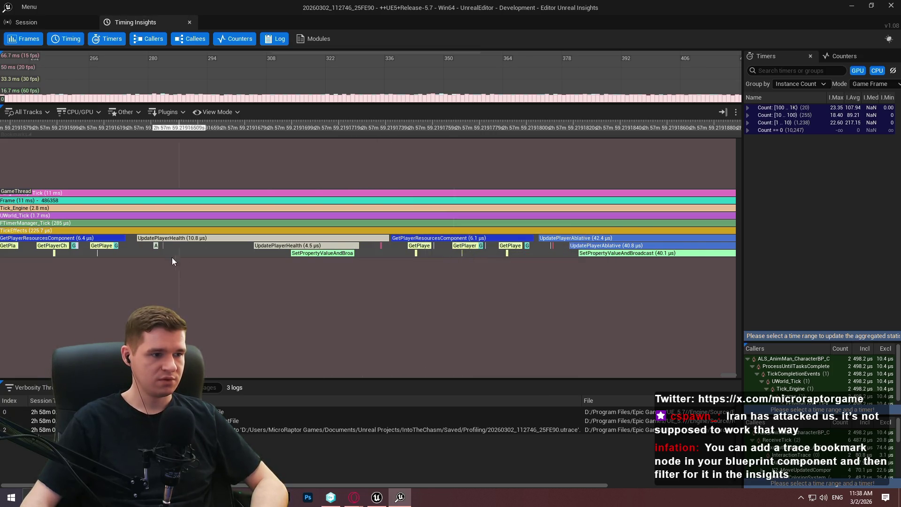
Pan through later effect calls until UpdateEffects (82.1 µs) and GetIconForEffectSourceType (31 µs) appear.
{"action": "left_click_drag", "start_coordinate": [304, 262], "coordinate": [398, 277]}
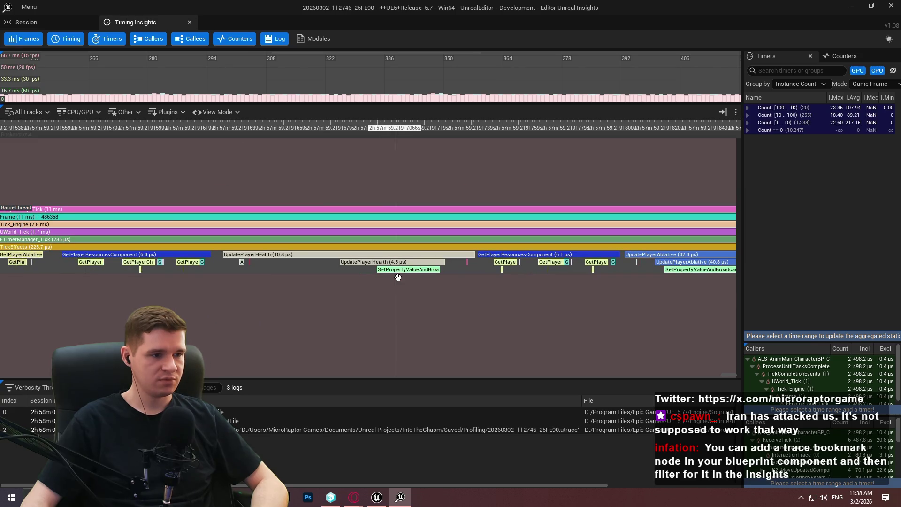
{"action": "mouse_move", "coordinate": [554, 270]}
{"action": "left_mouse_down"}
{"action": "mouse_move", "coordinate": [754, 278]}
{"action": "mouse_move", "coordinate": [14, 282]}
{"action": "left_mouse_up"}
{"action": "left_click_drag", "start_coordinate": [399, 303], "coordinate": [13, 280]}
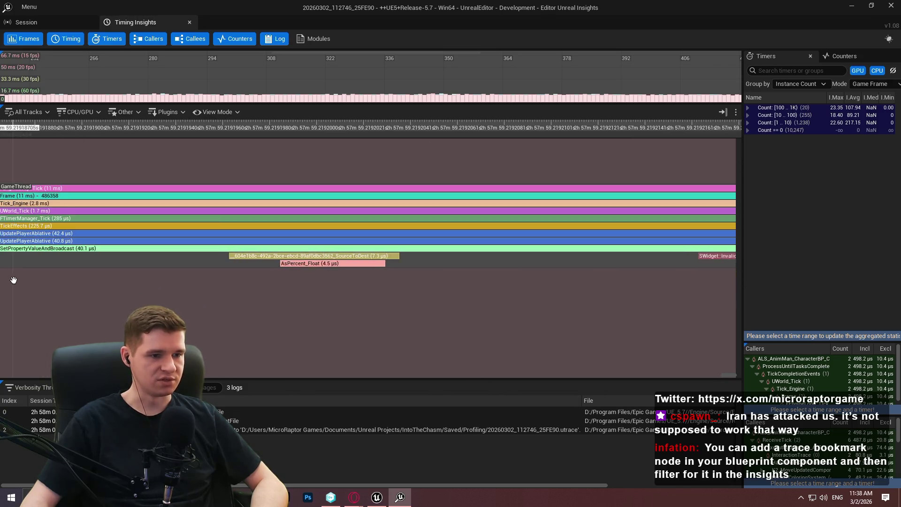
{"action": "scroll", "coordinate": [587, 278], "scroll_direction": "down", "scroll_amount": 3}
{"action": "left_click_drag", "start_coordinate": [606, 284], "coordinate": [311, 273]}
{"action": "scroll", "coordinate": [458, 232], "scroll_direction": "up", "scroll_amount": 6}
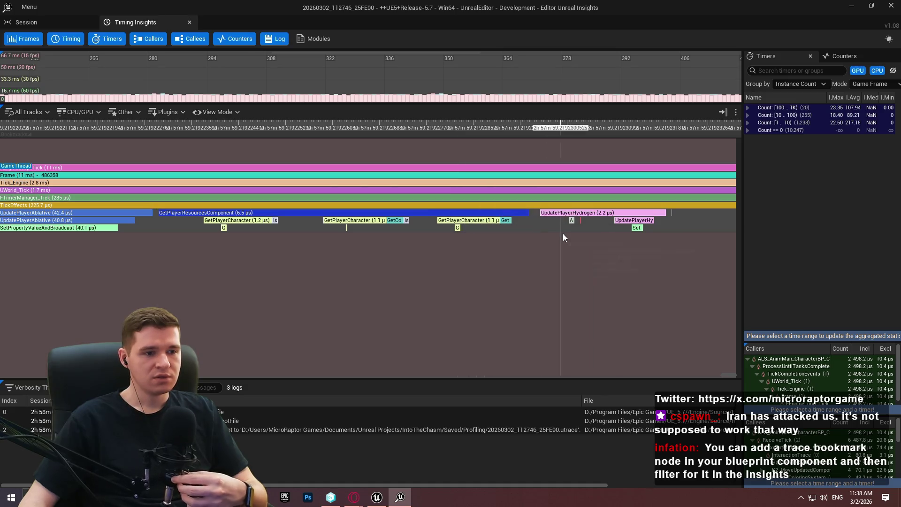
{"action": "left_click_drag", "start_coordinate": [627, 238], "coordinate": [590, 234]}
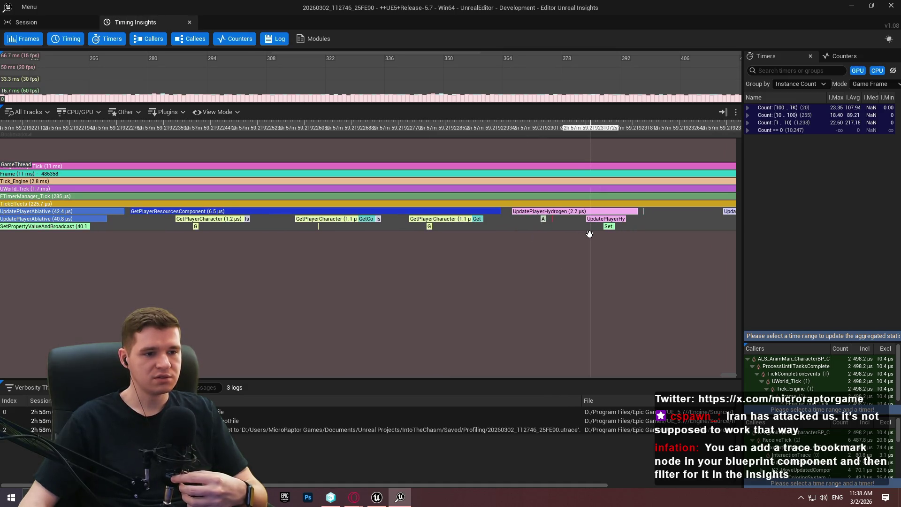
{"action": "scroll", "coordinate": [563, 244], "scroll_direction": "down", "scroll_amount": 6}
Zoom into the UpdateEffects calls and their GetIconForEffectSourceType breakdown.
{"action": "scroll", "coordinate": [466, 254], "scroll_direction": "down", "scroll_amount": 3}
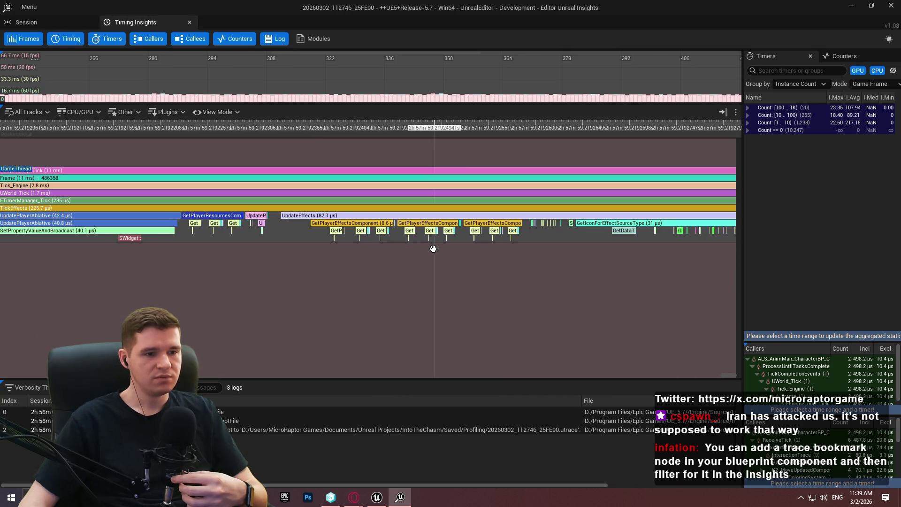
{"action": "mouse_move", "coordinate": [433, 249]}
{"action": "left_mouse_down"}
{"action": "mouse_move", "coordinate": [295, 240]}
{"action": "mouse_move", "coordinate": [567, 262]}
{"action": "left_mouse_up"}
{"action": "scroll", "coordinate": [629, 263], "scroll_direction": "down", "scroll_amount": 3}
{"action": "scroll", "coordinate": [631, 259], "scroll_direction": "up", "scroll_amount": 10}
{"action": "scroll", "coordinate": [472, 252], "scroll_direction": "down", "scroll_amount": 2}
{"action": "scroll", "coordinate": [454, 244], "scroll_direction": "down", "scroll_amount": 3}
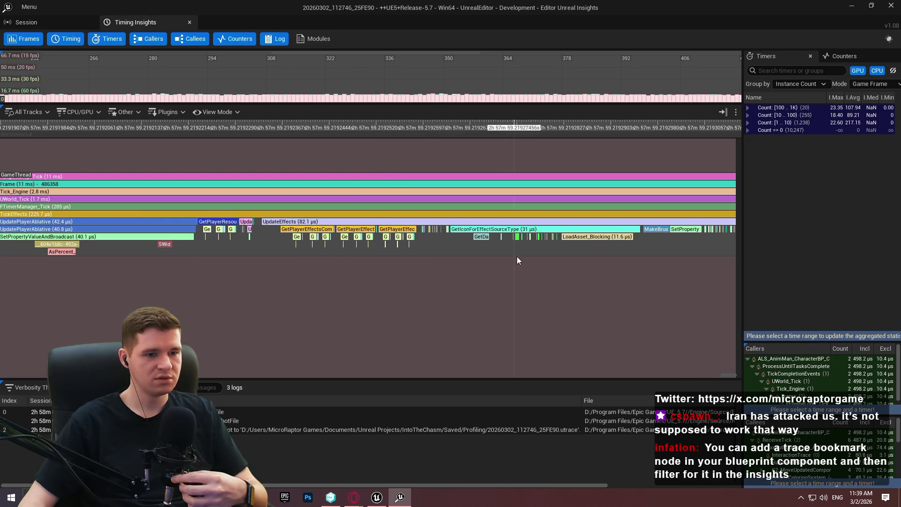
{"action": "scroll", "coordinate": [515, 258], "scroll_direction": "up", "scroll_amount": 1}
Center and zoom in on the LoadAsset_Blocking call.
{"action": "left_click_drag", "start_coordinate": [696, 241], "coordinate": [382, 247]}
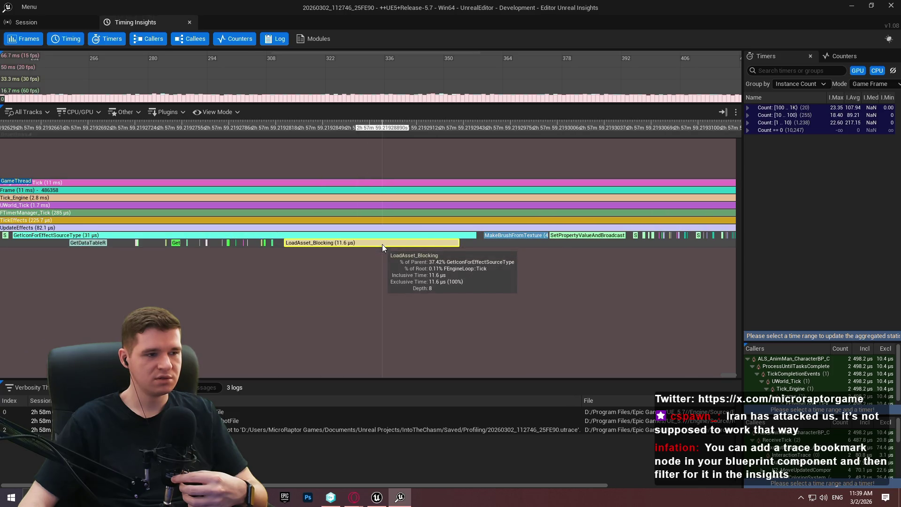
{"action": "scroll", "coordinate": [383, 244], "scroll_direction": "down", "scroll_amount": 1}
{"action": "scroll", "coordinate": [263, 257], "scroll_direction": "down", "scroll_amount": 1}
{"action": "scroll", "coordinate": [455, 254], "scroll_direction": "up", "scroll_amount": 1}
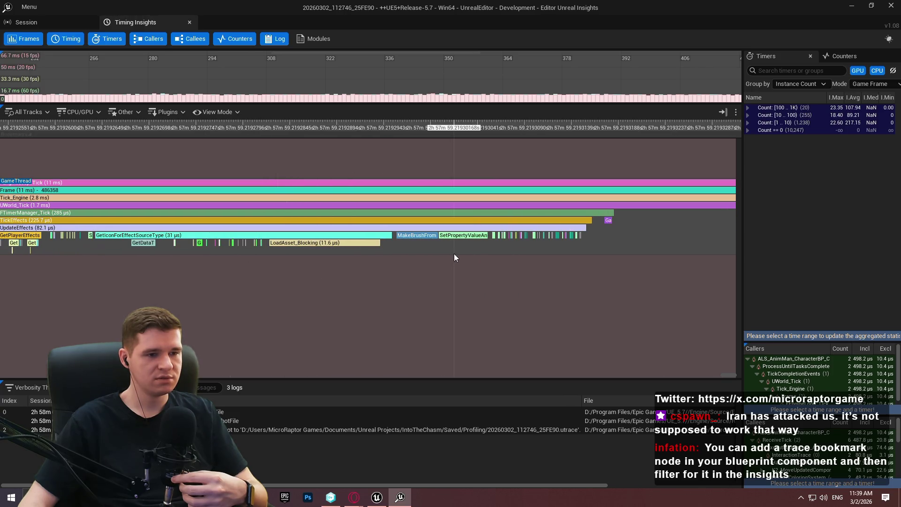
{"action": "scroll", "coordinate": [366, 261], "scroll_direction": "up", "scroll_amount": 1}
{"action": "scroll", "coordinate": [283, 255], "scroll_direction": "down", "scroll_amount": 1}
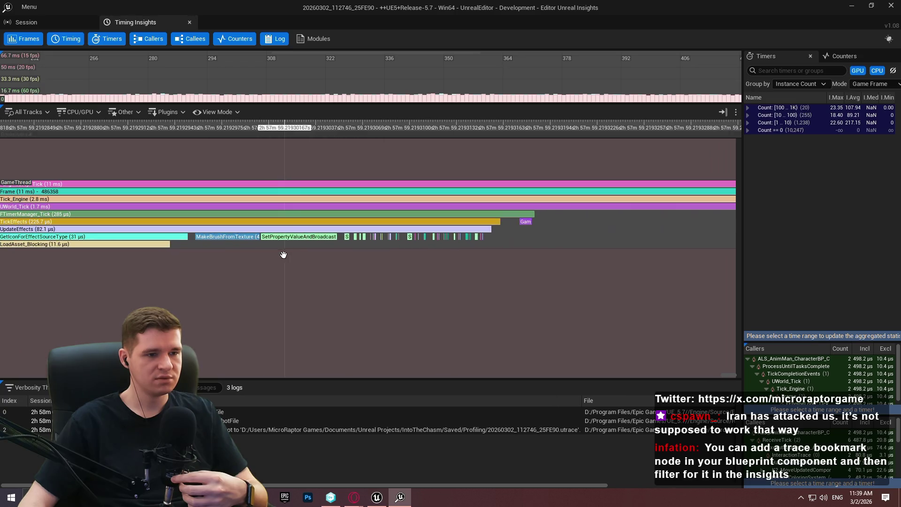
{"action": "scroll", "coordinate": [338, 262], "scroll_direction": "down", "scroll_amount": 1}
{"action": "scroll", "coordinate": [463, 241], "scroll_direction": "down", "scroll_amount": 1}
Zoom out to the whole TickEffects block, 79.19% of FTimerManager_Tick (285 µs).
{"action": "left_click_drag", "start_coordinate": [484, 233], "coordinate": [274, 247]}
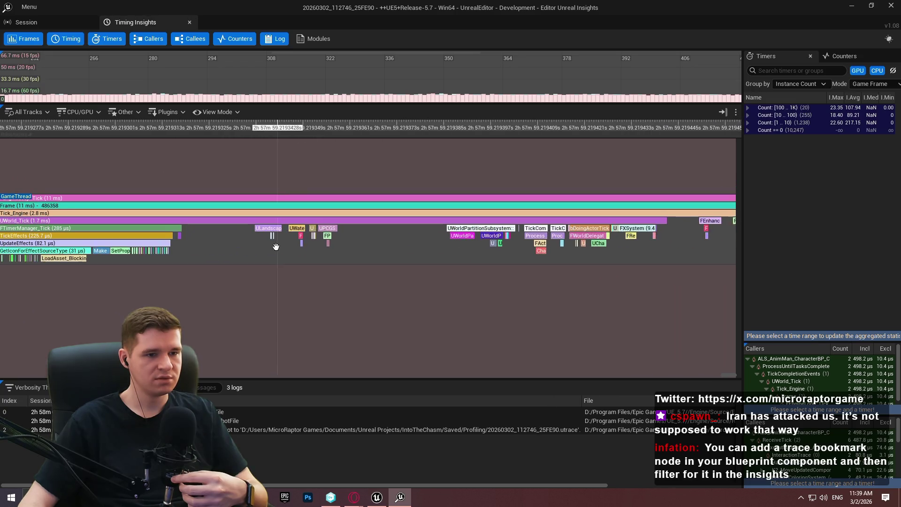
{"action": "scroll", "coordinate": [581, 251], "scroll_direction": "up", "scroll_amount": 2}
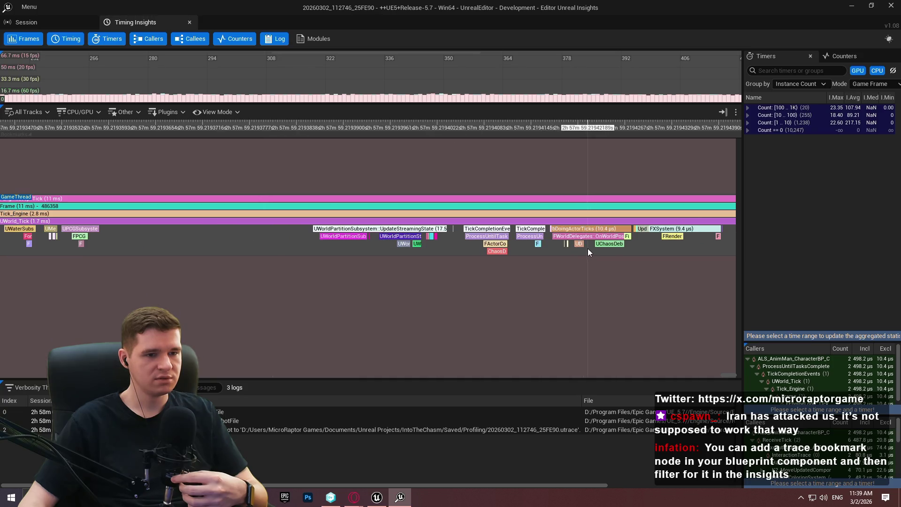
{"action": "scroll", "coordinate": [588, 248], "scroll_direction": "down", "scroll_amount": 2}
{"action": "mouse_move", "coordinate": [577, 260]}
{"action": "left_mouse_down"}
{"action": "mouse_move", "coordinate": [431, 245]}
{"action": "mouse_move", "coordinate": [480, 241]}
{"action": "left_mouse_up"}
{"action": "scroll", "coordinate": [480, 241], "scroll_direction": "down", "scroll_amount": 3}
{"action": "scroll", "coordinate": [256, 260], "scroll_direction": "up", "scroll_amount": 2}
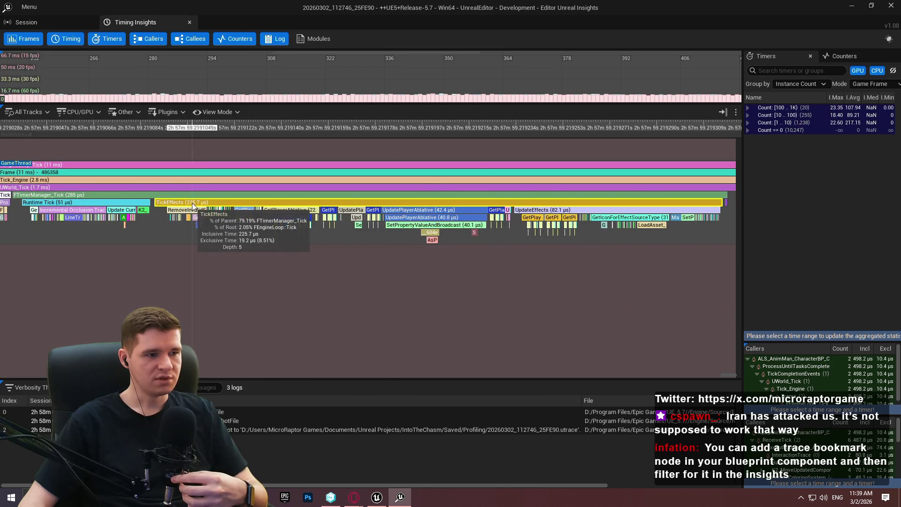
{"action": "scroll", "coordinate": [197, 207], "scroll_direction": "down", "scroll_amount": 2}
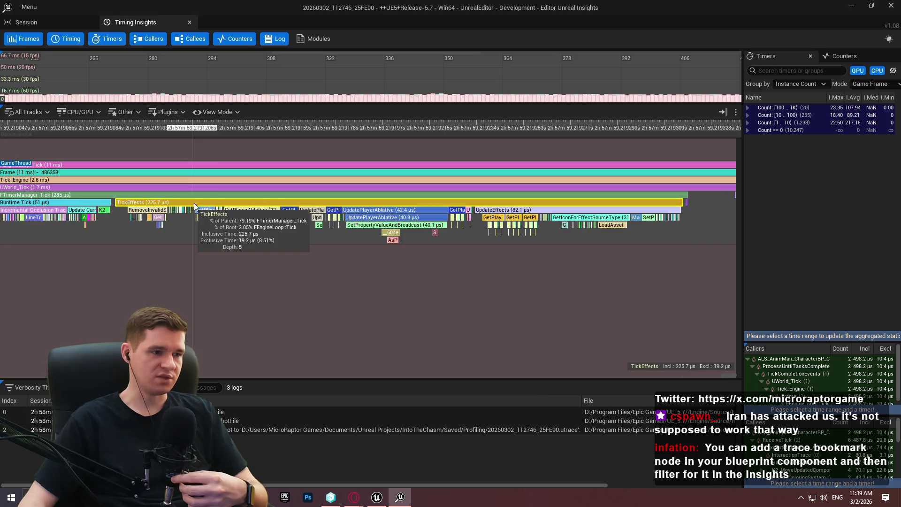
Highlight every TickEffects instance and zoom out over the trace.
{"action": "double_click", "coordinate": [247, 200]}
{"action": "scroll", "coordinate": [355, 261], "scroll_direction": "down", "scroll_amount": 4}
{"action": "scroll", "coordinate": [378, 262], "scroll_direction": "down", "scroll_amount": 10}
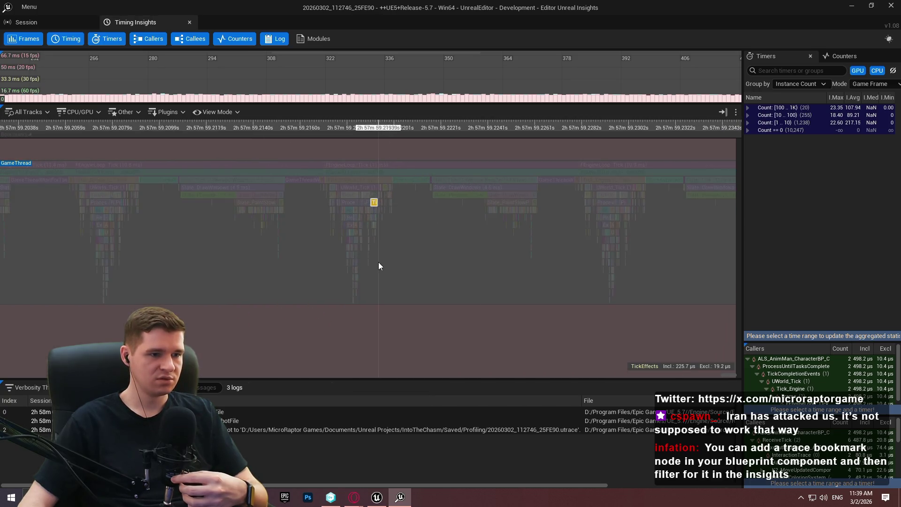
{"action": "scroll", "coordinate": [155, 208], "scroll_direction": "up", "scroll_amount": 6}
{"action": "scroll", "coordinate": [244, 207], "scroll_direction": "up", "scroll_amount": 2}
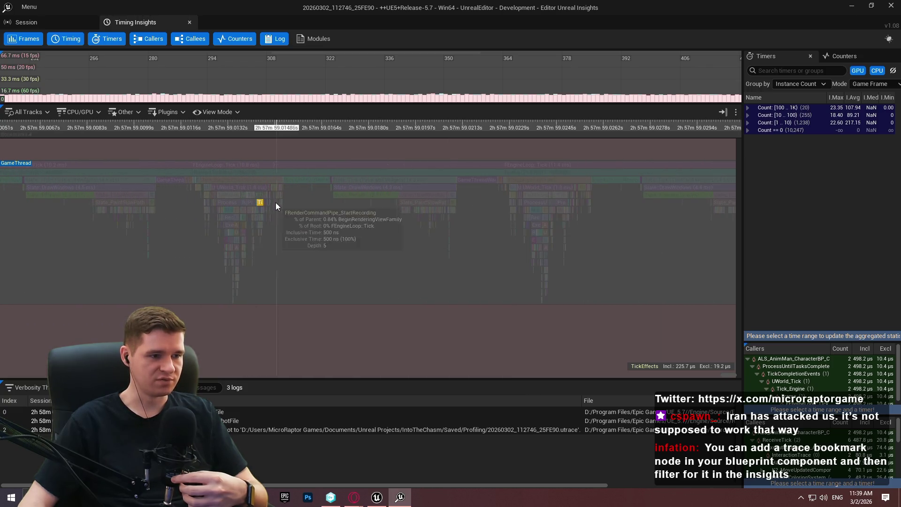
{"action": "scroll", "coordinate": [260, 204], "scroll_direction": "down", "scroll_amount": 5}
Move to frame 486339 and select its TickEffects event (227.3 µs inclusive).
{"action": "mouse_move", "coordinate": [208, 246]}
{"action": "left_mouse_down"}
{"action": "mouse_move", "coordinate": [605, 267]}
{"action": "mouse_move", "coordinate": [537, 265]}
{"action": "left_mouse_up"}
{"action": "scroll", "coordinate": [604, 267], "scroll_direction": "up", "scroll_amount": 2}
{"action": "scroll", "coordinate": [311, 241], "scroll_direction": "up", "scroll_amount": 4}
{"action": "left_click_drag", "start_coordinate": [311, 241], "coordinate": [725, 247]}
{"action": "scroll", "coordinate": [144, 216], "scroll_direction": "up", "scroll_amount": 10}
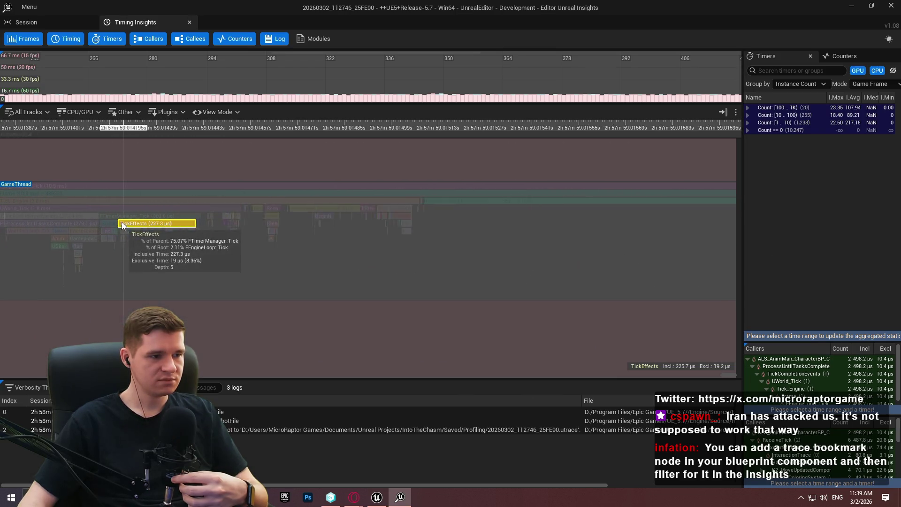
{"action": "scroll", "coordinate": [137, 223], "scroll_direction": "up", "scroll_amount": 1}
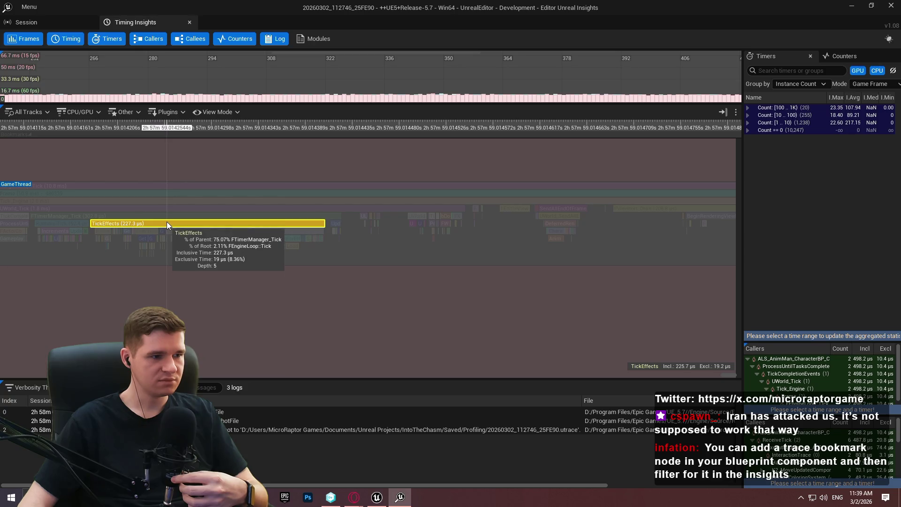
{"action": "scroll", "coordinate": [86, 217], "scroll_direction": "up", "scroll_amount": 2}
{"action": "left_click", "coordinate": [156, 223]}
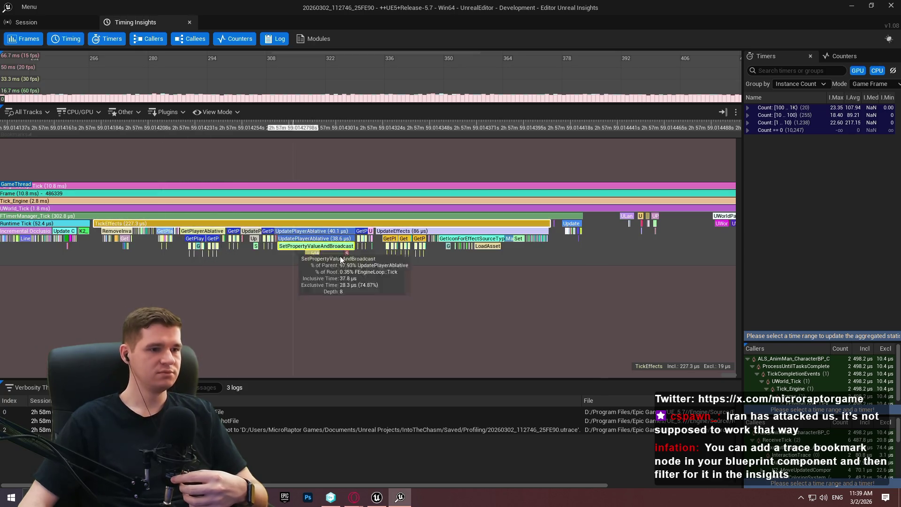
Zoom in on the GetIconForEffectSourceType call within TickEffects.
{"action": "scroll", "coordinate": [362, 237], "scroll_direction": "up", "scroll_amount": 1}
{"action": "scroll", "coordinate": [472, 197], "scroll_direction": "up", "scroll_amount": 2}
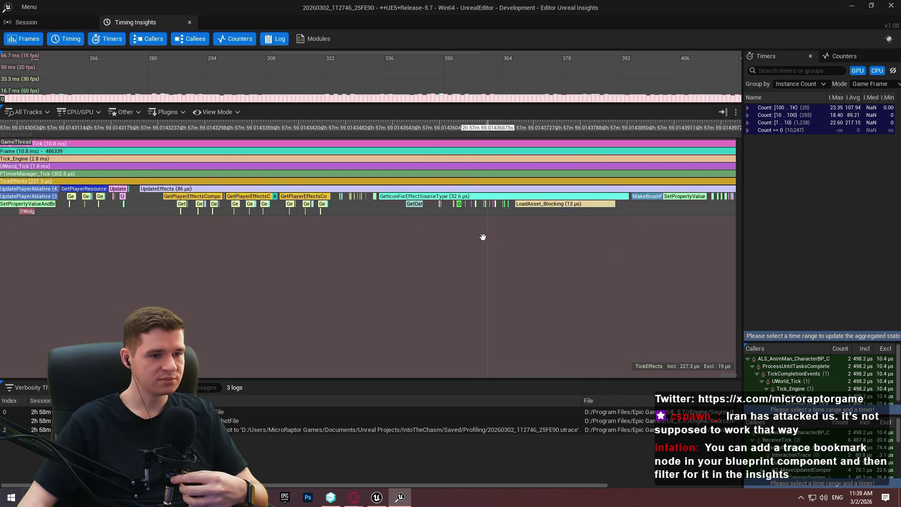
{"action": "left_click_drag", "start_coordinate": [485, 237], "coordinate": [446, 240]}
{"action": "scroll", "coordinate": [512, 218], "scroll_direction": "up", "scroll_amount": 2}
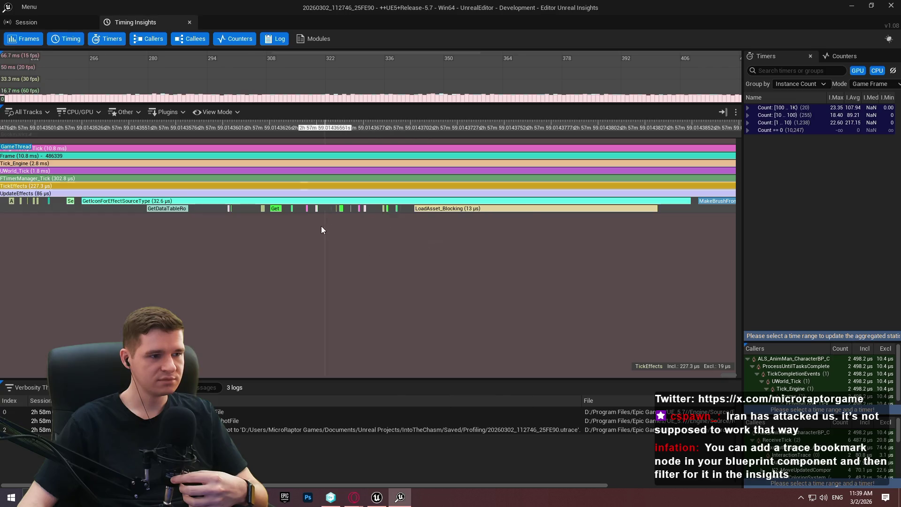
{"action": "scroll", "coordinate": [275, 232], "scroll_direction": "up", "scroll_amount": 4}
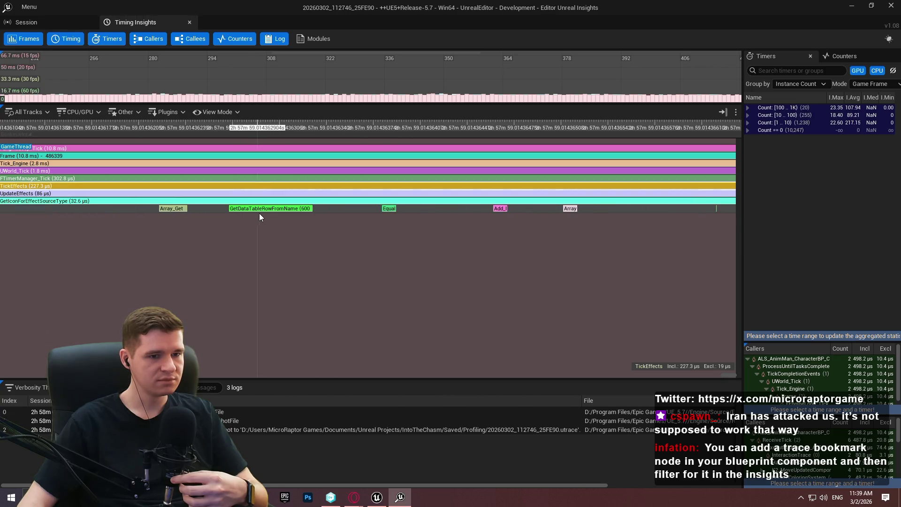
{"action": "scroll", "coordinate": [475, 243], "scroll_direction": "down", "scroll_amount": 4}
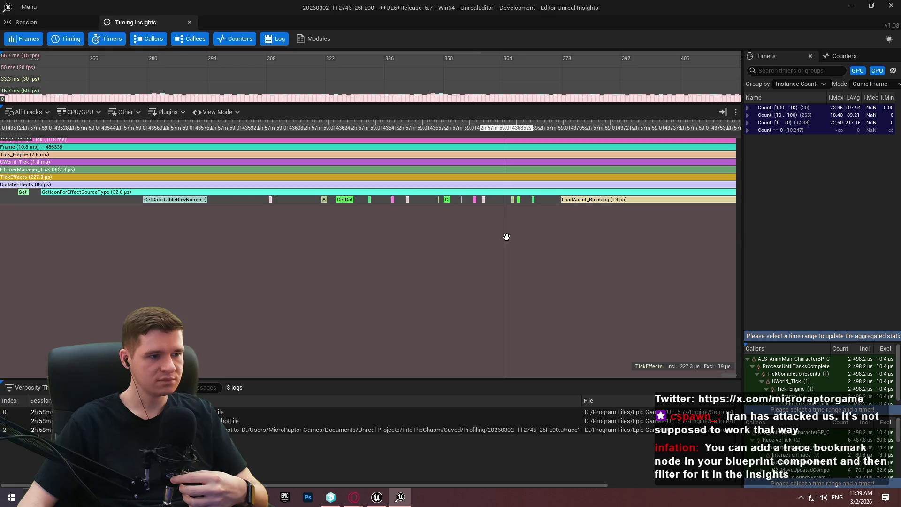
{"action": "mouse_move", "coordinate": [653, 206]}
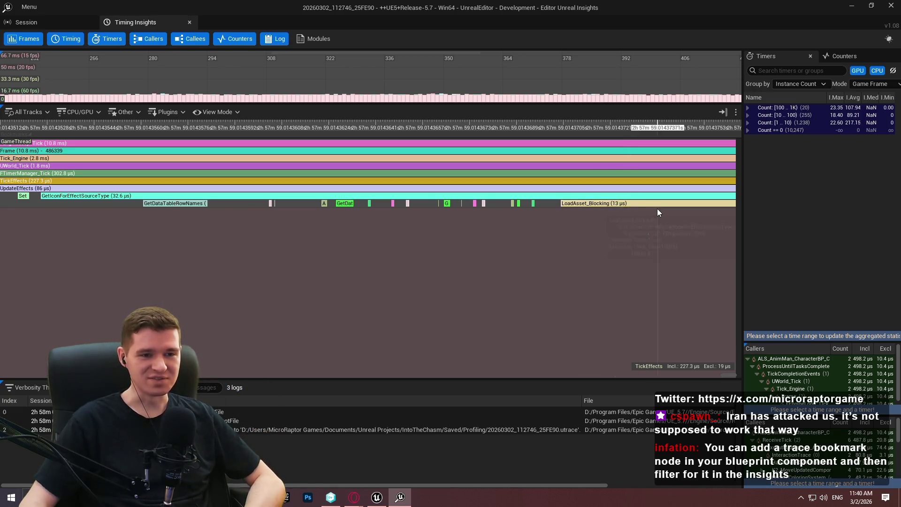
{"action": "scroll", "coordinate": [564, 218], "scroll_direction": "down", "scroll_amount": 5}
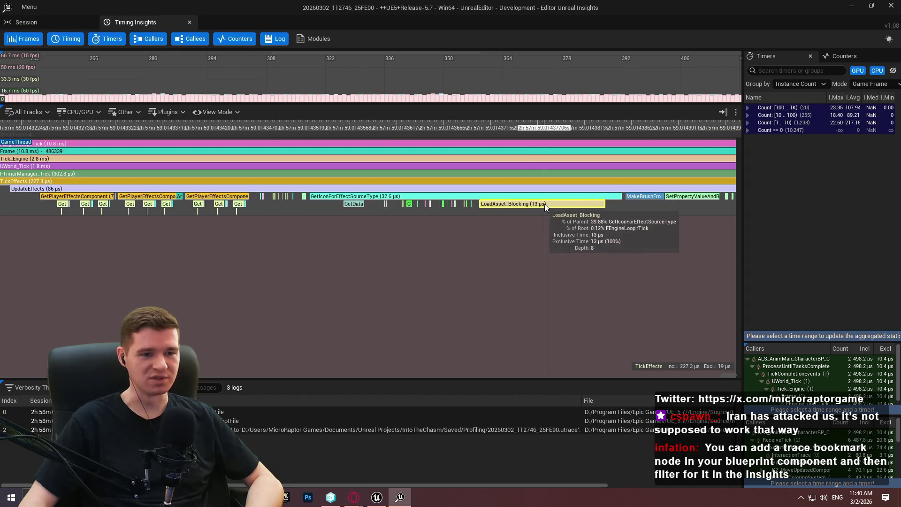
{"action": "scroll", "coordinate": [525, 202], "scroll_direction": "up", "scroll_amount": 3}
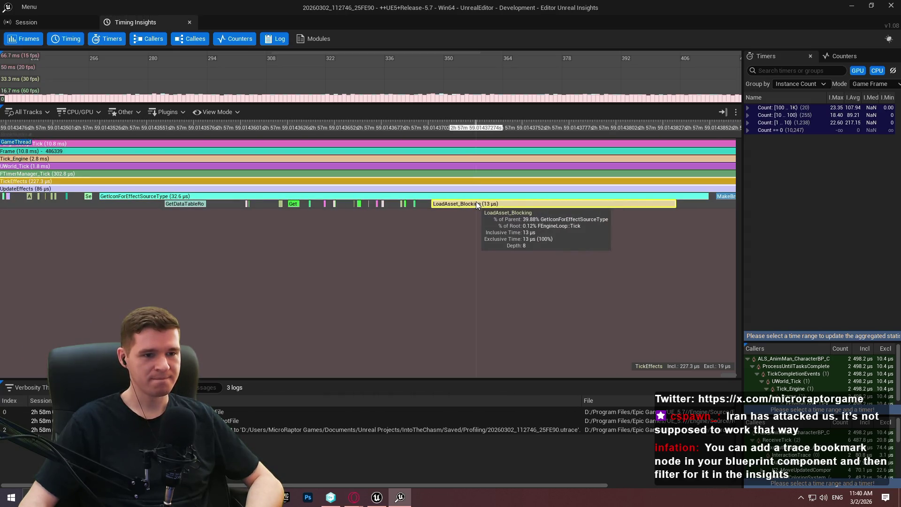
{"action": "scroll", "coordinate": [477, 205], "scroll_direction": "down", "scroll_amount": 3}
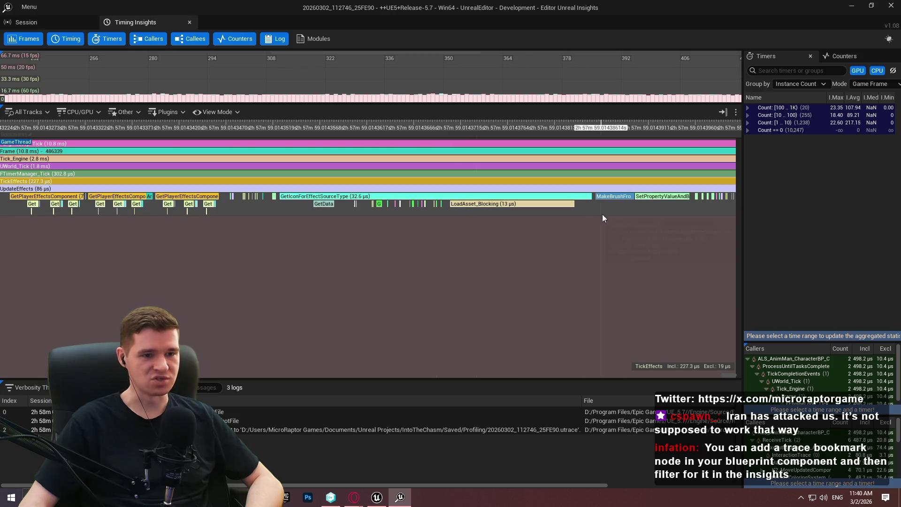
Pan back over the GetPlayerEffectsComponent calls, LoadAsset_Blocking, and later effect calls.
{"action": "left_click_drag", "start_coordinate": [601, 214], "coordinate": [508, 220]}
{"action": "scroll", "coordinate": [508, 218], "scroll_direction": "up", "scroll_amount": 3}
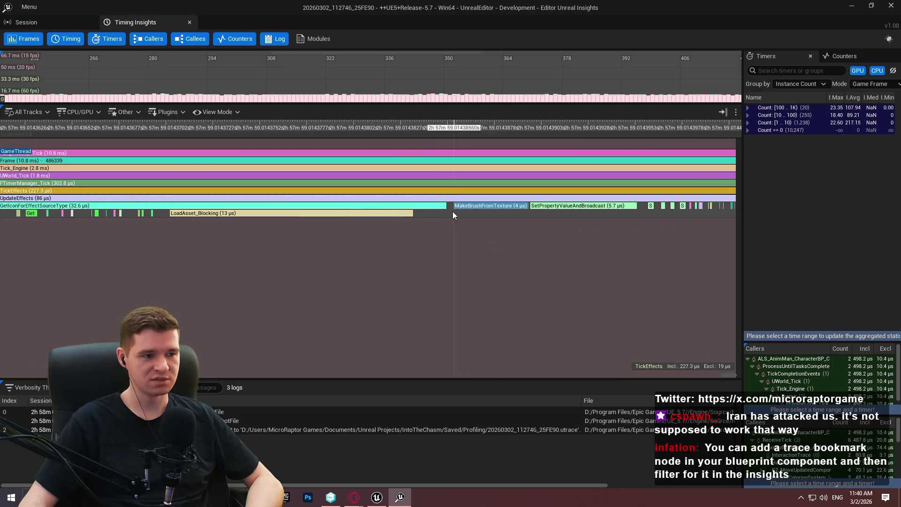
{"action": "scroll", "coordinate": [512, 203], "scroll_direction": "down", "scroll_amount": 3}
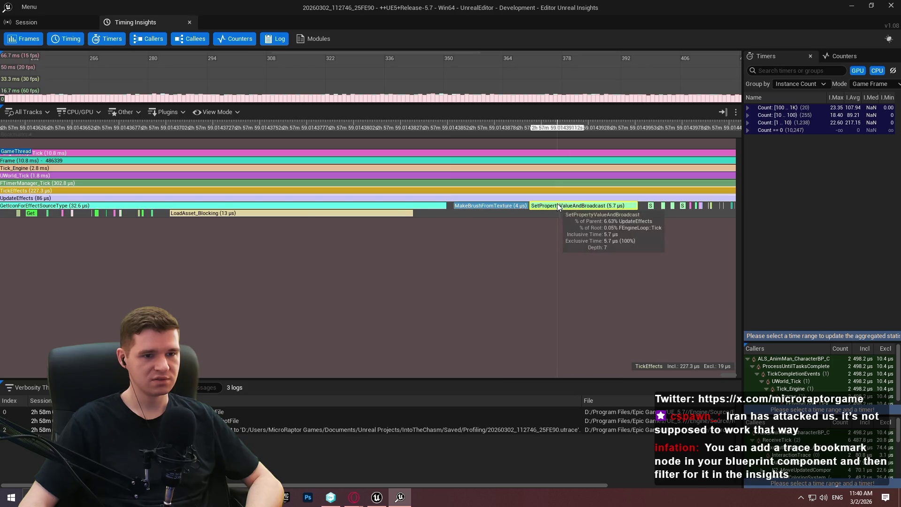
{"action": "left_click_drag", "start_coordinate": [442, 213], "coordinate": [541, 220]}
{"action": "scroll", "coordinate": [562, 227], "scroll_direction": "down", "scroll_amount": 2}
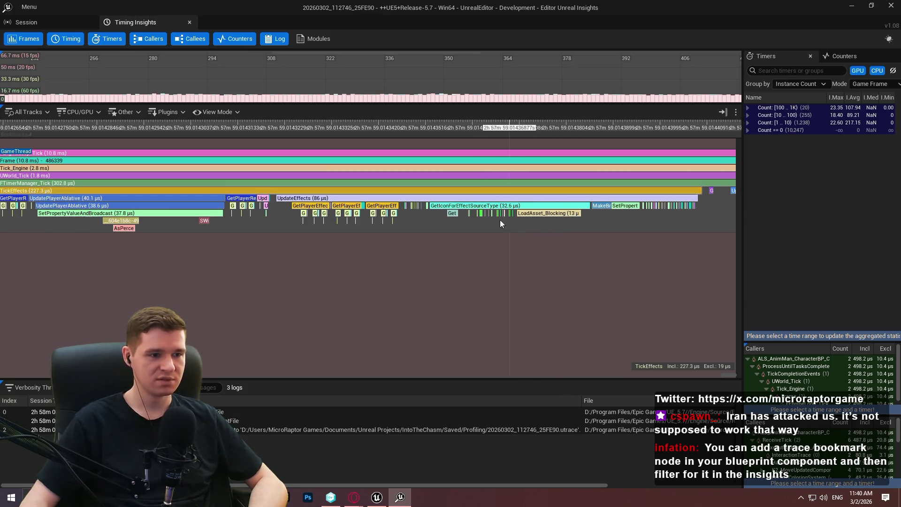
{"action": "left_click_drag", "start_coordinate": [260, 217], "coordinate": [495, 208]}
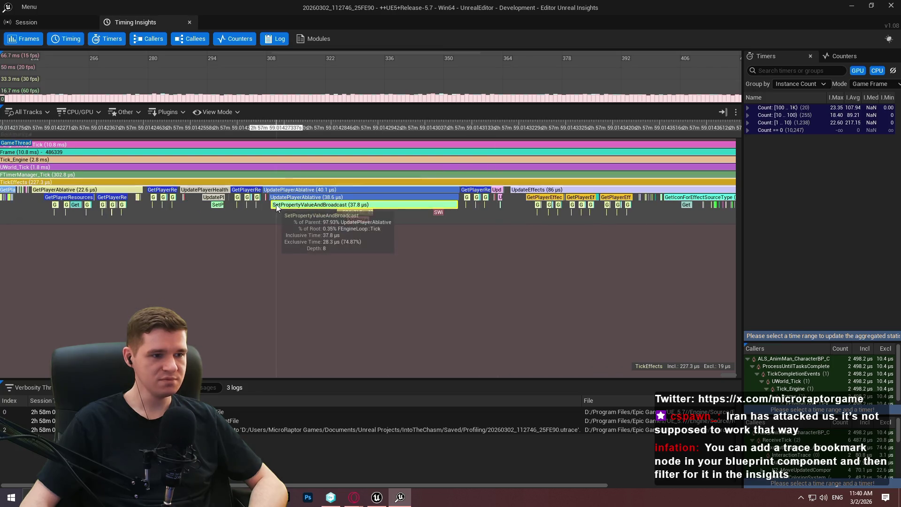
{"action": "left_click_drag", "start_coordinate": [258, 209], "coordinate": [405, 217]}
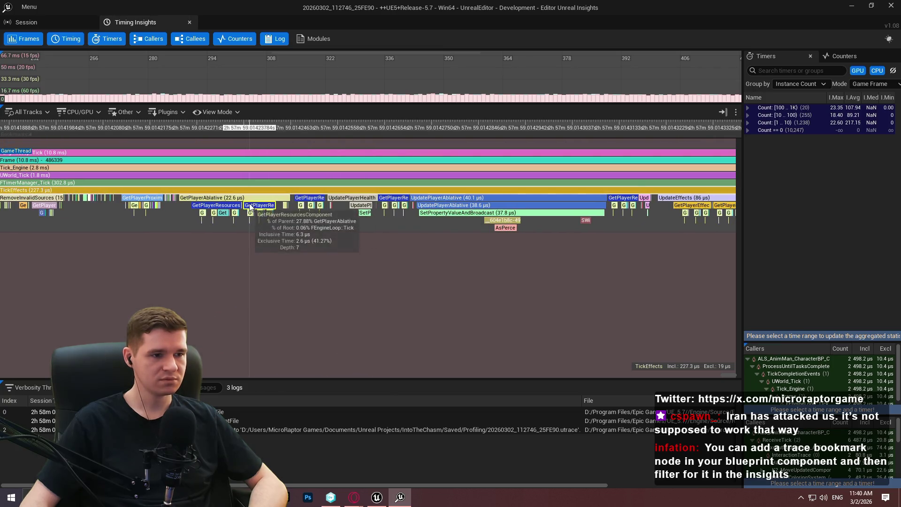
Close Unreal Insights and return to the Redlock level in Unreal Editor.
{"action": "scroll", "coordinate": [305, 216], "scroll_direction": "up", "scroll_amount": 2}
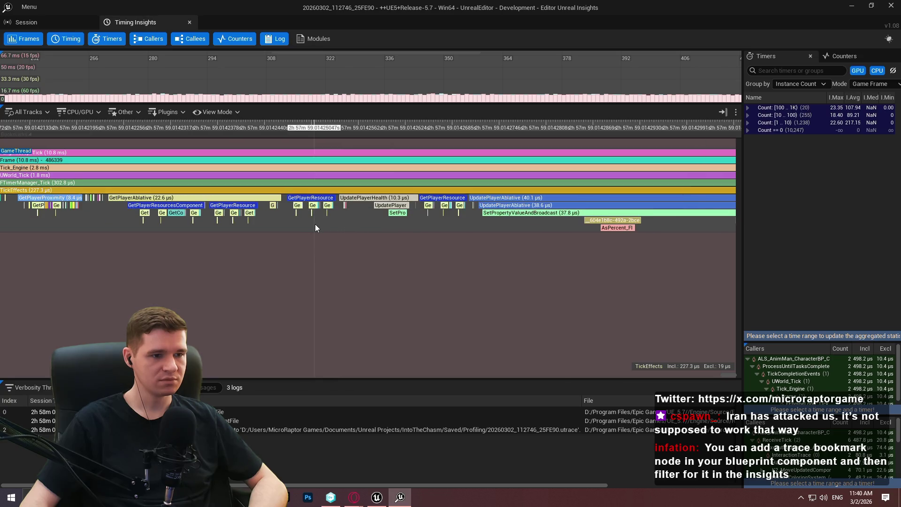
{"action": "scroll", "coordinate": [315, 224], "scroll_direction": "down", "scroll_amount": 1}
{"action": "scroll", "coordinate": [317, 218], "scroll_direction": "down", "scroll_amount": 3}
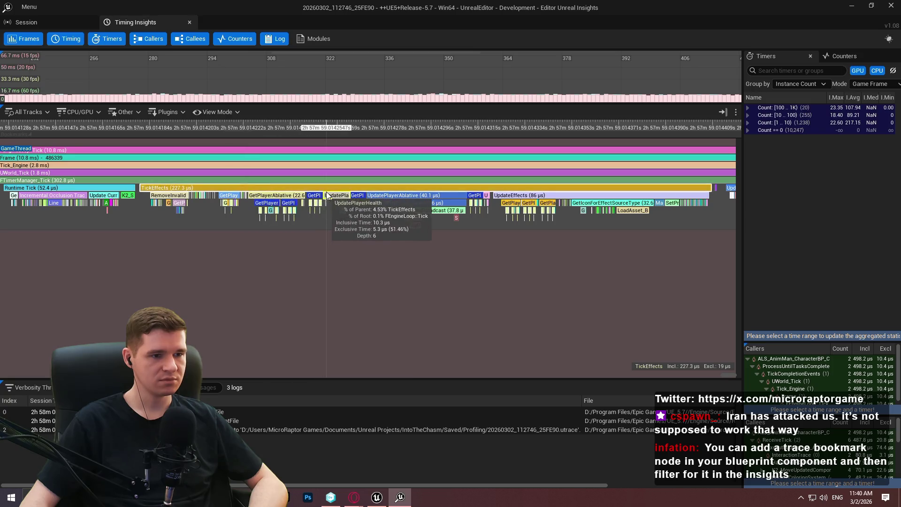
{"action": "scroll", "coordinate": [233, 200], "scroll_direction": "up", "scroll_amount": 4}
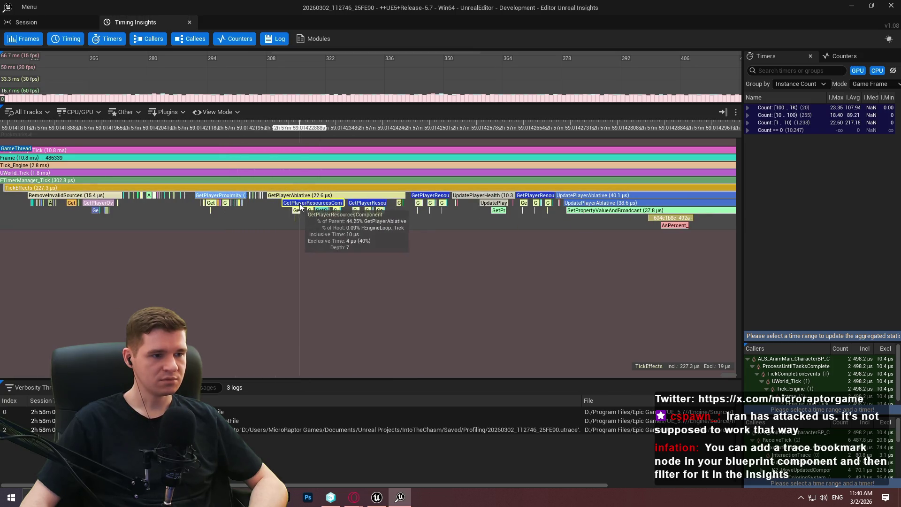
{"action": "scroll", "coordinate": [254, 201], "scroll_direction": "down", "scroll_amount": 3}
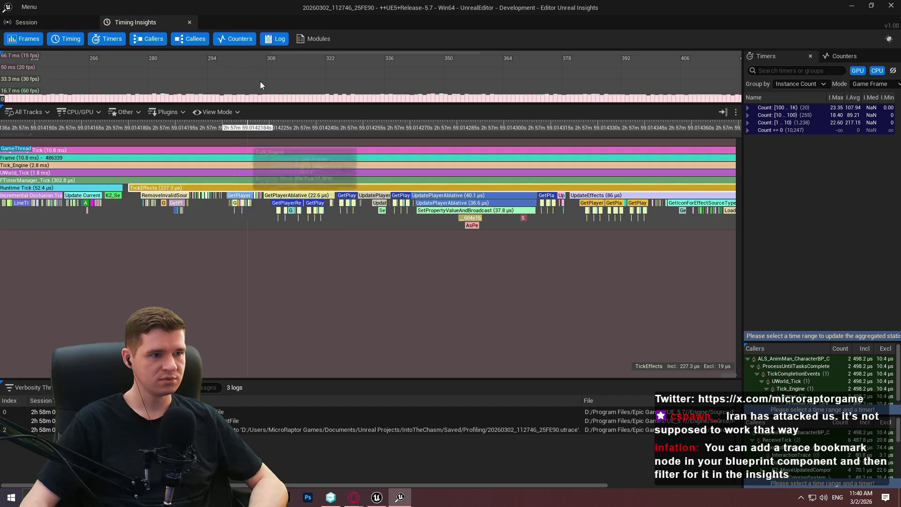
{"action": "left_click", "coordinate": [892, 6]}
{"action": "left_click", "coordinate": [73, 19]}
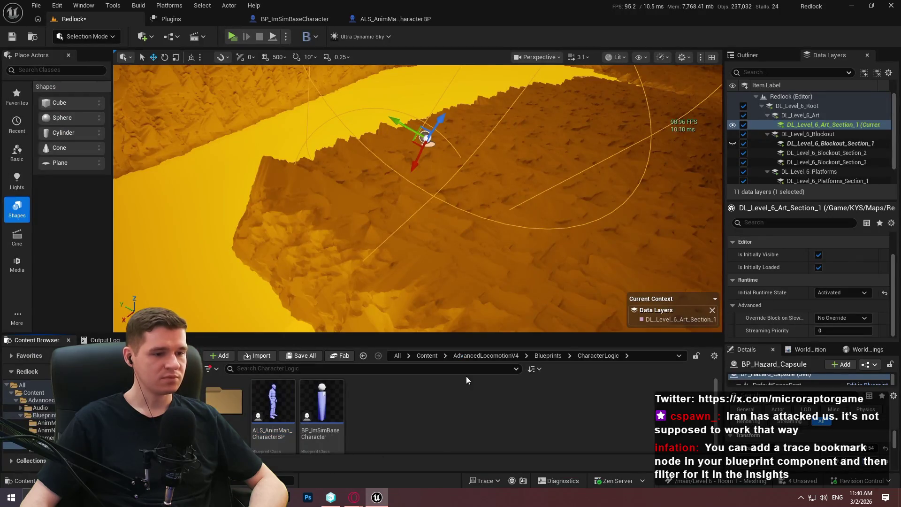
Browse to KYS > Blueprints > PlayerEffects and dock BPC_PlayerEffects in the main editor.
{"action": "left_click", "coordinate": [428, 355]}
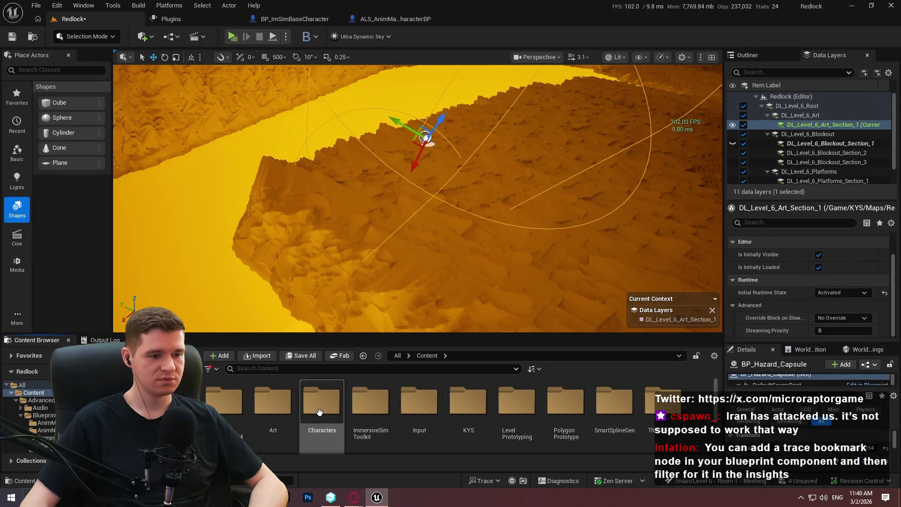
{"action": "double_click", "coordinate": [459, 404]}
{"action": "double_click", "coordinate": [273, 403]}
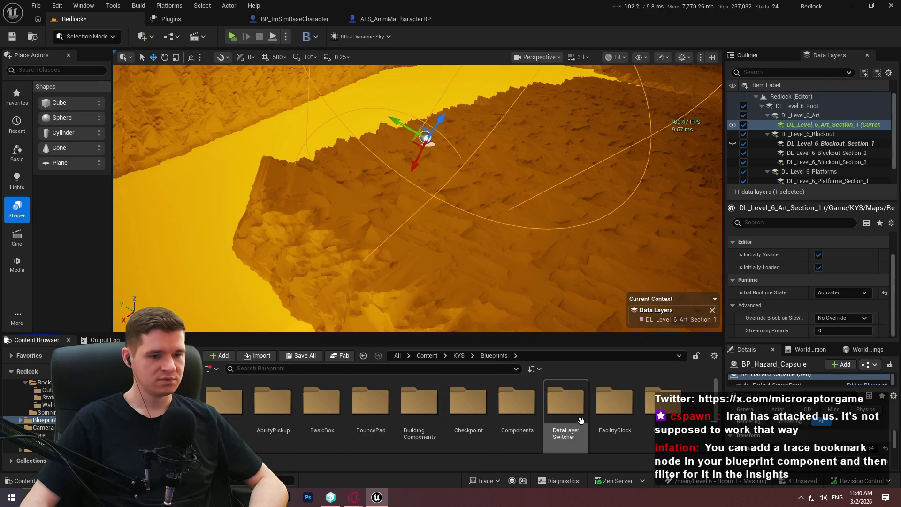
{"action": "scroll", "coordinate": [242, 415], "scroll_direction": "down", "scroll_amount": 2}
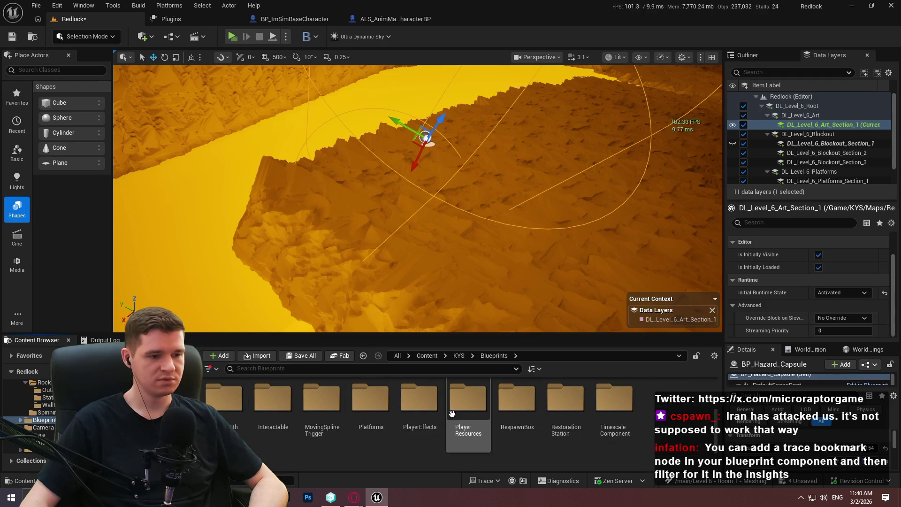
{"action": "double_click", "coordinate": [423, 406]}
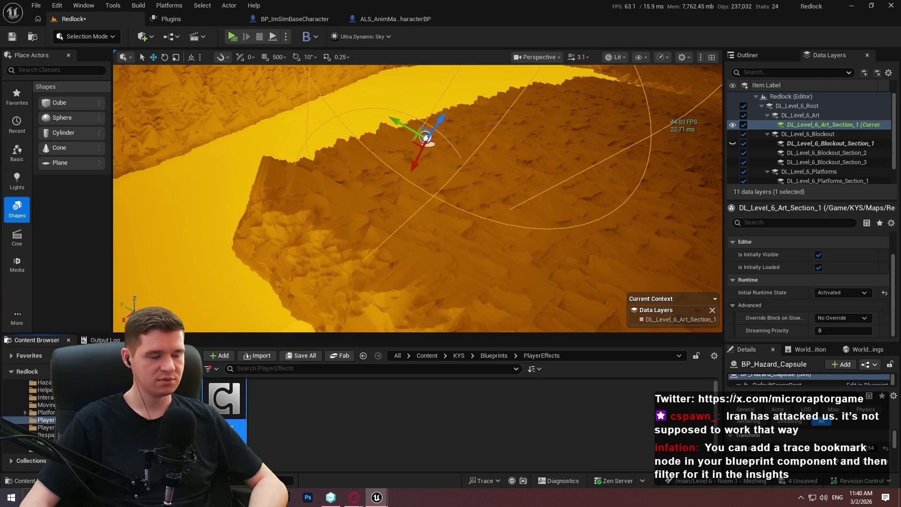
{"action": "left_click_drag", "start_coordinate": [338, 175], "coordinate": [505, 14]}
{"action": "scroll", "coordinate": [254, 152], "scroll_direction": "down", "scroll_amount": 5}
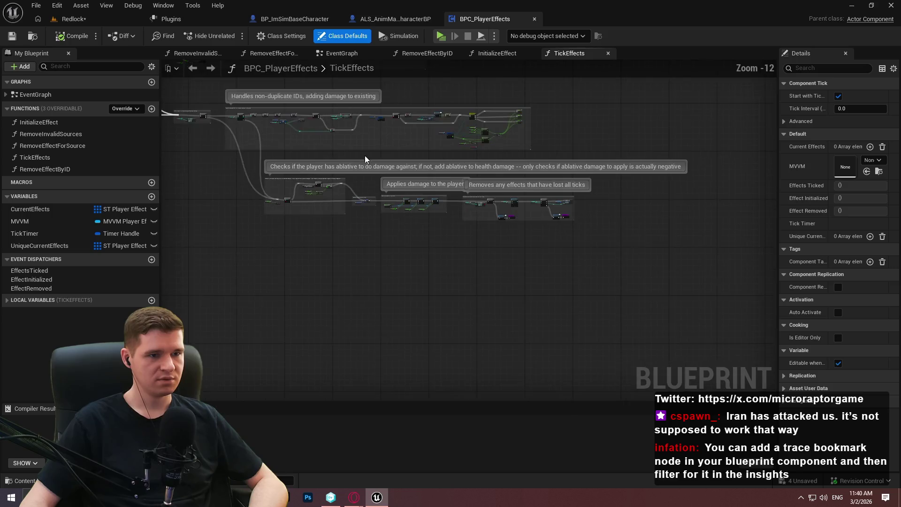
Back in the Redlock level, enlarge the Content Browser and open the KYS Core folder.
{"action": "left_click", "coordinate": [60, 19]}
{"action": "left_click", "coordinate": [453, 356]}
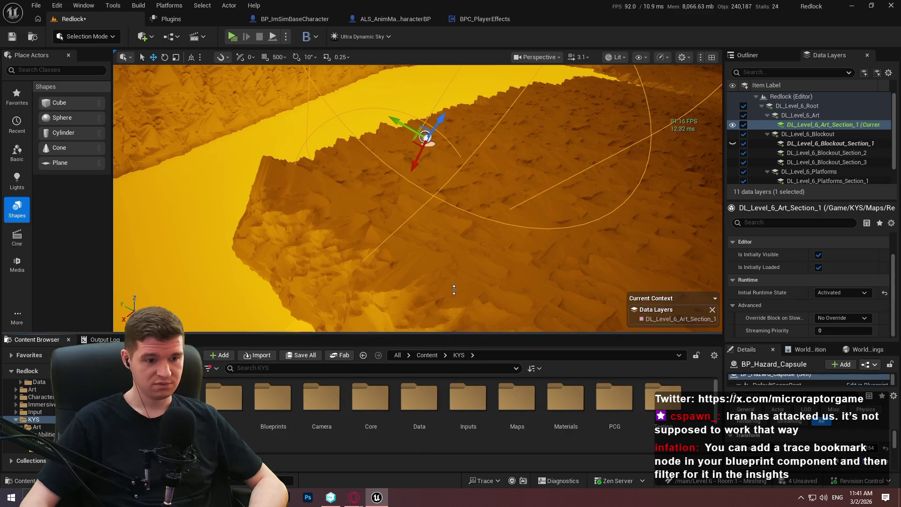
{"action": "left_click_drag", "start_coordinate": [448, 331], "coordinate": [451, 235]}
{"action": "double_click", "coordinate": [371, 305]}
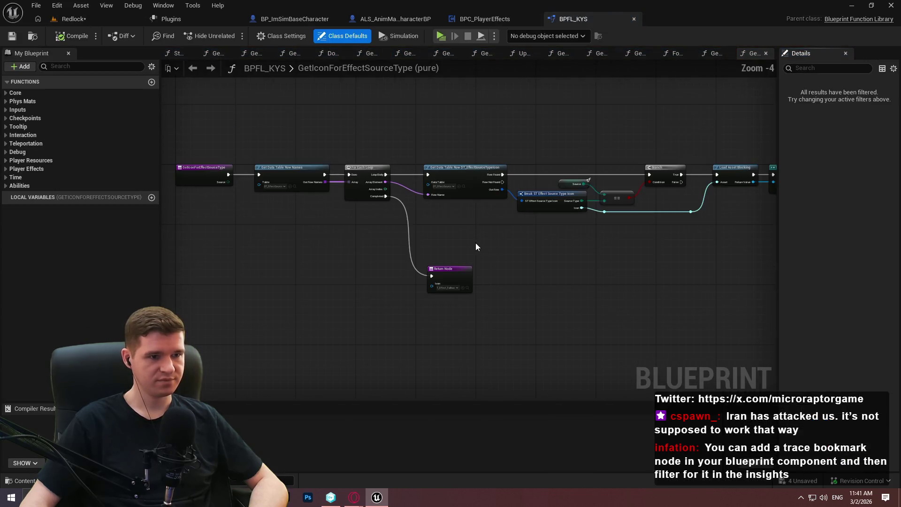
Open the GetPlayerResourcesComponent function graph under Player Resources in BPFL_KYS.
{"action": "left_click", "coordinate": [4, 160]}
{"action": "double_click", "coordinate": [60, 171]}
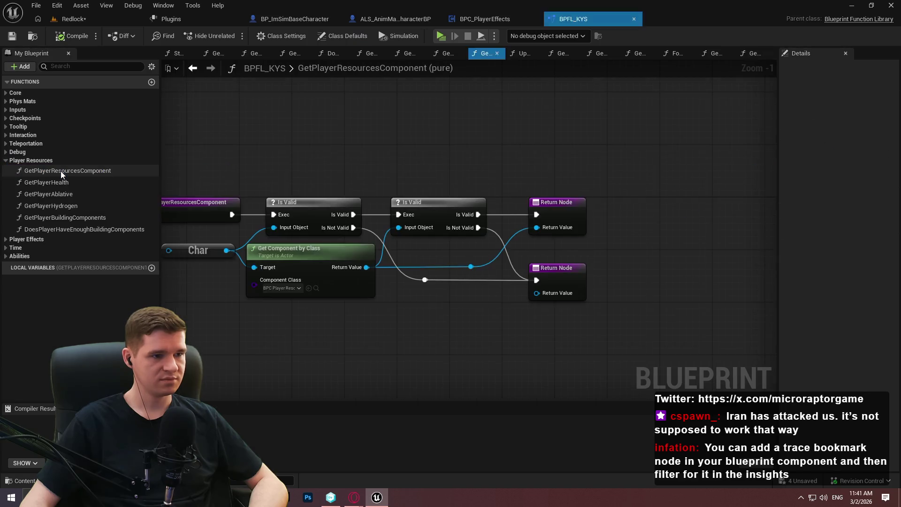
{"action": "mouse_move", "coordinate": [365, 141]}
{"action": "left_mouse_down"}
{"action": "mouse_move", "coordinate": [527, 110]}
{"action": "mouse_move", "coordinate": [377, 139]}
{"action": "left_mouse_up"}
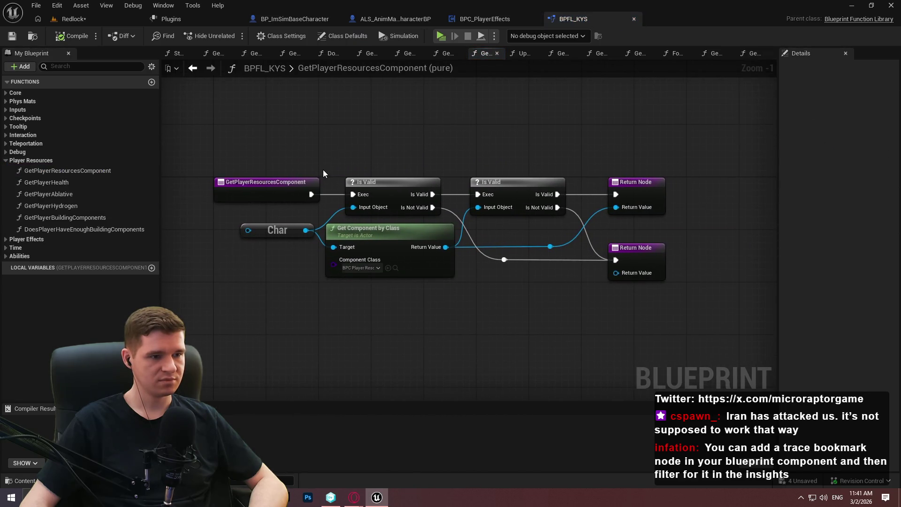
{"action": "scroll", "coordinate": [357, 235], "scroll_direction": "down", "scroll_amount": 1}
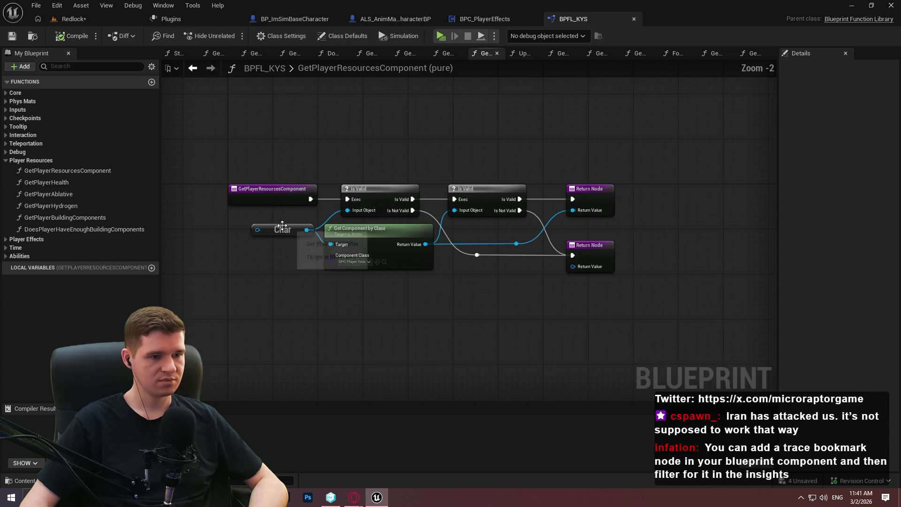
{"action": "scroll", "coordinate": [378, 237], "scroll_direction": "up", "scroll_amount": 2}
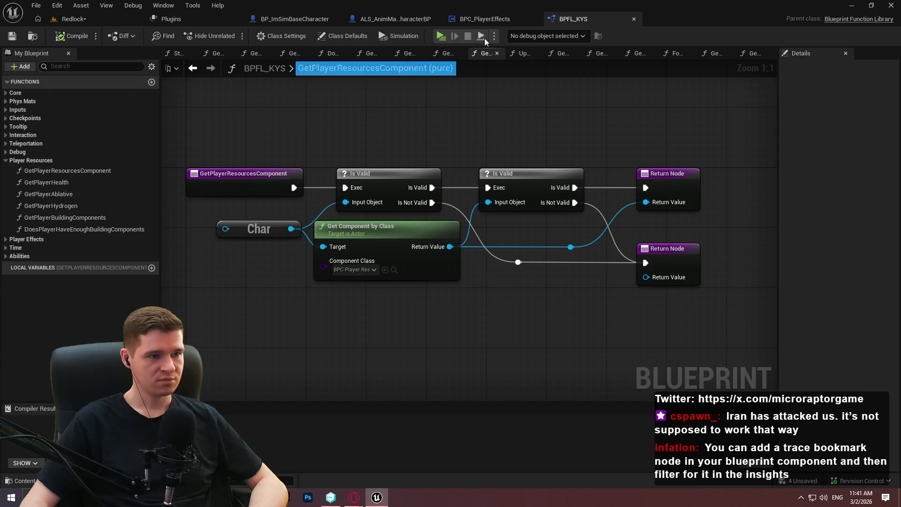
From the Redlock level, open the latest trace via Trace > Recent Traces.
{"action": "left_click", "coordinate": [80, 22]}
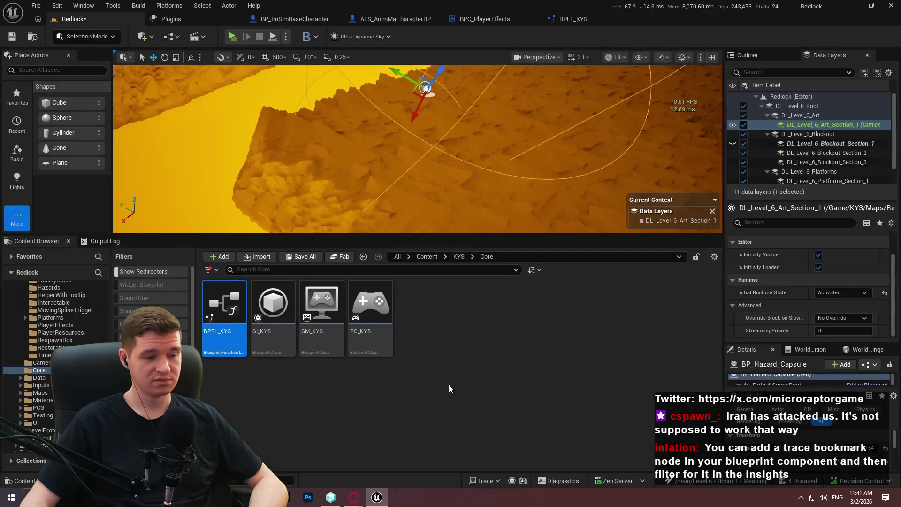
{"action": "left_click", "coordinate": [491, 484]}
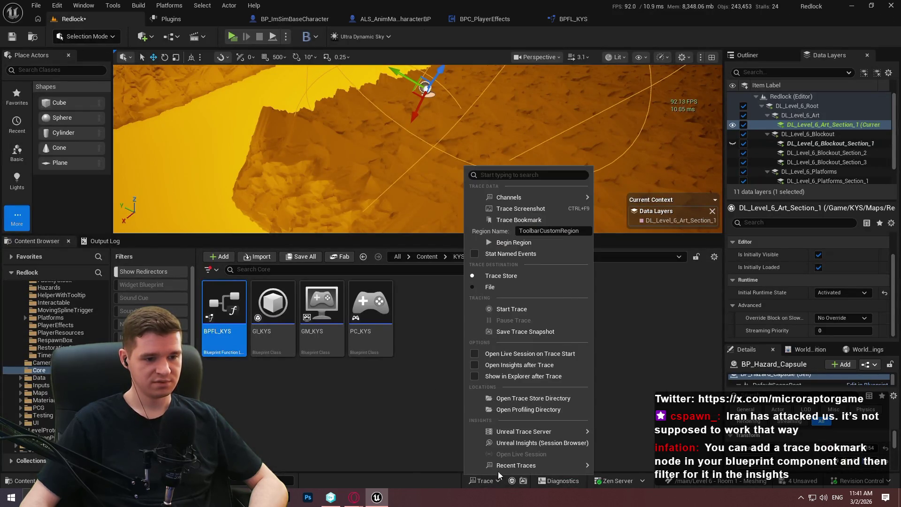
{"action": "mouse_move", "coordinate": [517, 465]}
{"action": "left_click", "coordinate": [650, 306]}
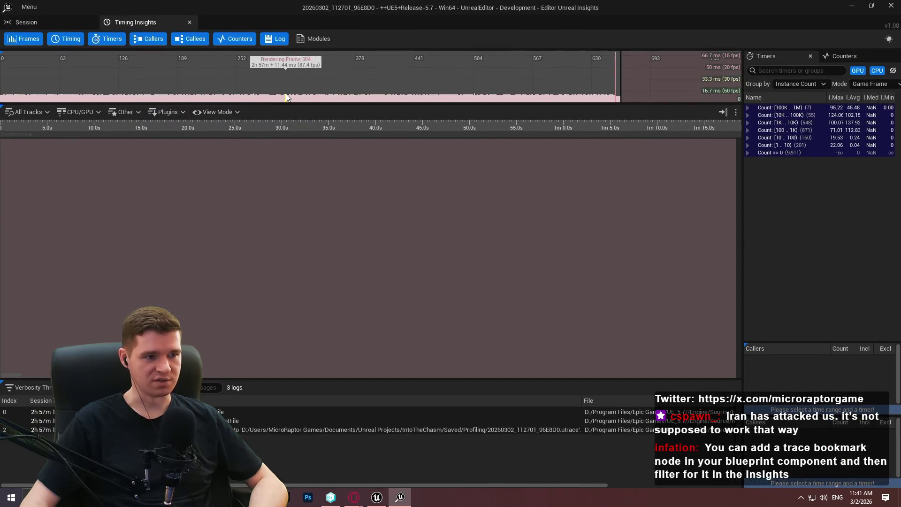
Hide all timing tracks except GameThread.
{"action": "left_click", "coordinate": [285, 90]}
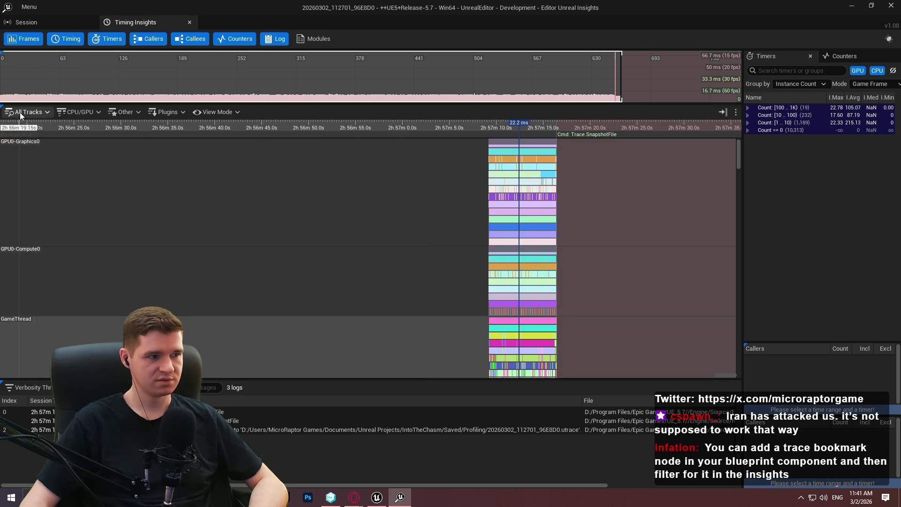
{"action": "left_click", "coordinate": [21, 113]}
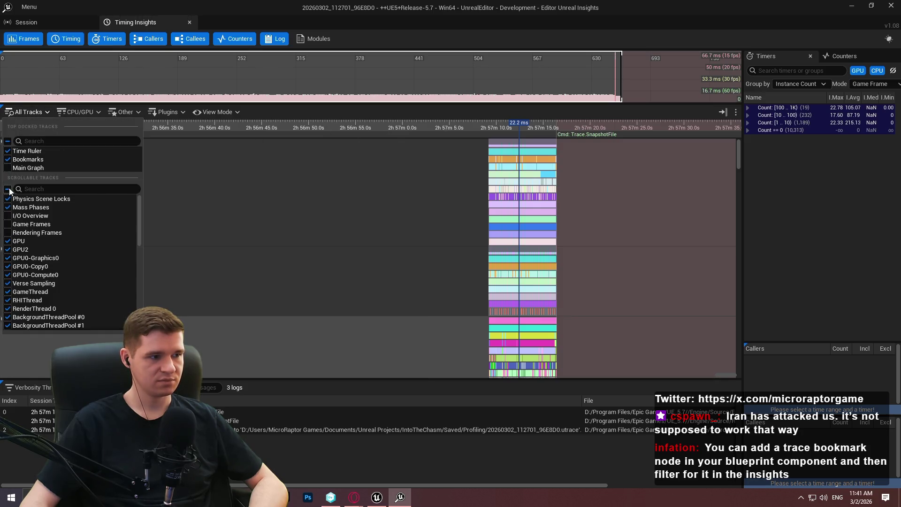
{"action": "left_click", "coordinate": [8, 189]}
{"action": "left_click", "coordinate": [8, 141]}
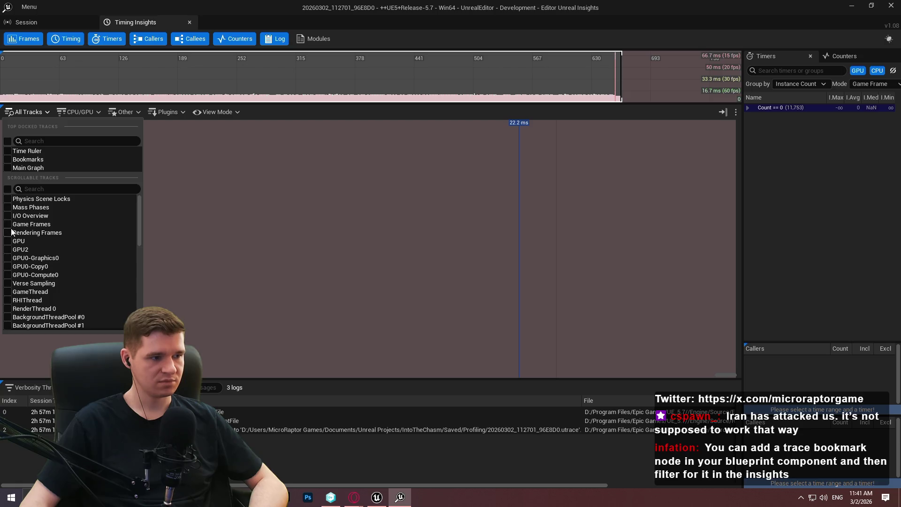
{"action": "scroll", "coordinate": [19, 264], "scroll_direction": "down", "scroll_amount": 1}
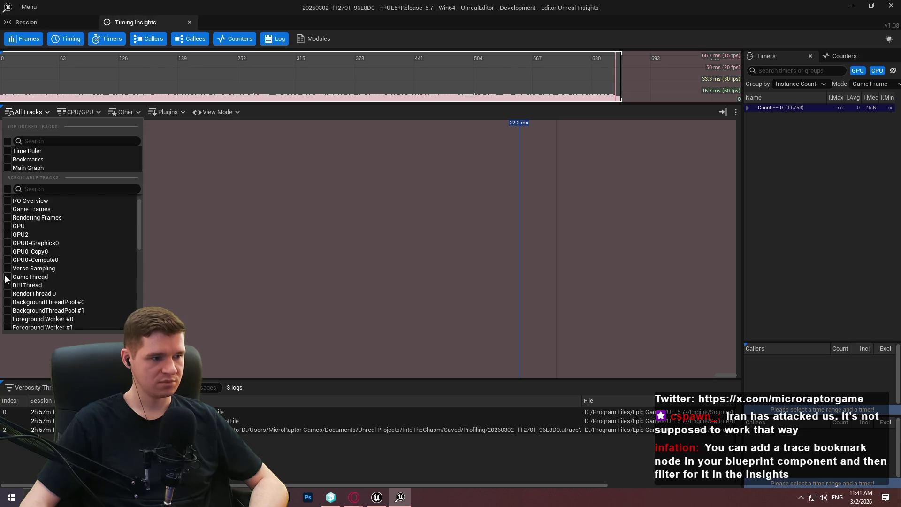
{"action": "left_click", "coordinate": [8, 277]}
{"action": "left_click", "coordinate": [389, 226]}
Zoom into the timeline and open Quick Find with a new filter condition.
{"action": "scroll", "coordinate": [461, 199], "scroll_direction": "up", "scroll_amount": 6}
{"action": "scroll", "coordinate": [507, 167], "scroll_direction": "up", "scroll_amount": 4}
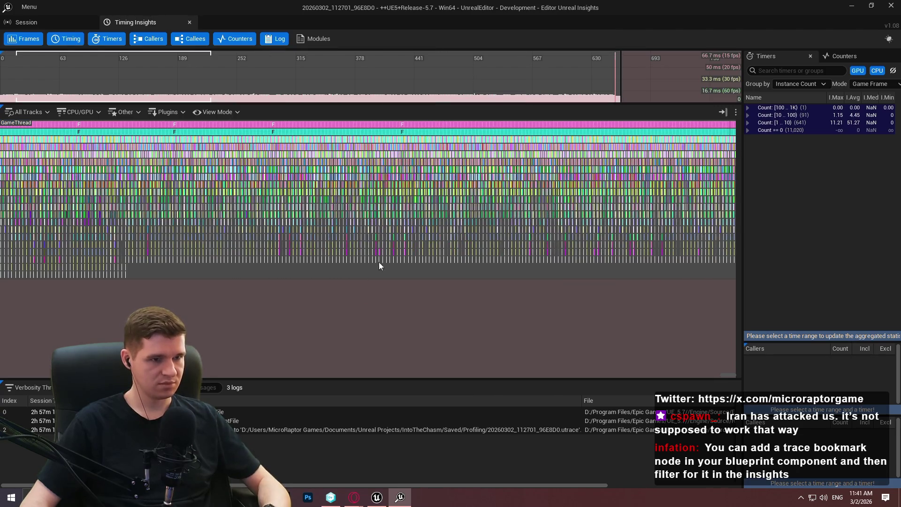
{"action": "key", "text": "ctrl+f"}
{"action": "left_click", "coordinate": [389, 136]}
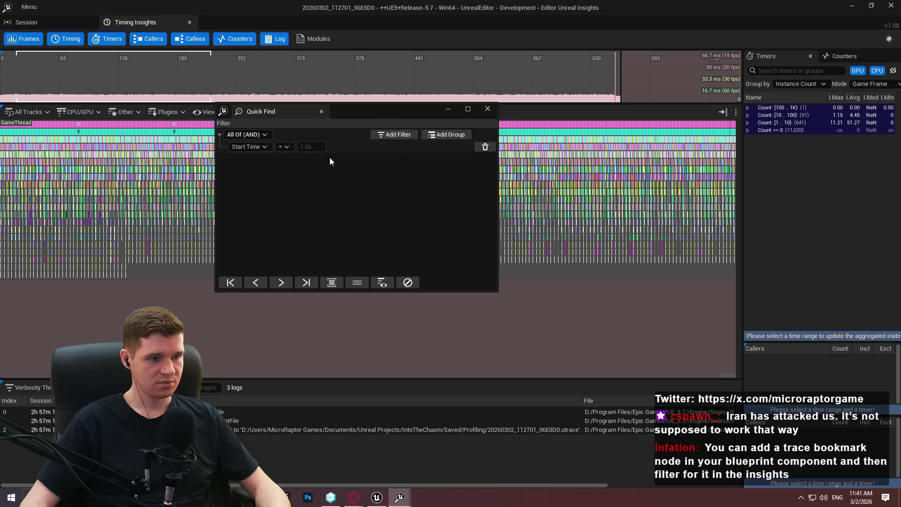
Apply a Track filter matching 'Effect', then pan over the GameThread track.
{"action": "left_click", "coordinate": [254, 146]}
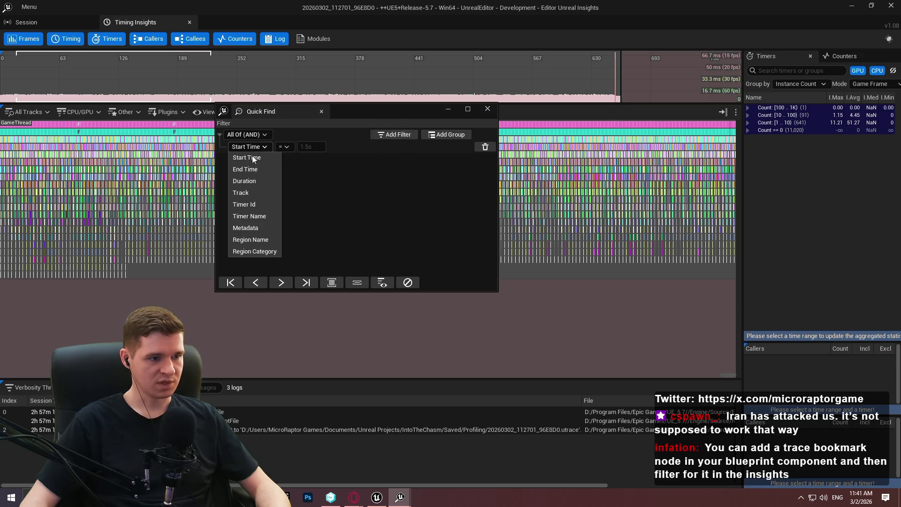
{"action": "left_click", "coordinate": [258, 193]}
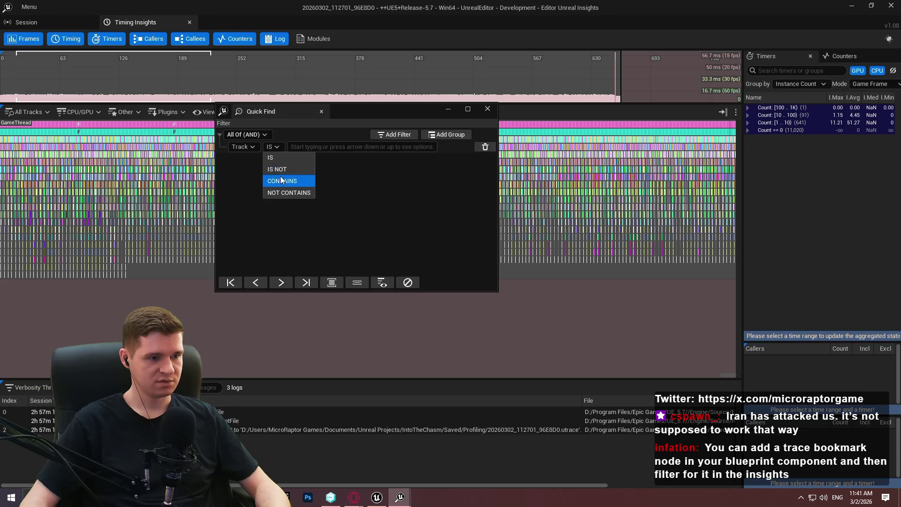
{"action": "type", "text": "EFFect"}
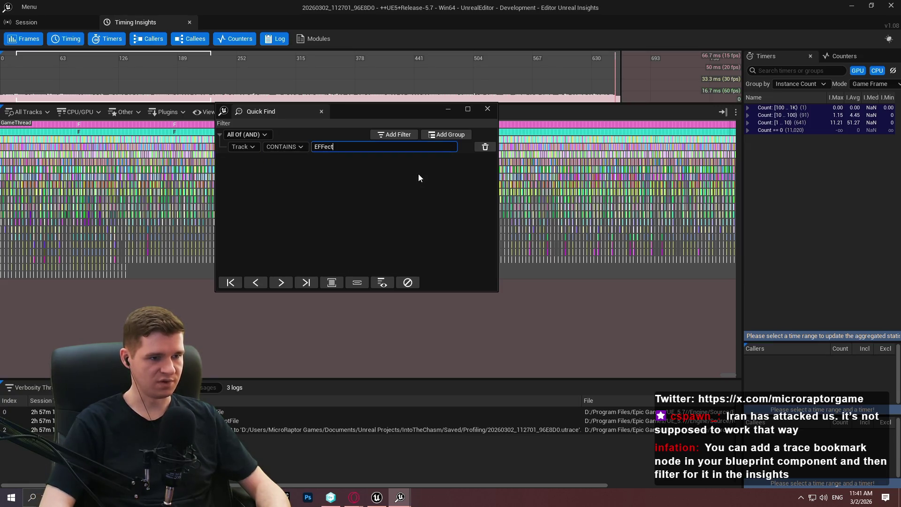
{"action": "key", "text": "BackSpace"}
{"action": "key", "text": "BackSpace"}
{"action": "key", "text": "BackSpace"}
{"action": "type", "text": "ffect"}
{"action": "key", "text": "Return"}
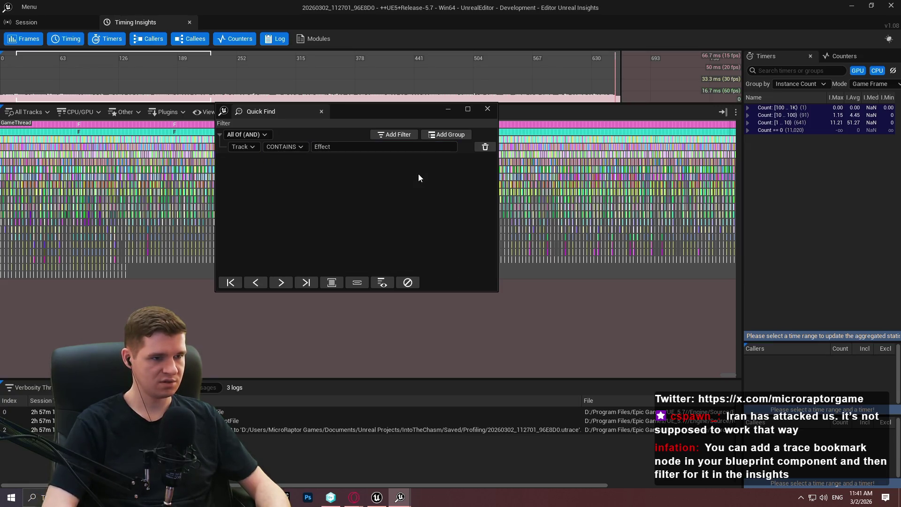
{"action": "left_click", "coordinate": [376, 282]}
{"action": "left_click", "coordinate": [488, 109]}
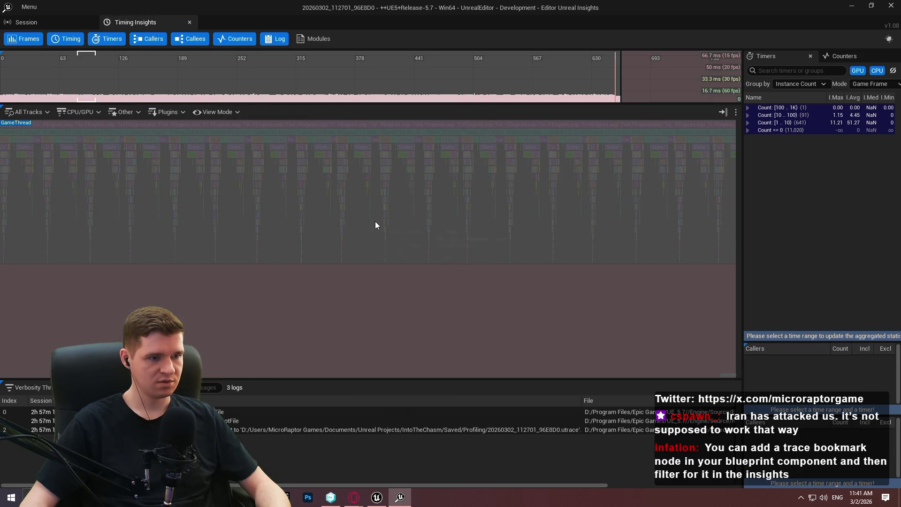
{"action": "scroll", "coordinate": [528, 246], "scroll_direction": "up", "scroll_amount": 2}
{"action": "left_click_drag", "start_coordinate": [352, 231], "coordinate": [530, 233]}
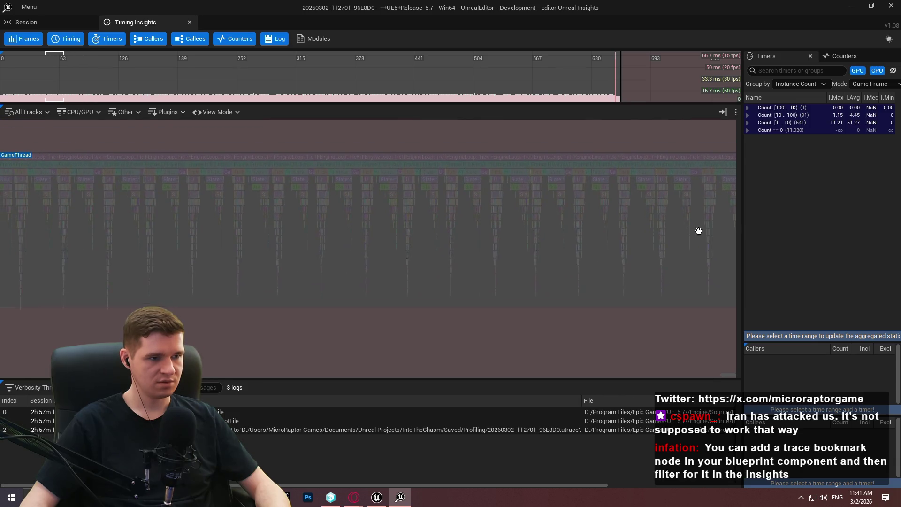
{"action": "left_click_drag", "start_coordinate": [698, 232], "coordinate": [104, 244]}
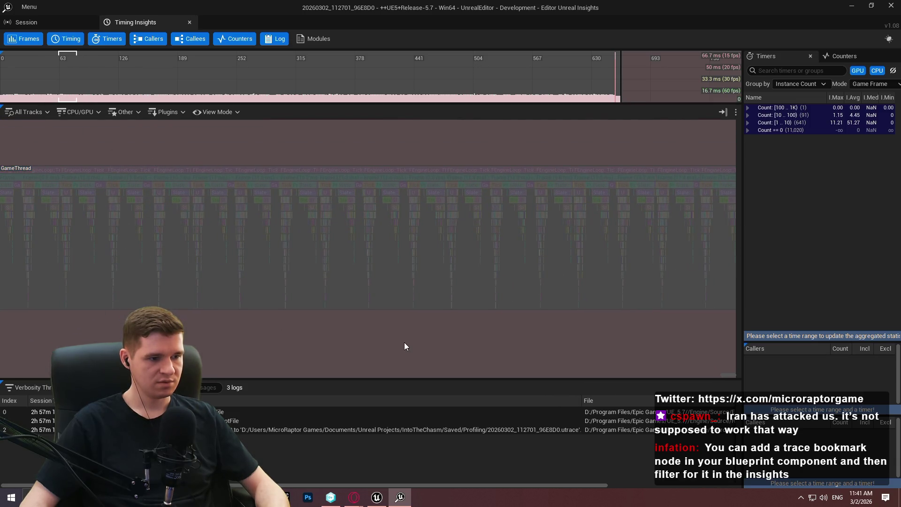
Change the Quick Find rule to Timer Name Contains 'effect' and apply it.
{"action": "key", "text": "ctrl+f"}
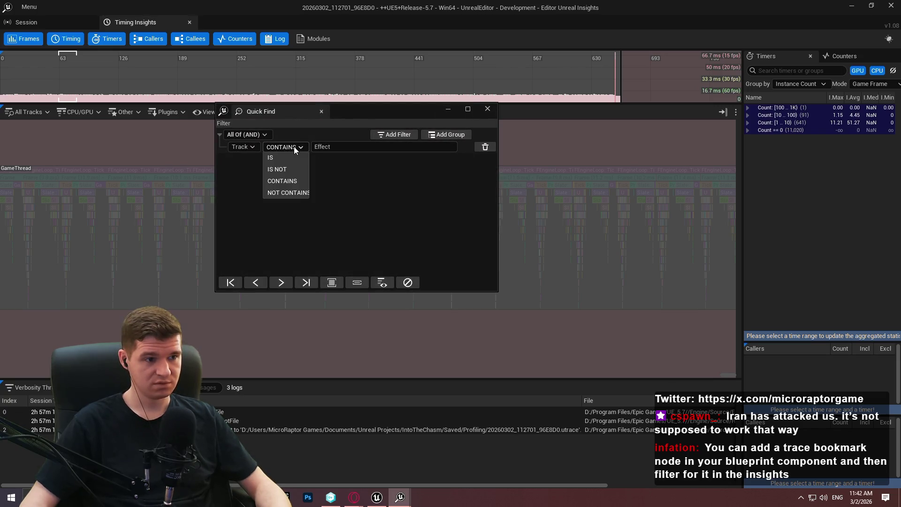
{"action": "key", "text": "Tab"}
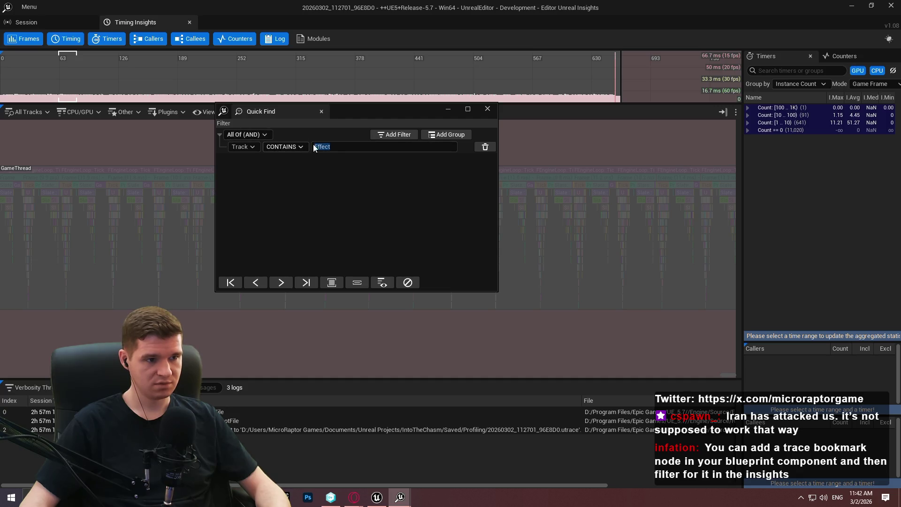
{"action": "type", "text": "tick"}
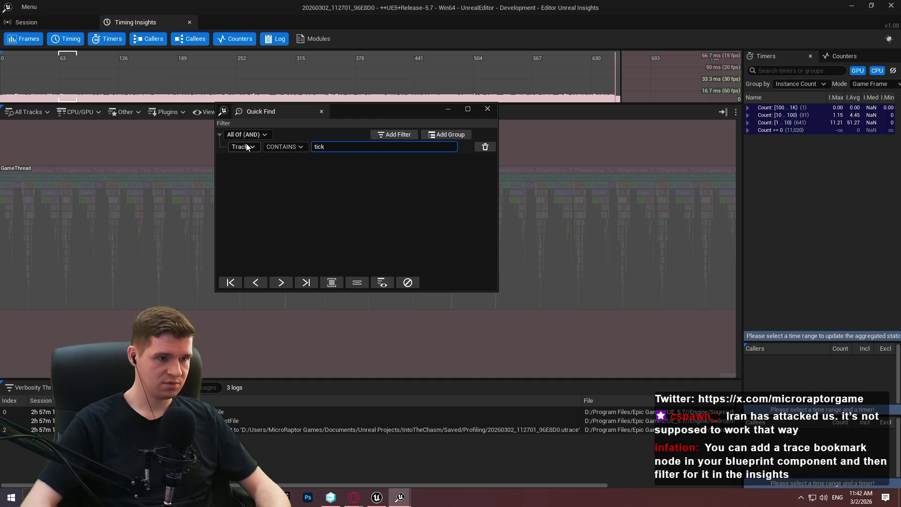
{"action": "left_click", "coordinate": [256, 147]}
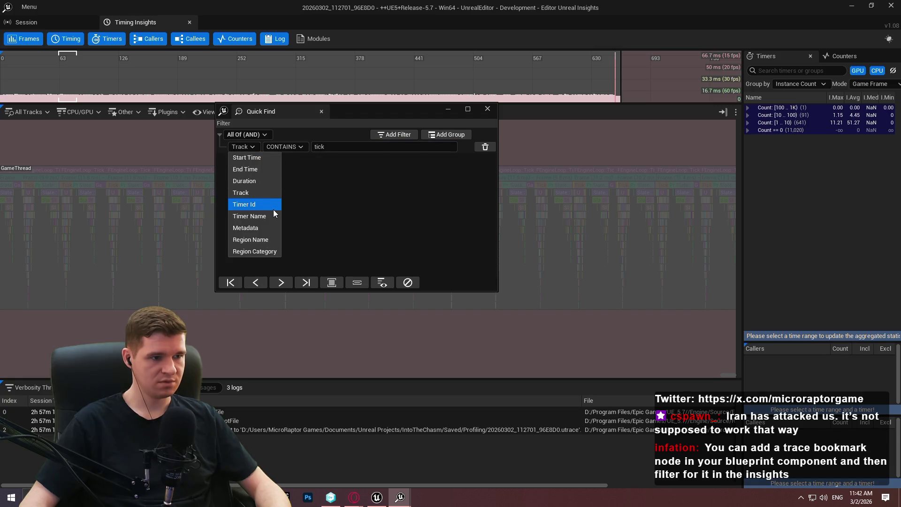
{"action": "left_click", "coordinate": [262, 217]}
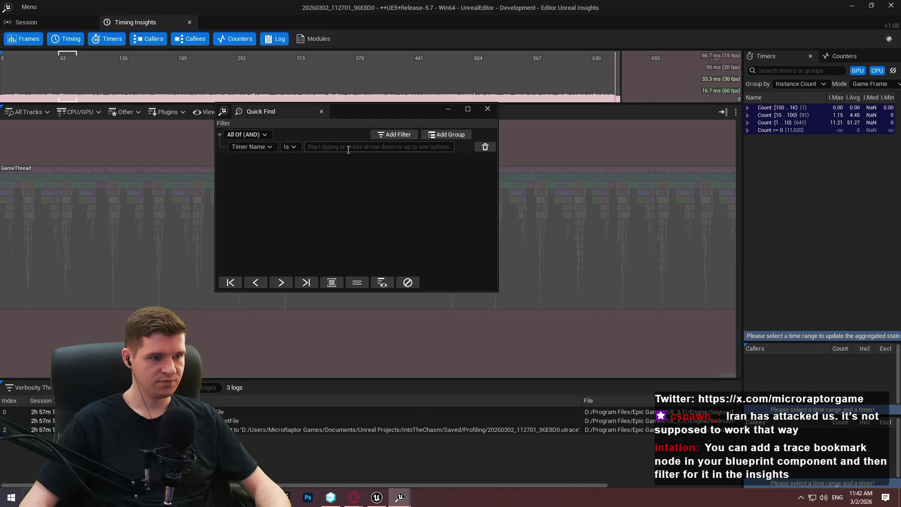
{"action": "left_click", "coordinate": [243, 150]}
{"action": "left_click", "coordinate": [290, 146]}
{"action": "left_click", "coordinate": [304, 170]}
{"action": "left_click", "coordinate": [333, 147]}
{"action": "type", "text": "effect"}
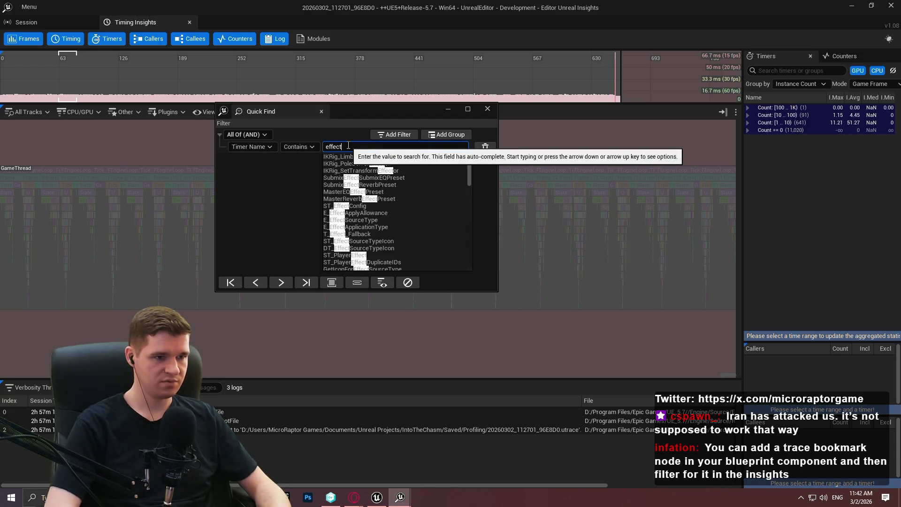
{"action": "left_click", "coordinate": [383, 282]}
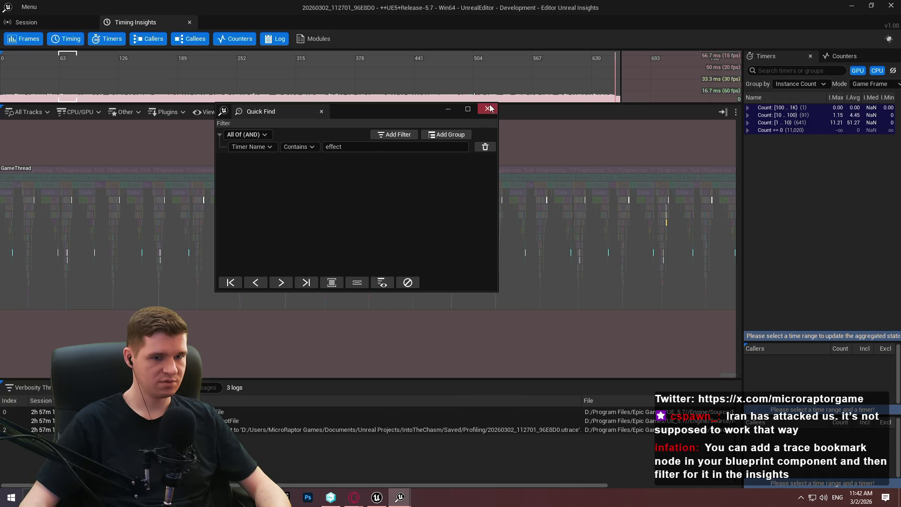
Zoom into a highlighted TickEffects block, inspect its tooltips, then zoom back out.
{"action": "scroll", "coordinate": [655, 216], "scroll_direction": "up", "scroll_amount": 5}
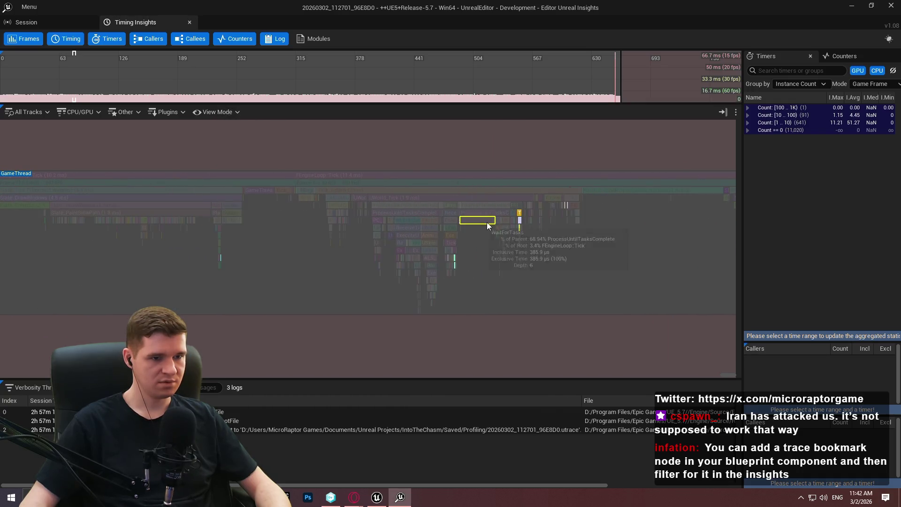
{"action": "scroll", "coordinate": [498, 221], "scroll_direction": "up", "scroll_amount": 10}
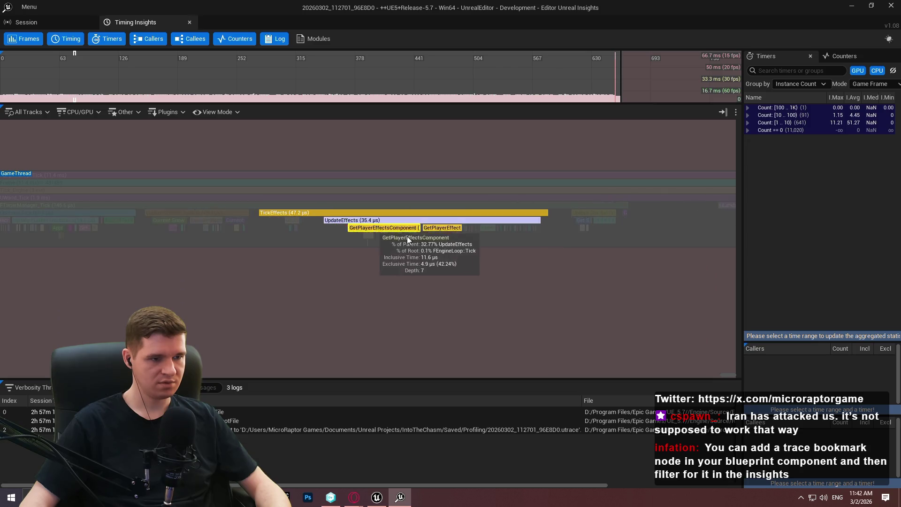
{"action": "scroll", "coordinate": [466, 242], "scroll_direction": "down", "scroll_amount": 3}
{"action": "scroll", "coordinate": [459, 235], "scroll_direction": "down", "scroll_amount": 15}
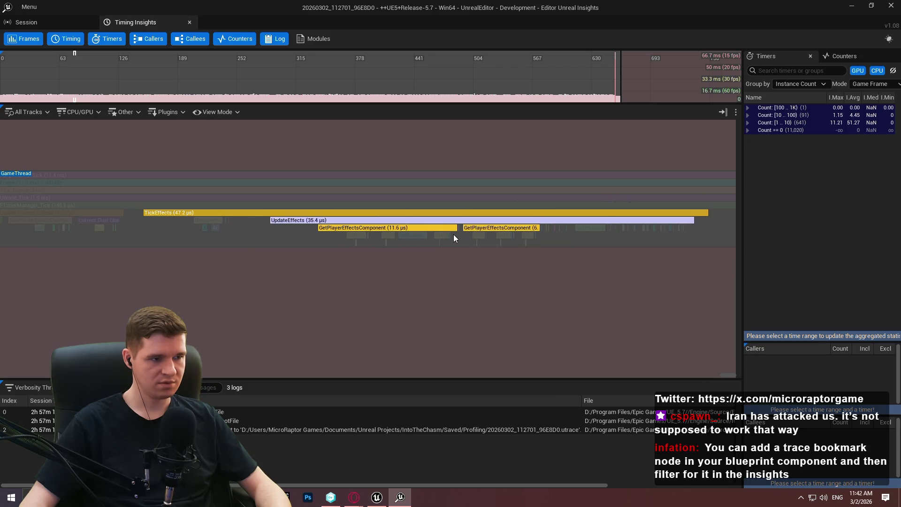
{"action": "scroll", "coordinate": [472, 226], "scroll_direction": "up", "scroll_amount": 15}
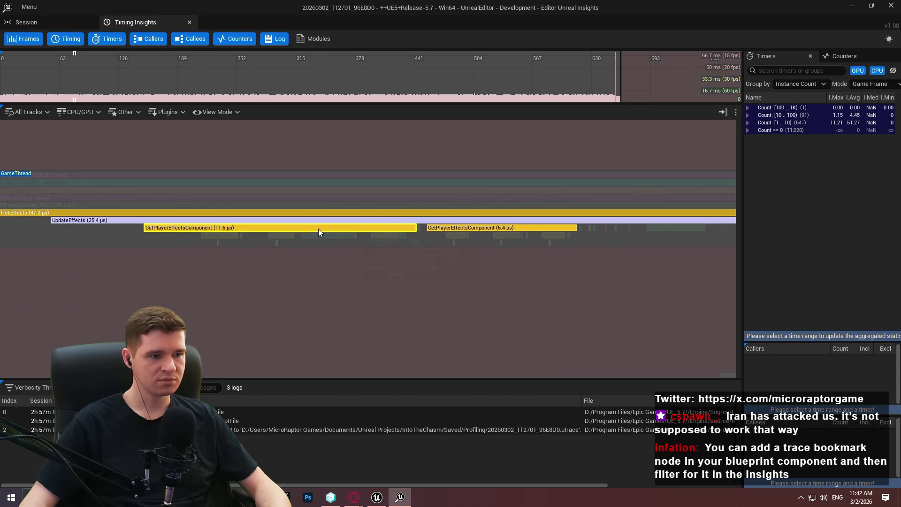
{"action": "mouse_move", "coordinate": [215, 229]}
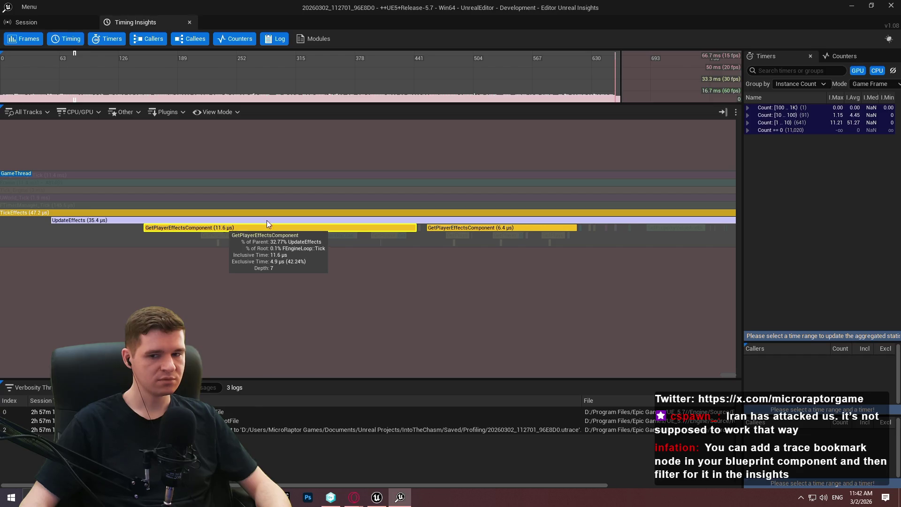
{"action": "scroll", "coordinate": [398, 230], "scroll_direction": "down", "scroll_amount": 2}
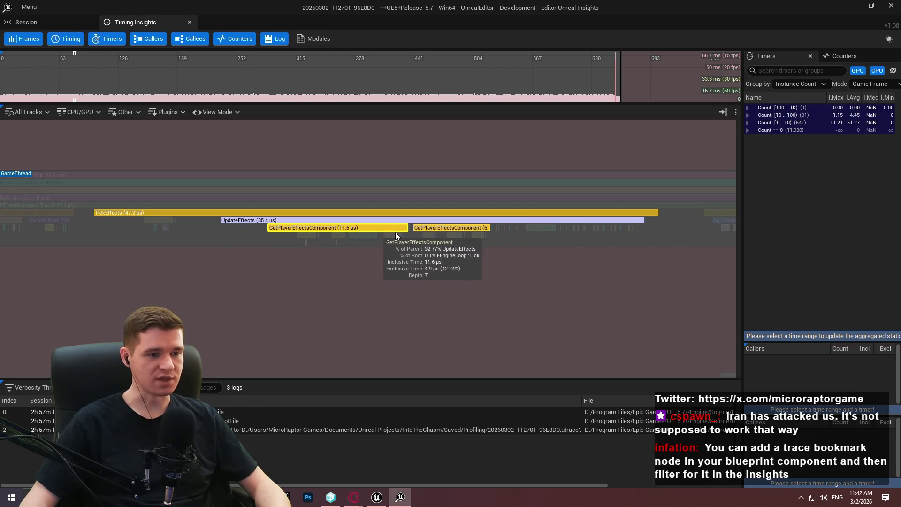
{"action": "scroll", "coordinate": [344, 226], "scroll_direction": "up", "scroll_amount": 1}
{"action": "scroll", "coordinate": [348, 228], "scroll_direction": "down", "scroll_amount": 5}
{"action": "scroll", "coordinate": [406, 241], "scroll_direction": "down", "scroll_amount": 8}
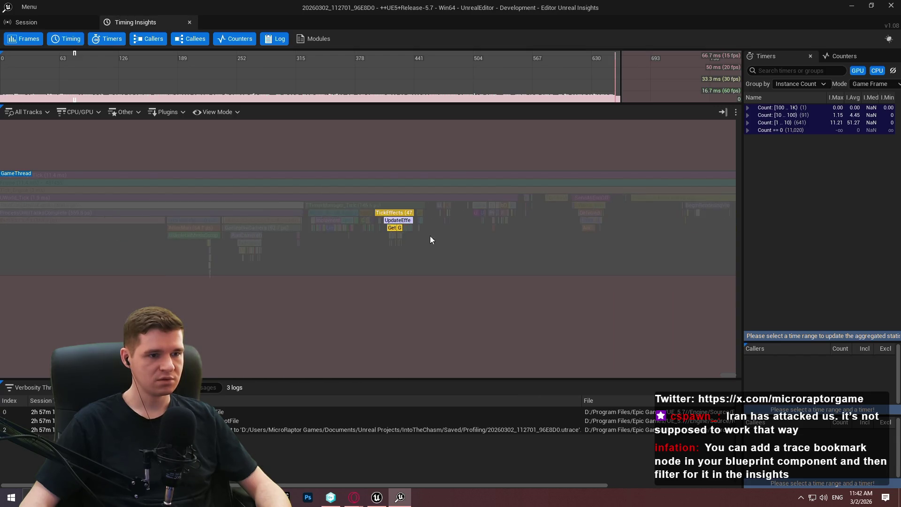
{"action": "scroll", "coordinate": [527, 245], "scroll_direction": "down", "scroll_amount": 10}
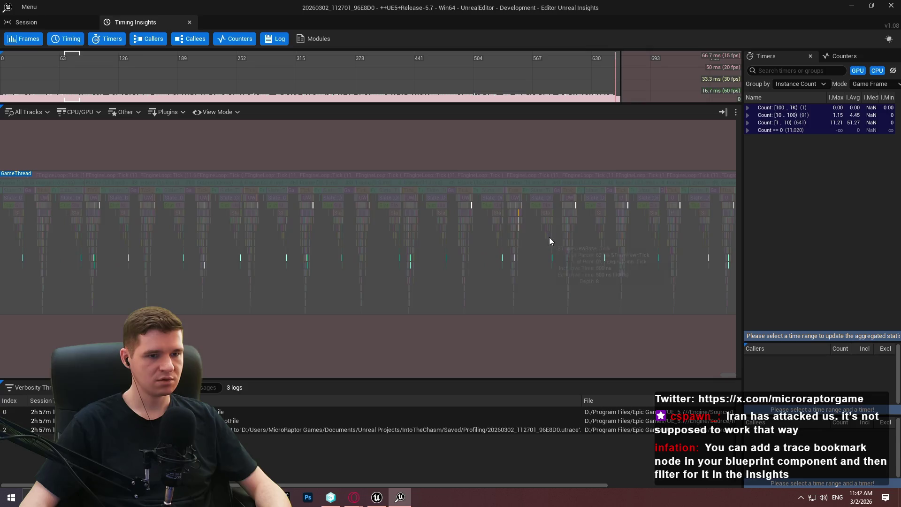
Pan to a later frame and frame its 53.1 µs TickEffects call with UpdateEffects.
{"action": "left_click_drag", "start_coordinate": [611, 254], "coordinate": [240, 240]}
{"action": "mouse_move", "coordinate": [614, 232]}
{"action": "left_mouse_down"}
{"action": "mouse_move", "coordinate": [252, 235]}
{"action": "mouse_move", "coordinate": [217, 226]}
{"action": "left_mouse_up"}
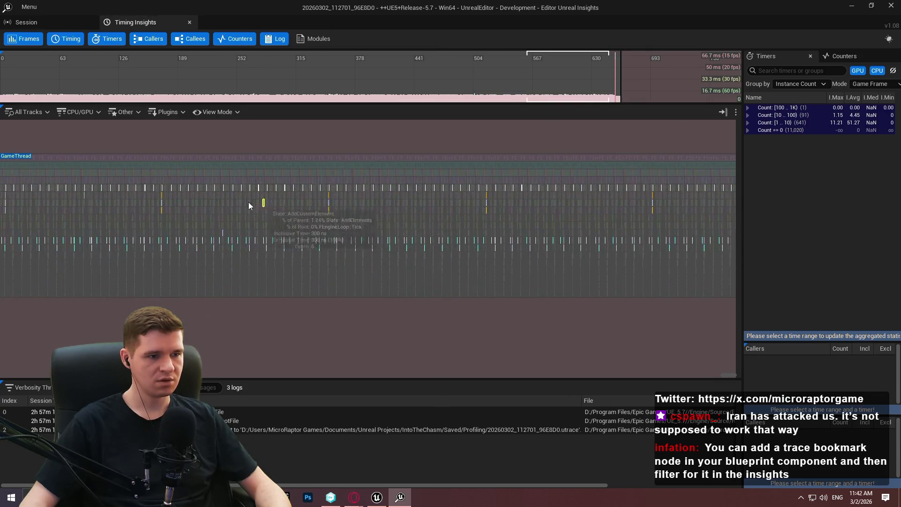
{"action": "scroll", "coordinate": [415, 225], "scroll_direction": "up", "scroll_amount": 10}
{"action": "scroll", "coordinate": [606, 219], "scroll_direction": "up", "scroll_amount": 5}
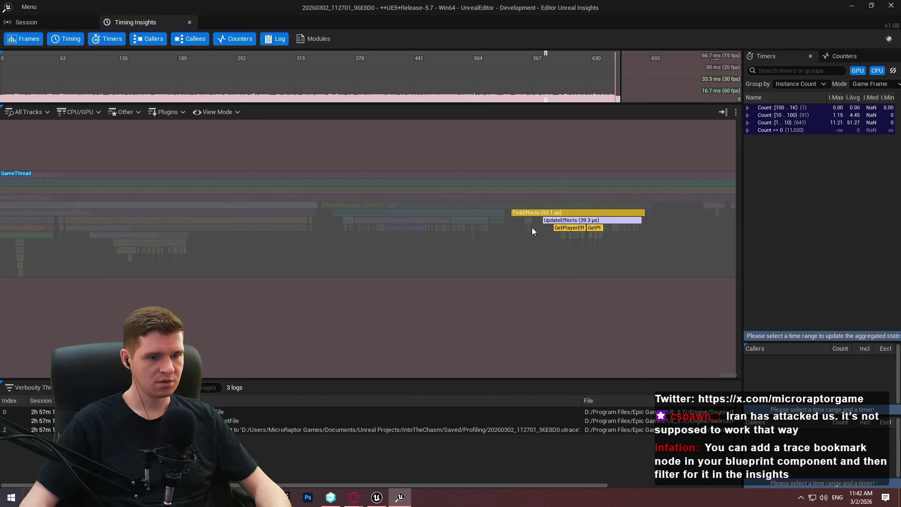
{"action": "scroll", "coordinate": [582, 235], "scroll_direction": "up", "scroll_amount": 6}
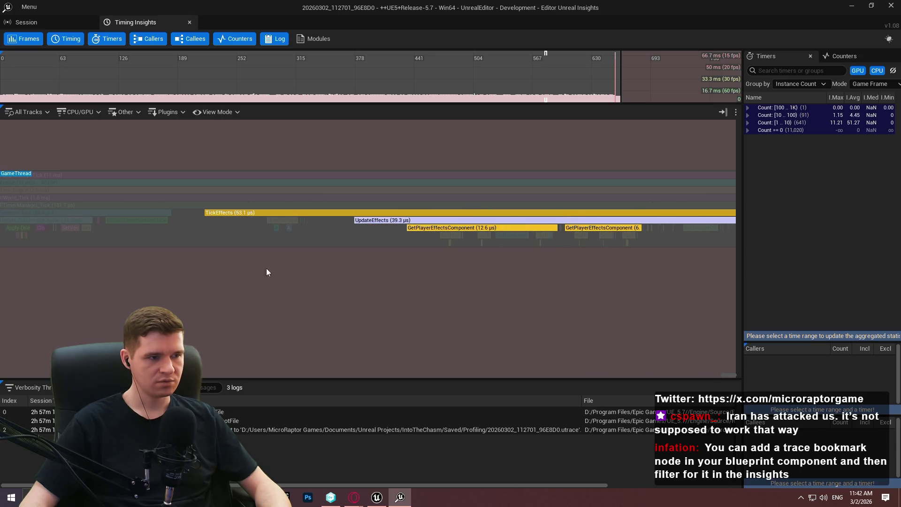
{"action": "scroll", "coordinate": [412, 229], "scroll_direction": "up", "scroll_amount": 4}
{"action": "scroll", "coordinate": [188, 216], "scroll_direction": "down", "scroll_amount": 3}
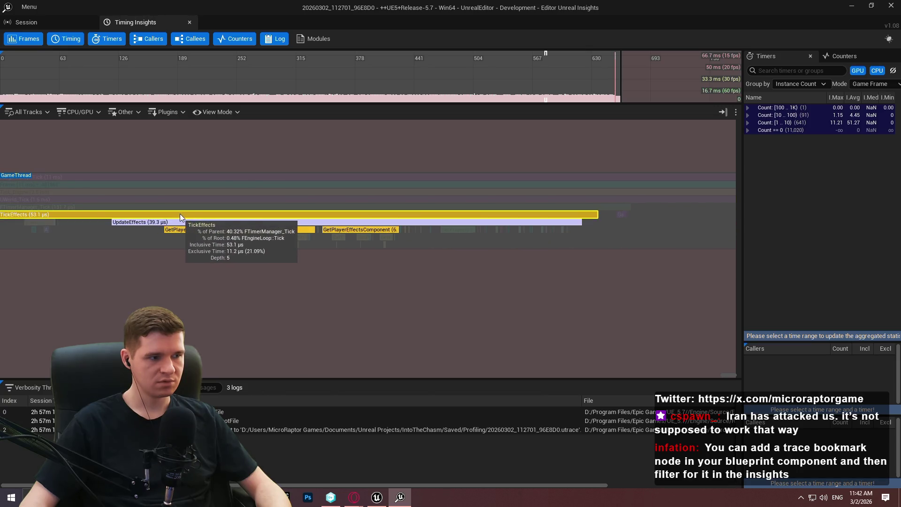
{"action": "double_click", "coordinate": [180, 213]}
Dismiss Quick Find and clear the filter highlight so tracks return to full colour.
{"action": "key", "text": "ctrl+f"}
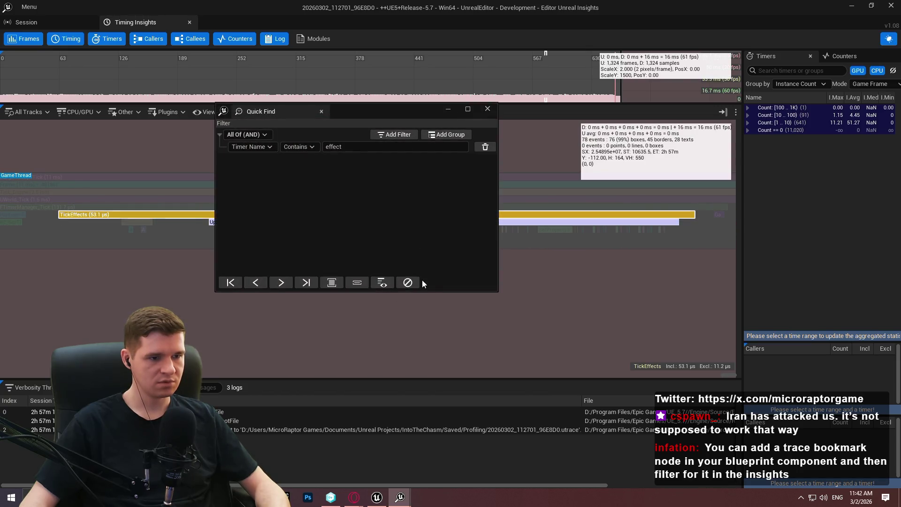
{"action": "left_click", "coordinate": [488, 108]}
{"action": "mouse_move", "coordinate": [216, 216]}
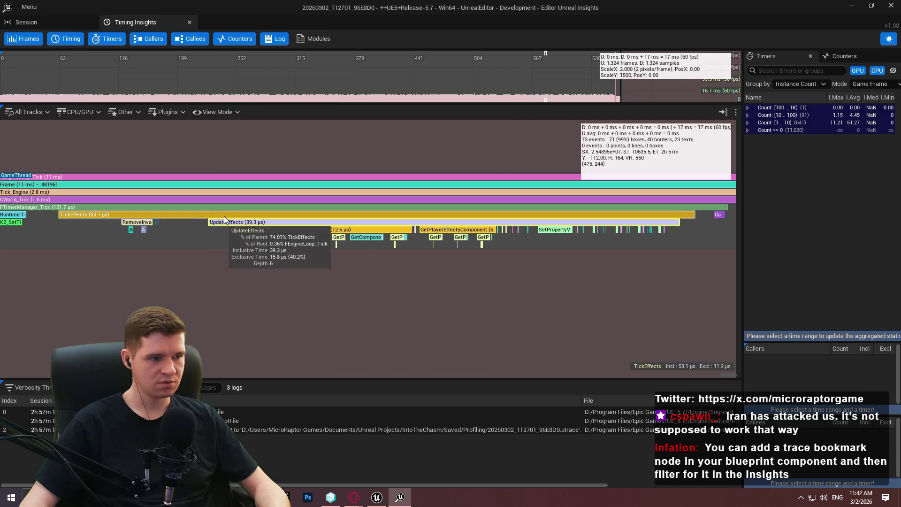
{"action": "left_click", "coordinate": [281, 216]}
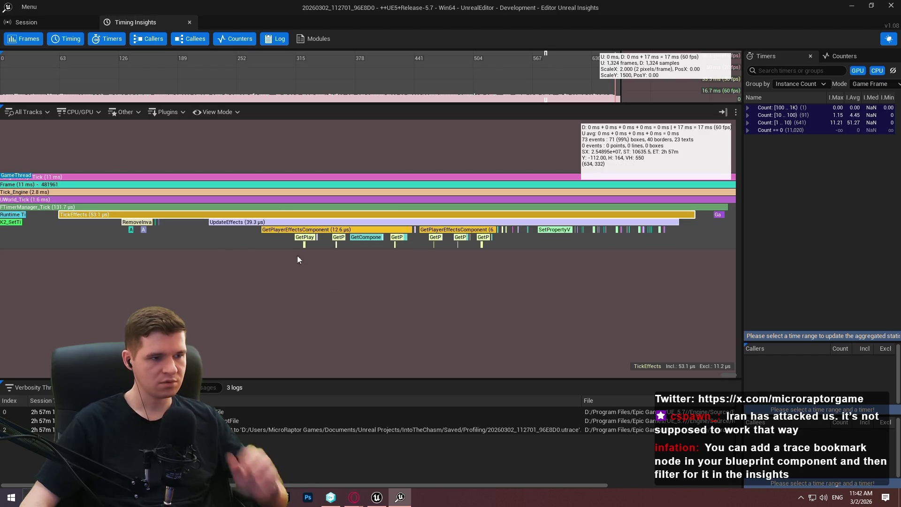
Reposition the timeline slightly left and glance at the auto-scroll options.
{"action": "scroll", "coordinate": [436, 230], "scroll_direction": "up", "scroll_amount": 1}
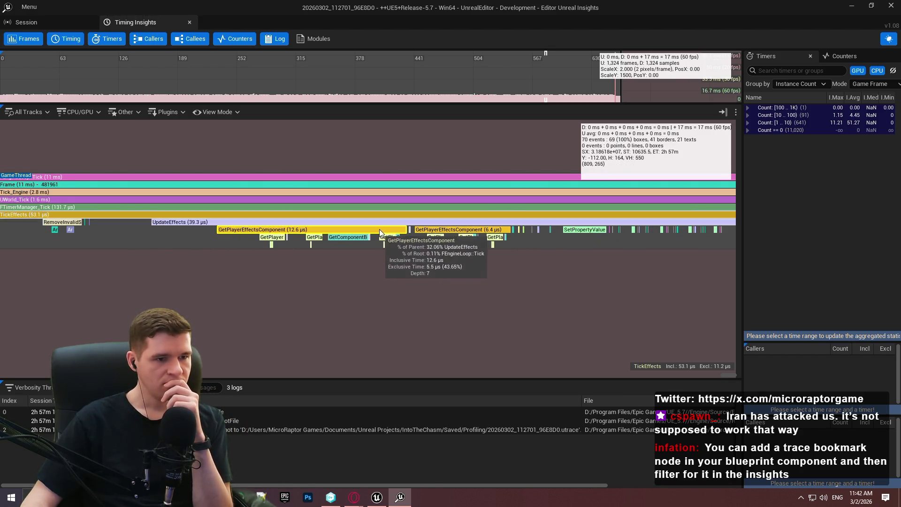
{"action": "scroll", "coordinate": [282, 230], "scroll_direction": "up", "scroll_amount": 1}
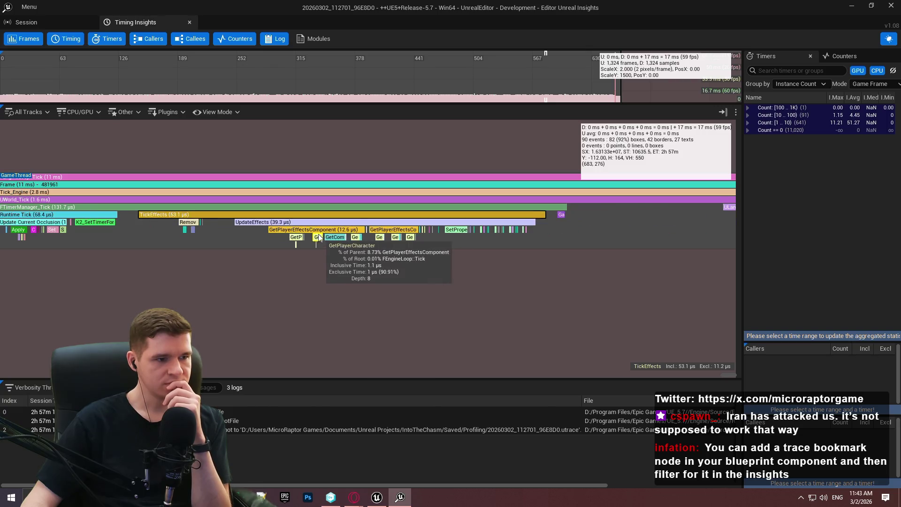
{"action": "scroll", "coordinate": [171, 238], "scroll_direction": "up", "scroll_amount": 1}
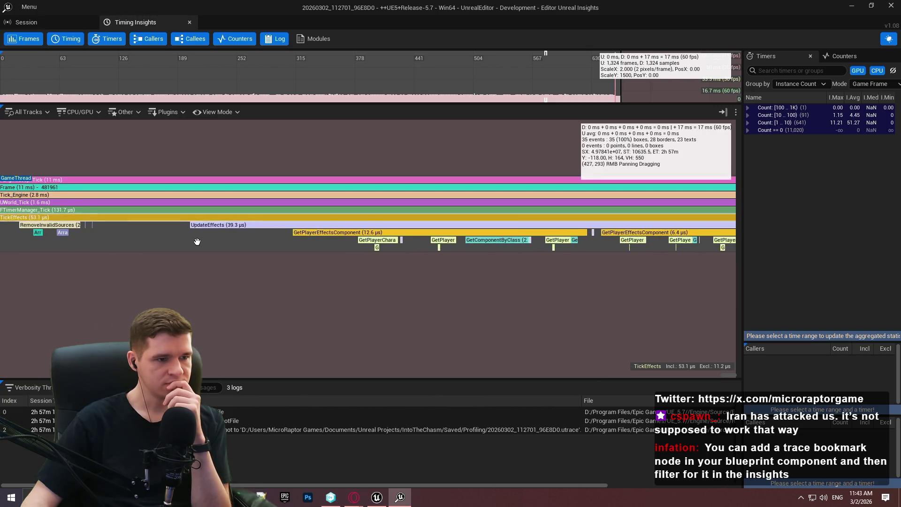
{"action": "scroll", "coordinate": [435, 243], "scroll_direction": "down", "scroll_amount": 3}
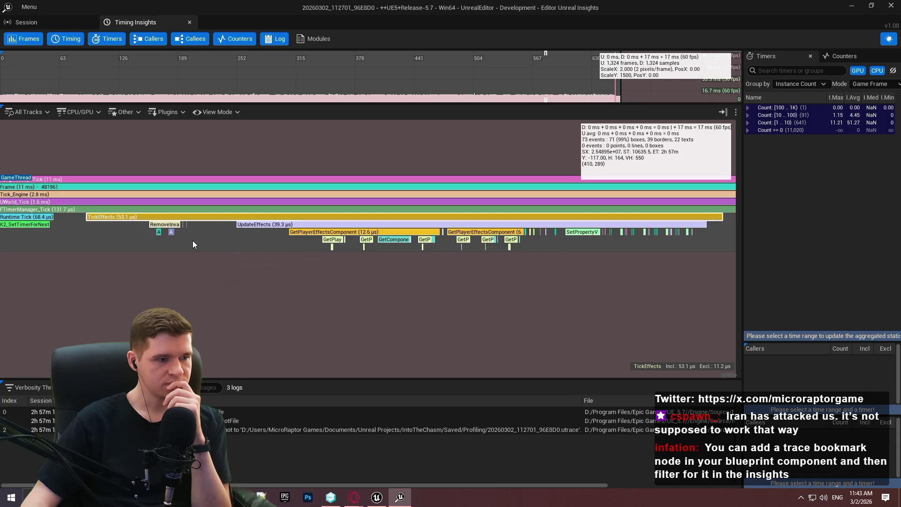
{"action": "left_click_drag", "start_coordinate": [505, 231], "coordinate": [461, 245]}
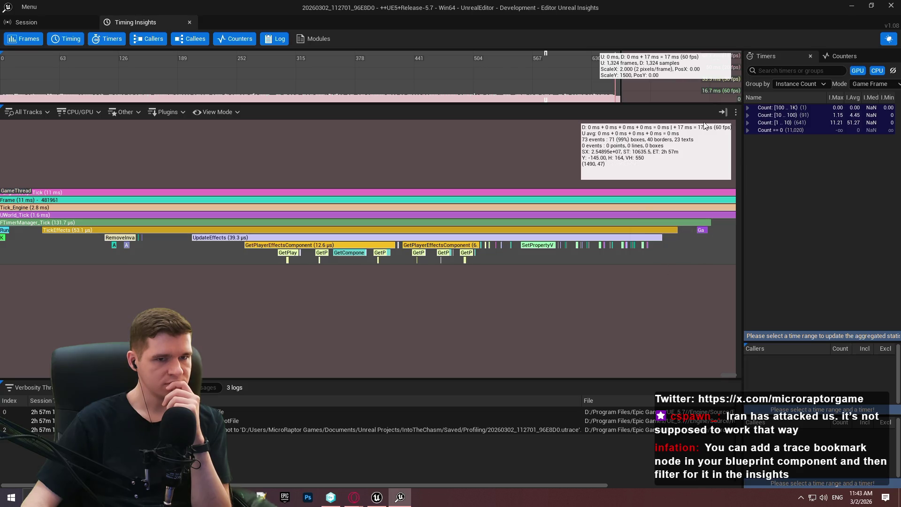
{"action": "left_click", "coordinate": [735, 113]}
{"action": "left_click", "coordinate": [646, 301]}
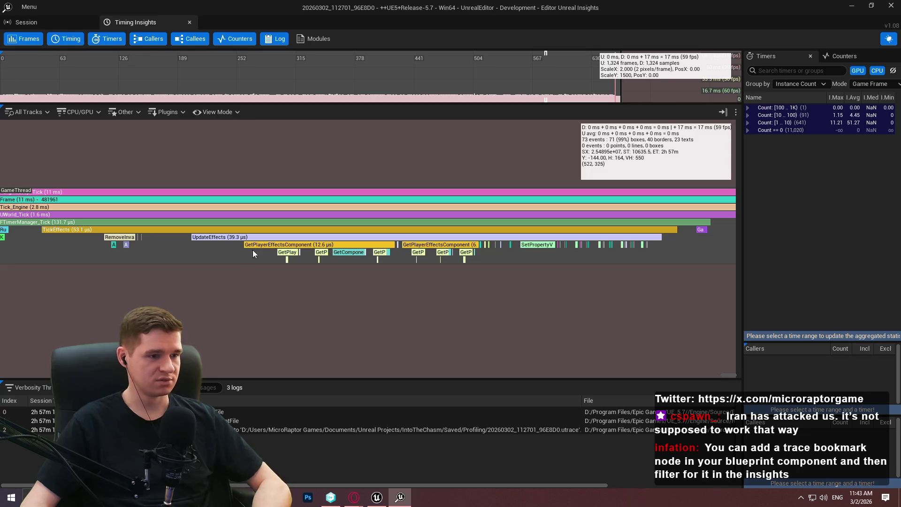
Select the TickEffects event and zoom around it to read its timings.
{"action": "mouse_move", "coordinate": [287, 246]}
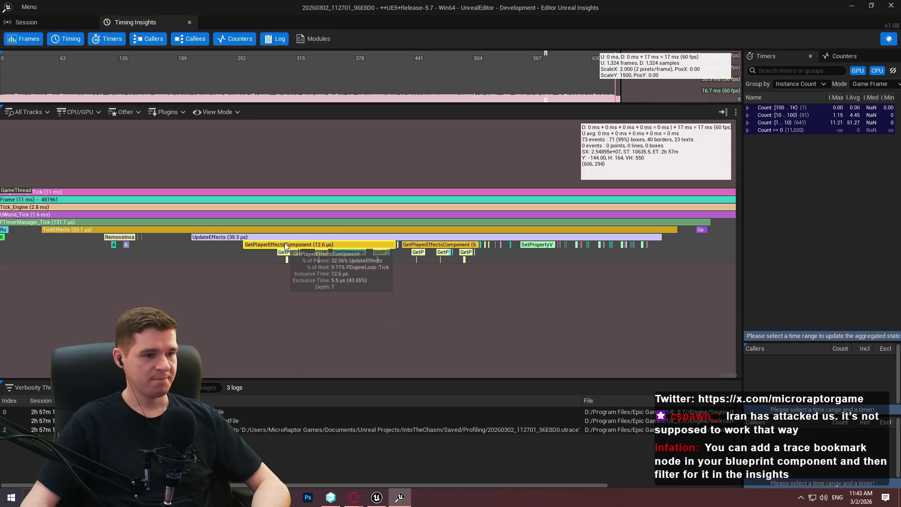
{"action": "left_click", "coordinate": [258, 229]}
{"action": "scroll", "coordinate": [258, 229], "scroll_direction": "down", "scroll_amount": 5}
{"action": "scroll", "coordinate": [611, 281], "scroll_direction": "down", "scroll_amount": 15}
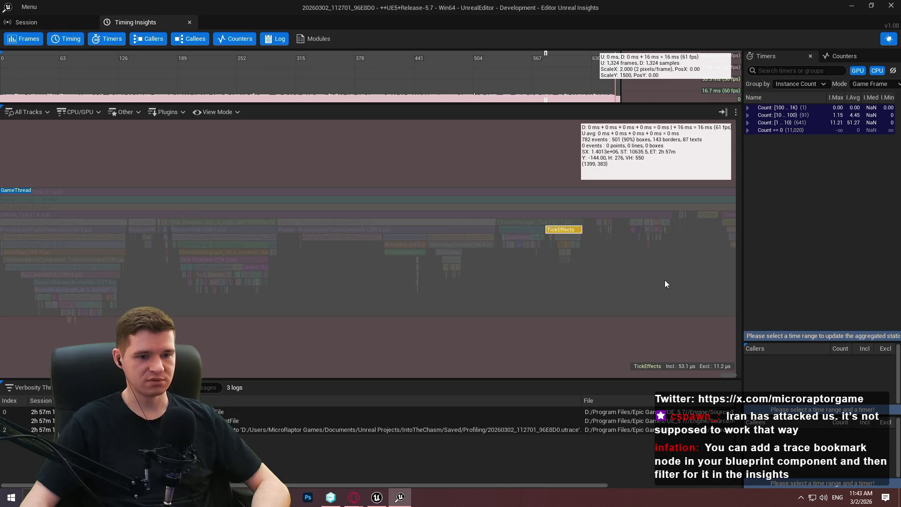
{"action": "scroll", "coordinate": [461, 270], "scroll_direction": "down", "scroll_amount": 6}
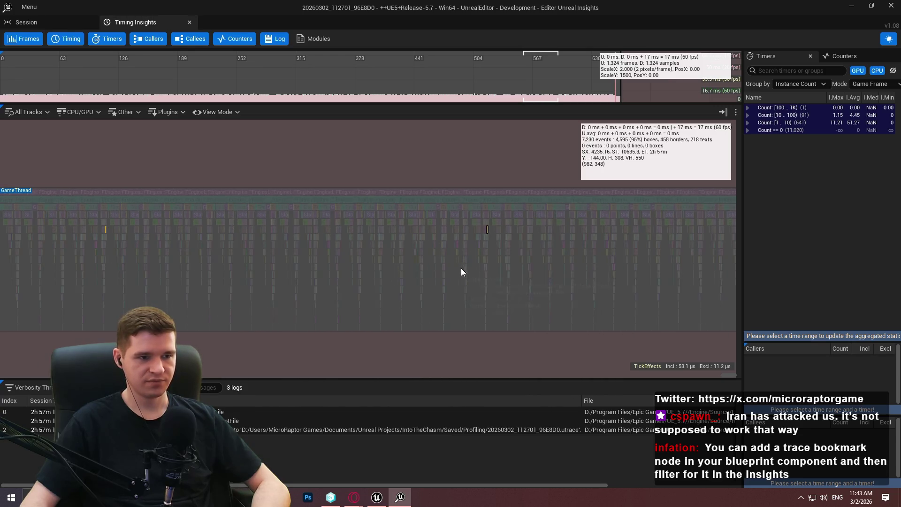
{"action": "scroll", "coordinate": [388, 256], "scroll_direction": "down", "scroll_amount": 5}
{"action": "scroll", "coordinate": [384, 219], "scroll_direction": "up", "scroll_amount": 8}
{"action": "scroll", "coordinate": [396, 221], "scroll_direction": "up", "scroll_amount": 8}
{"action": "scroll", "coordinate": [367, 219], "scroll_direction": "up", "scroll_amount": 2}
Close Insights and reopen recent trace 20260302_112746_25FE90 from the Editor, maximized.
{"action": "key", "text": "alt+F4"}
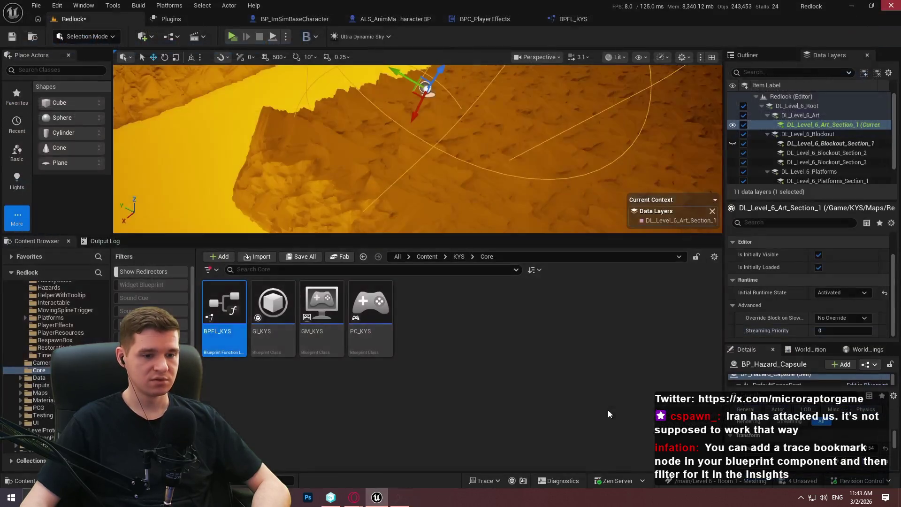
{"action": "left_click", "coordinate": [493, 485]}
{"action": "mouse_move", "coordinate": [520, 462]}
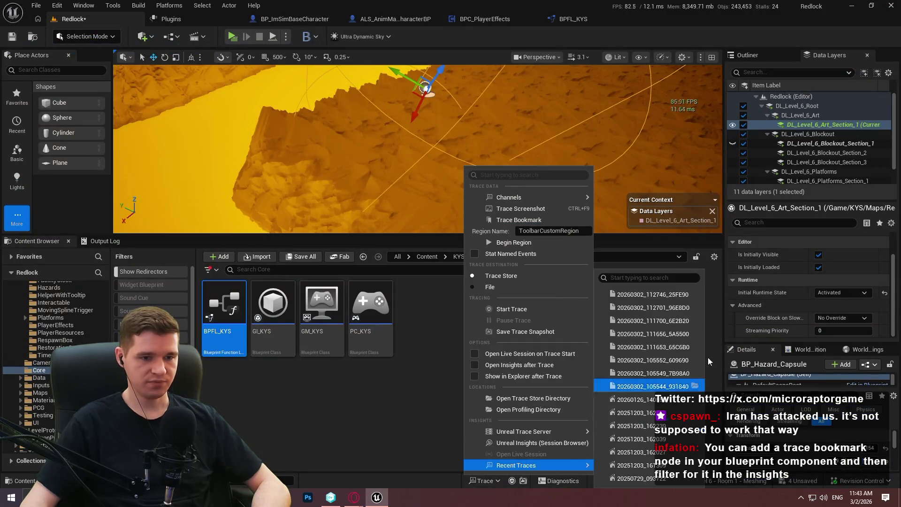
{"action": "left_click", "coordinate": [660, 297]}
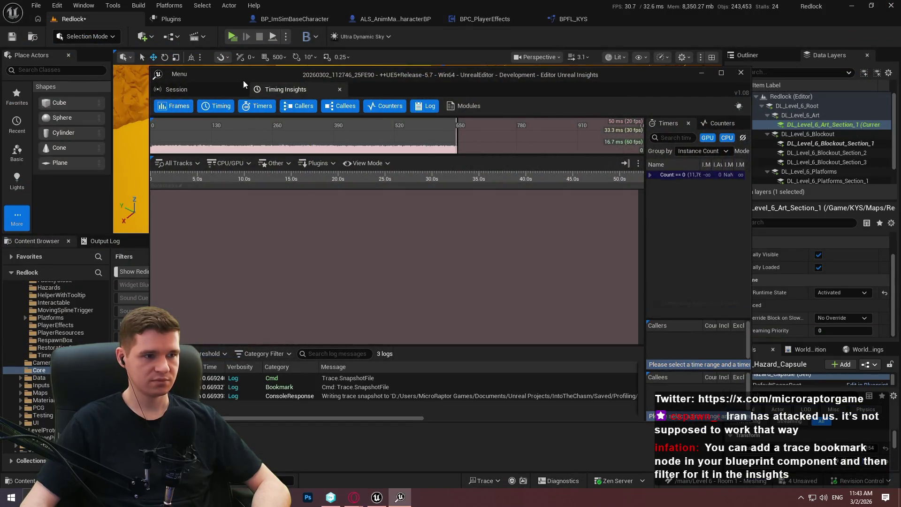
{"action": "double_click", "coordinate": [269, 74]}
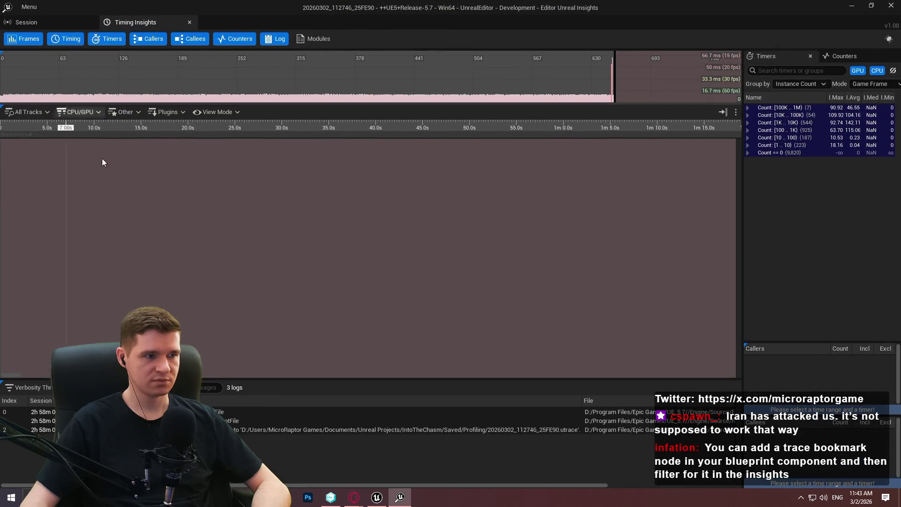
Add a Quick Find filter rule: Timer Name is TickEffects.
{"action": "key", "text": "ctrl+f"}
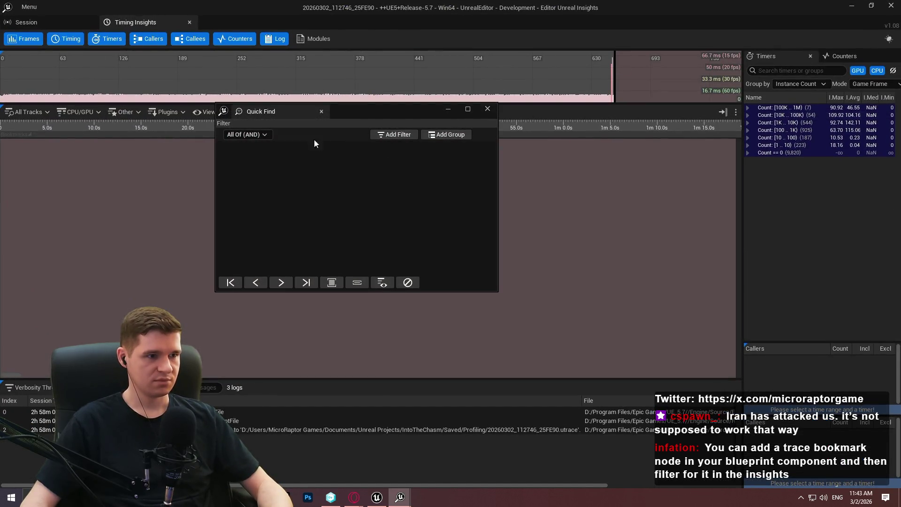
{"action": "left_click", "coordinate": [404, 131]}
{"action": "left_click", "coordinate": [405, 131]}
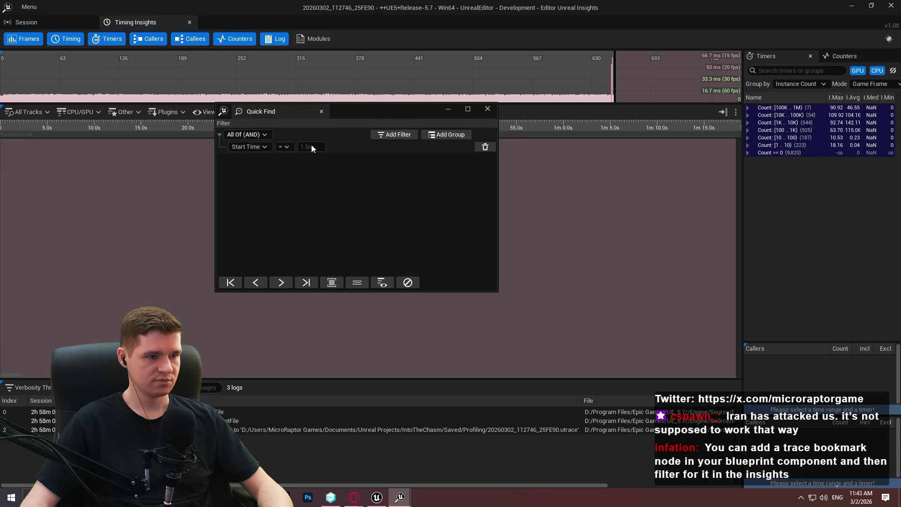
{"action": "left_click", "coordinate": [249, 147]}
{"action": "left_click", "coordinate": [257, 218]}
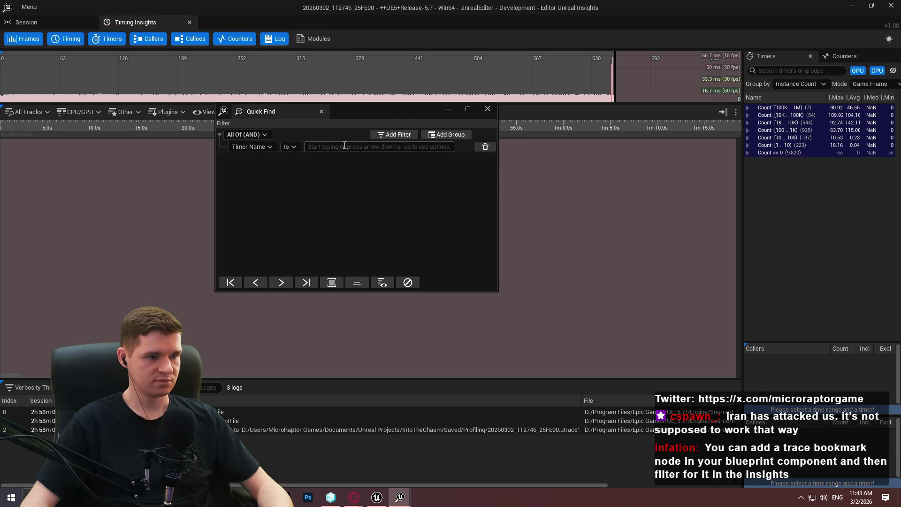
{"action": "type", "text": "effef"}
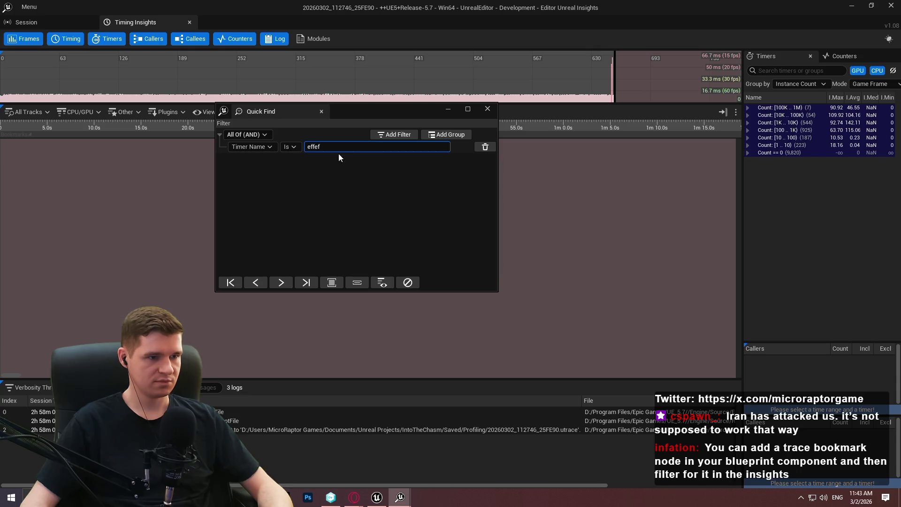
{"action": "key", "text": "BackSpace"}
{"action": "key", "text": "BackSpace"}
{"action": "key", "text": "BackSpace"}
{"action": "type", "text": "ticke"}
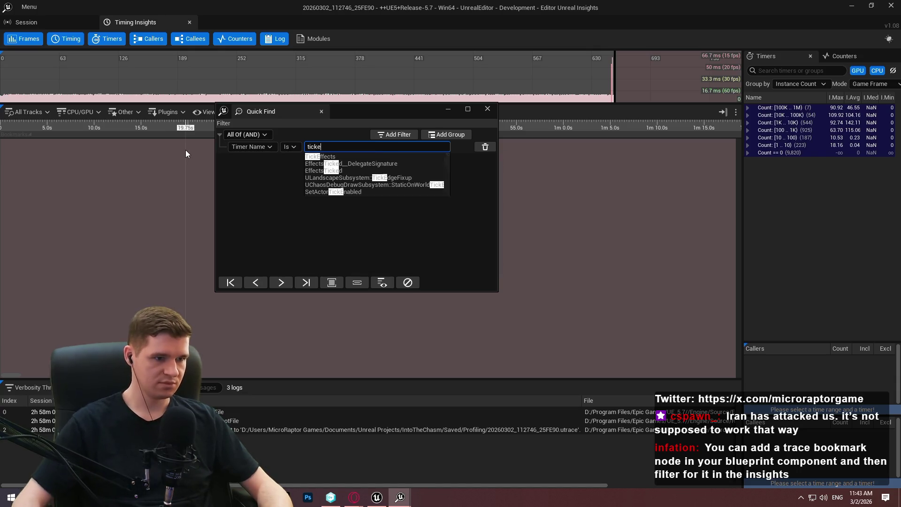
{"action": "left_click", "coordinate": [345, 156]}
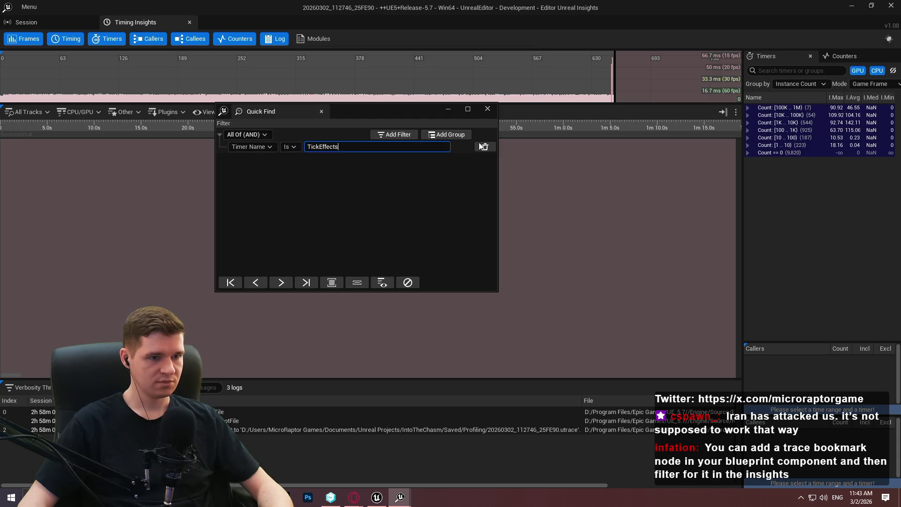
Jump the timeline to frame 263 and close Quick Find.
{"action": "left_click", "coordinate": [248, 98]}
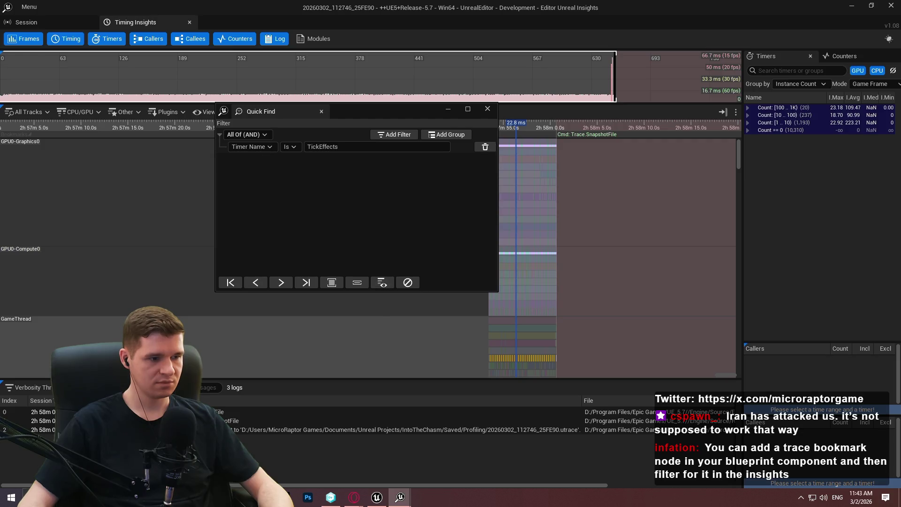
{"action": "left_click", "coordinate": [494, 109]}
{"action": "left_click", "coordinate": [28, 112]}
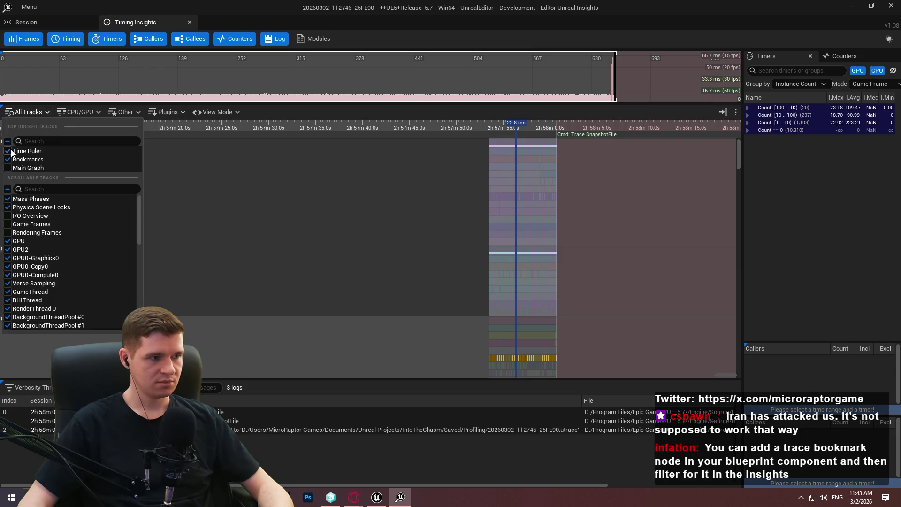
Hide all scrollable tracks except GameThread, then zoom in and select the 225.7 µs TickEffects call.
{"action": "left_click", "coordinate": [8, 189]}
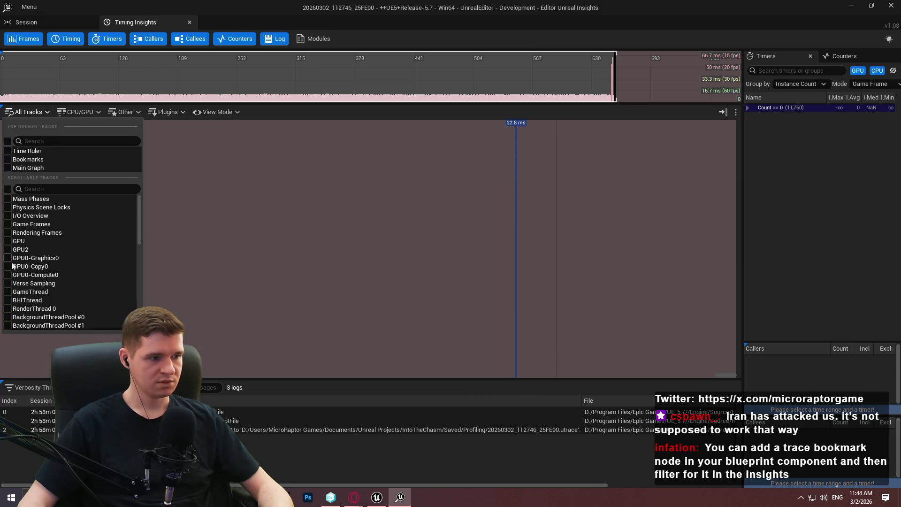
{"action": "left_click", "coordinate": [7, 291]}
{"action": "scroll", "coordinate": [518, 168], "scroll_direction": "up", "scroll_amount": 5}
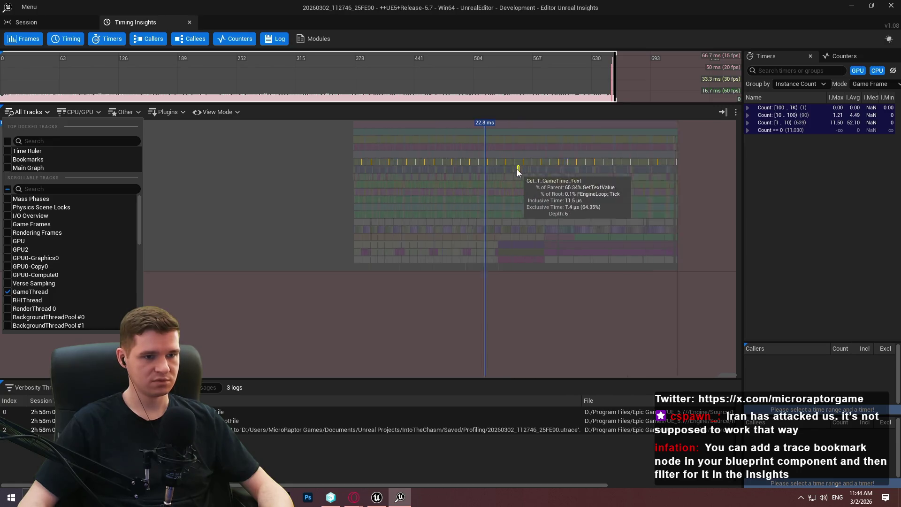
{"action": "scroll", "coordinate": [516, 188], "scroll_direction": "up", "scroll_amount": 5}
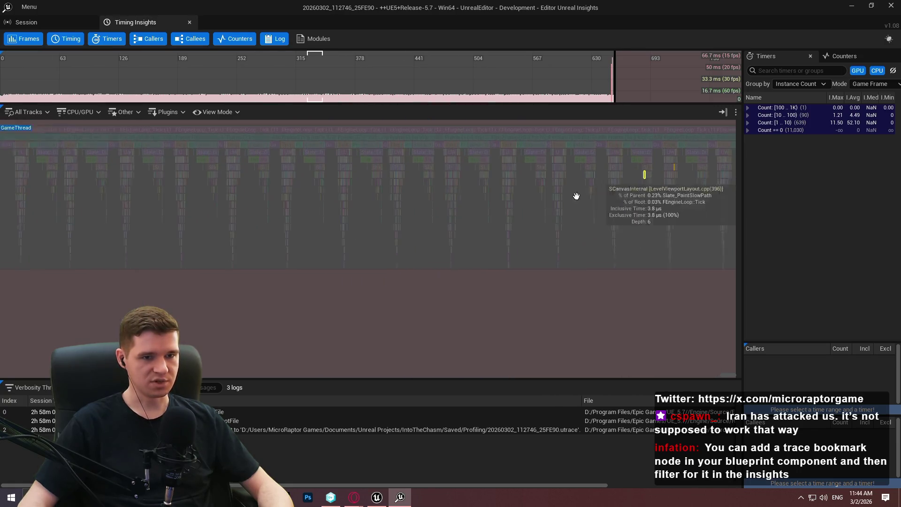
{"action": "scroll", "coordinate": [432, 215], "scroll_direction": "up", "scroll_amount": 6}
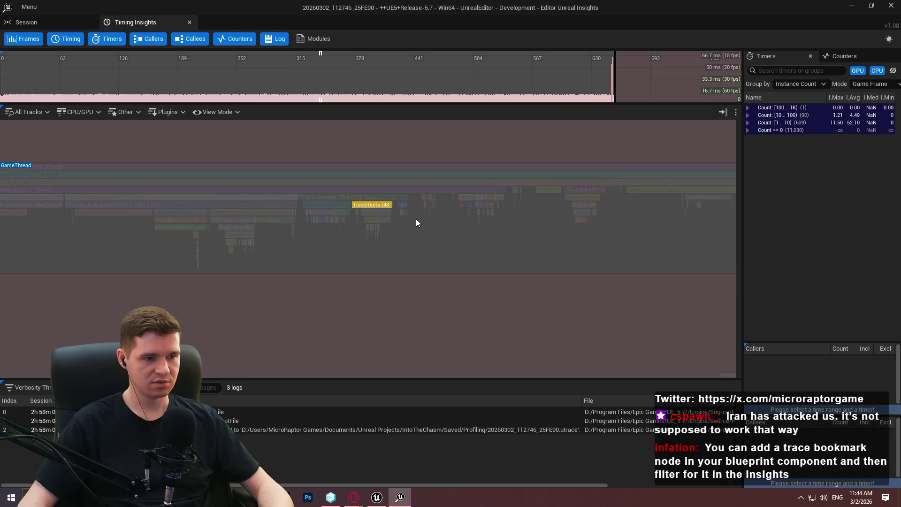
{"action": "scroll", "coordinate": [405, 224], "scroll_direction": "down", "scroll_amount": 10}
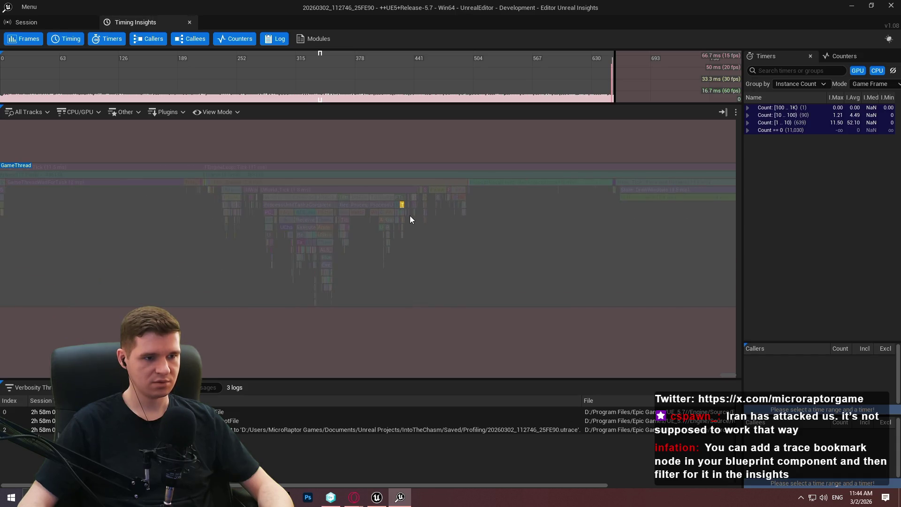
{"action": "scroll", "coordinate": [418, 222], "scroll_direction": "down", "scroll_amount": 5}
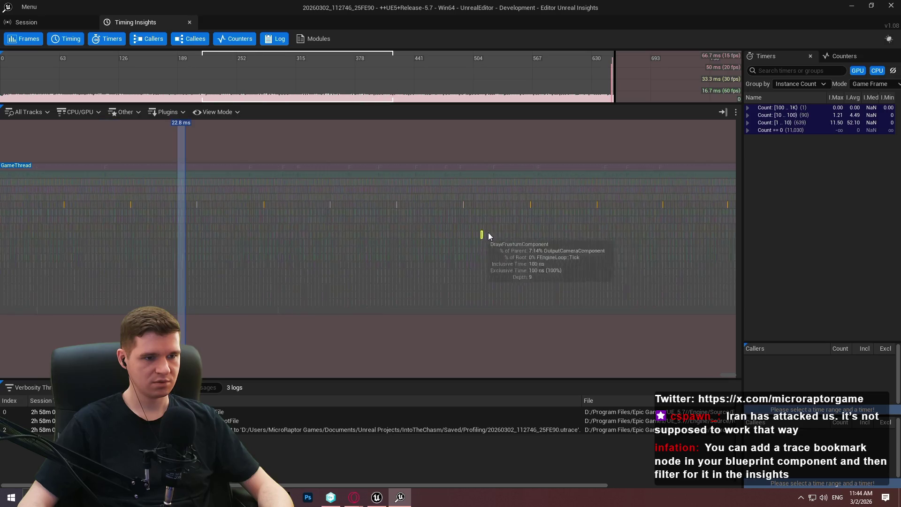
{"action": "scroll", "coordinate": [493, 242], "scroll_direction": "up", "scroll_amount": 5}
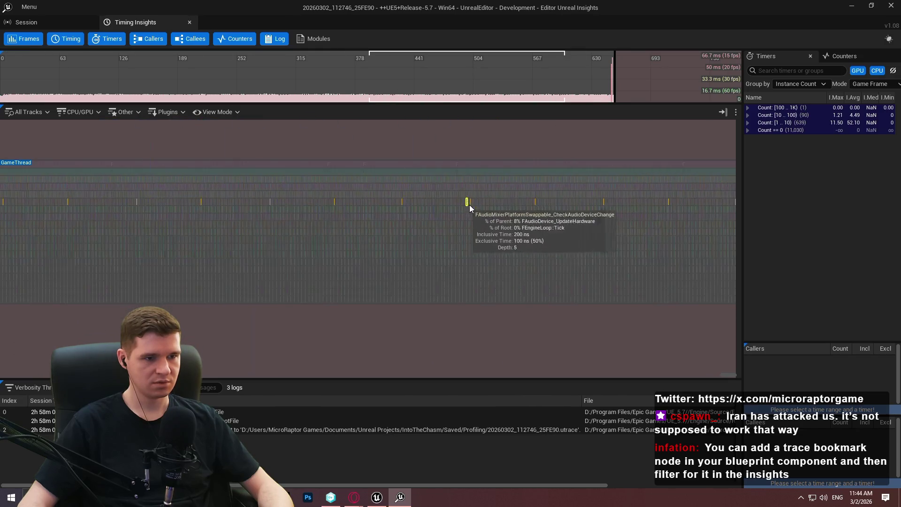
{"action": "scroll", "coordinate": [433, 203], "scroll_direction": "up", "scroll_amount": 5}
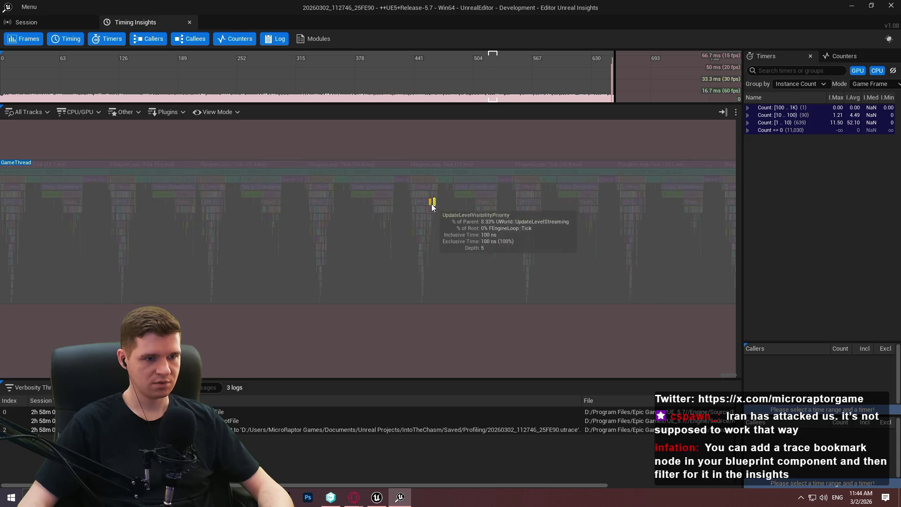
{"action": "scroll", "coordinate": [431, 204], "scroll_direction": "up", "scroll_amount": 5}
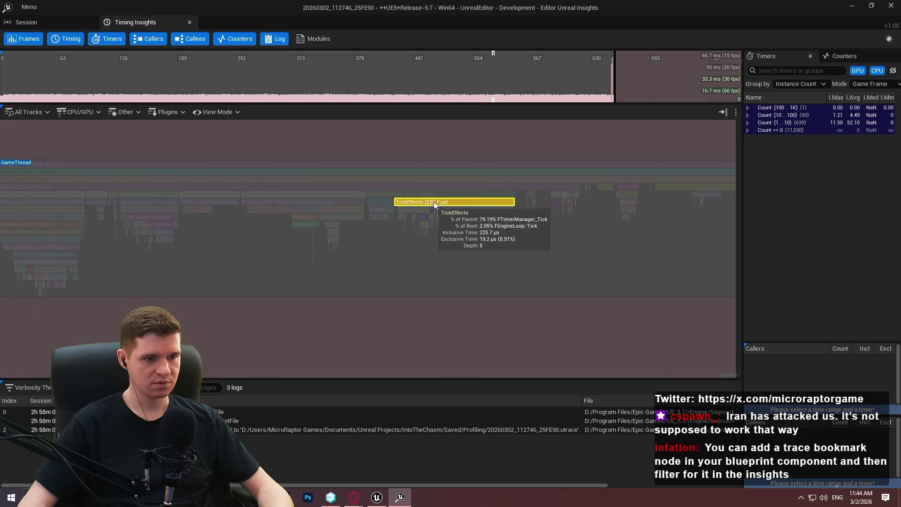
{"action": "left_click", "coordinate": [415, 202]}
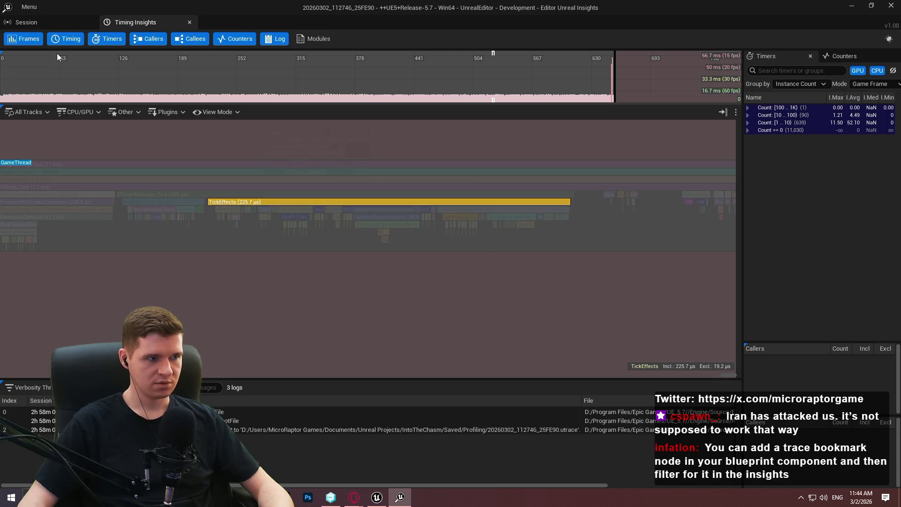
{"action": "key", "text": "ctrl+f"}
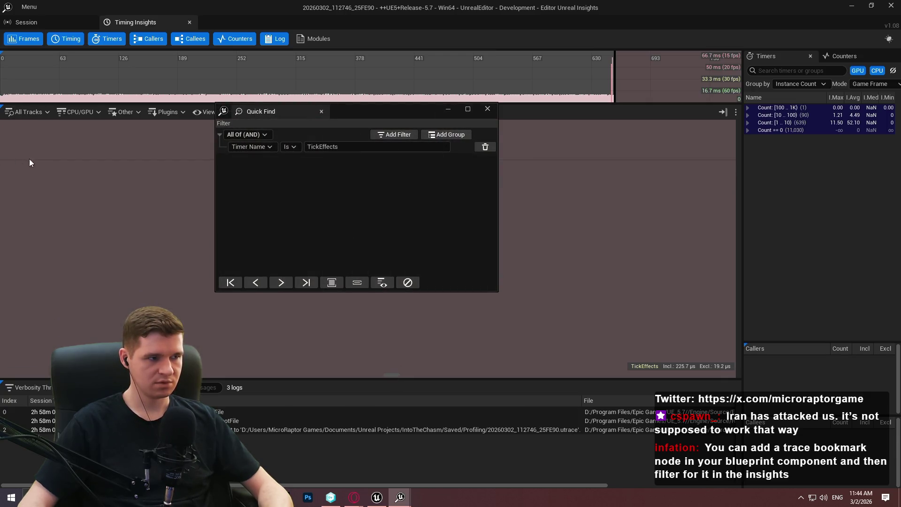
Close Quick Find, then open and dismiss the track list and timing view context menu.
{"action": "left_click", "coordinate": [488, 109]}
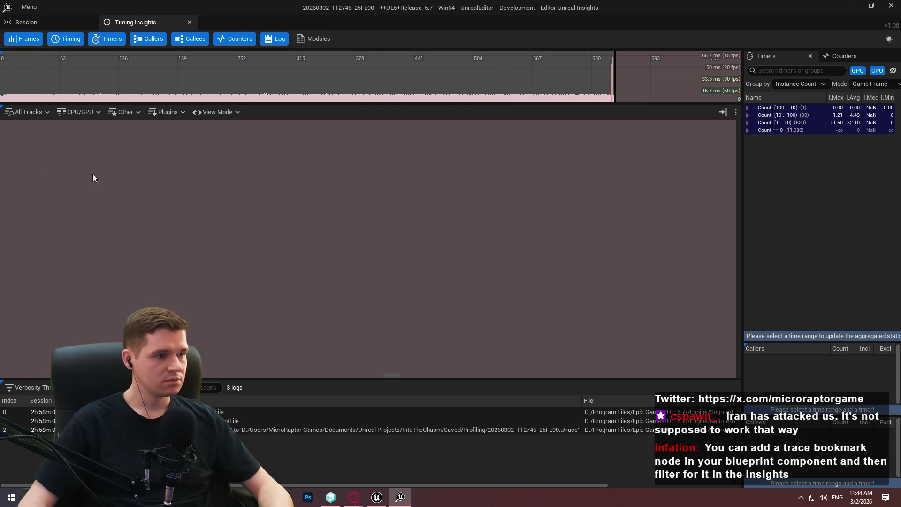
{"action": "left_click", "coordinate": [28, 112]}
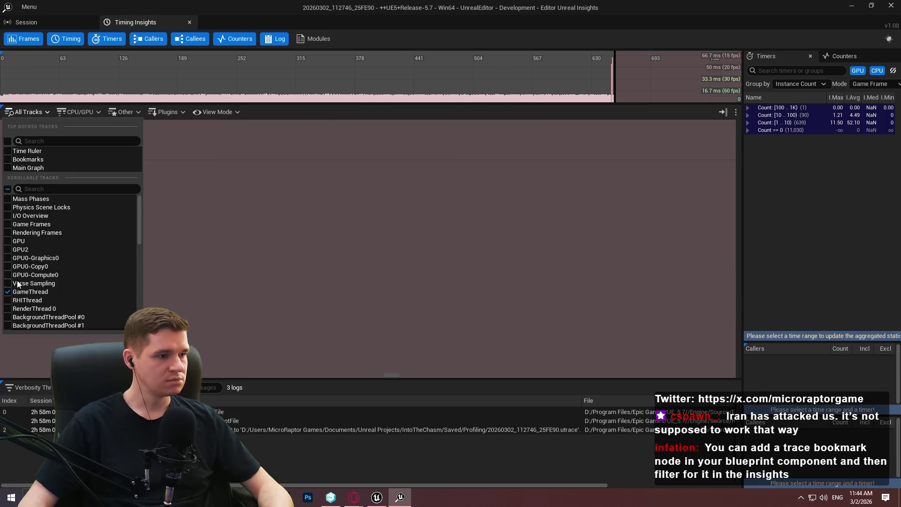
{"action": "left_click", "coordinate": [204, 173]}
{"action": "right_click", "coordinate": [139, 154]}
{"action": "left_click", "coordinate": [124, 159]}
{"action": "right_click", "coordinate": [124, 160]}
{"action": "left_click", "coordinate": [100, 160]}
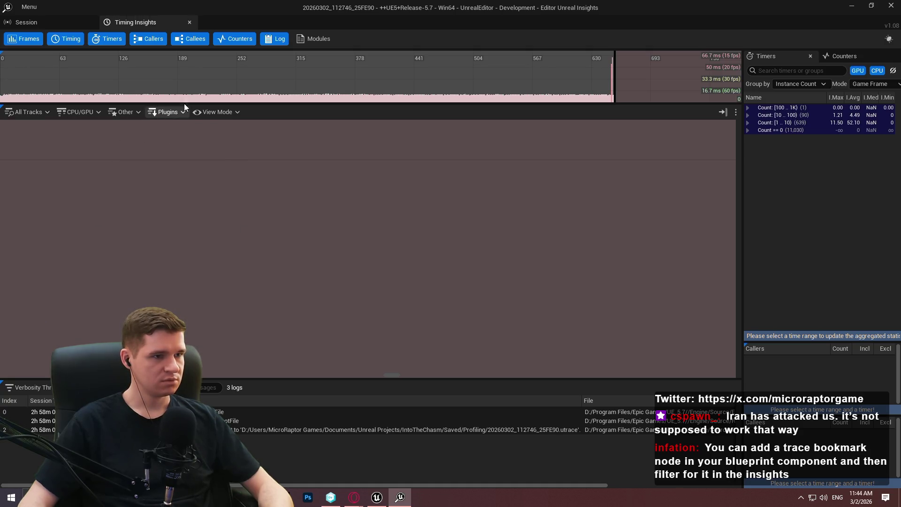
Use Quick Find's Find Next to select another TickEffects event (51.9 µs), then pick a later frame.
{"action": "key", "text": "ctrl+f"}
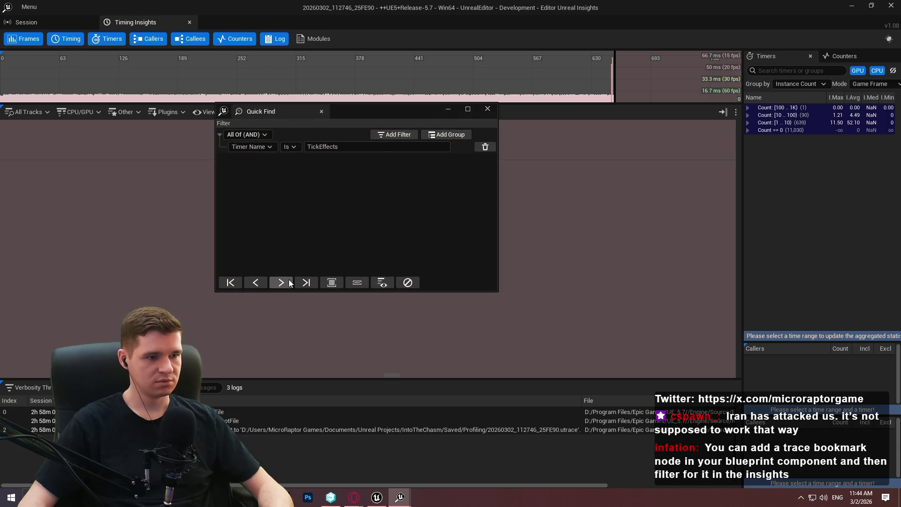
{"action": "left_click", "coordinate": [282, 282]}
{"action": "left_click", "coordinate": [488, 108]}
{"action": "scroll", "coordinate": [550, 231], "scroll_direction": "down", "scroll_amount": 5}
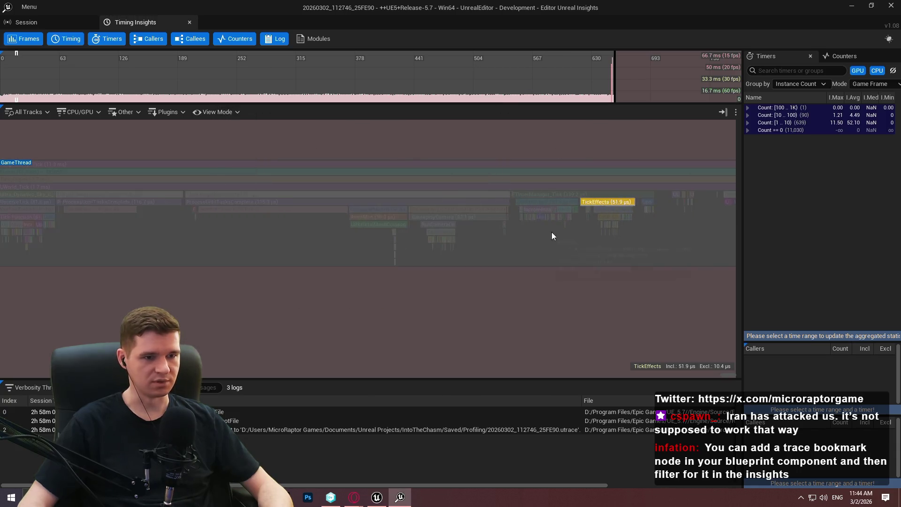
{"action": "left_click", "coordinate": [491, 99]}
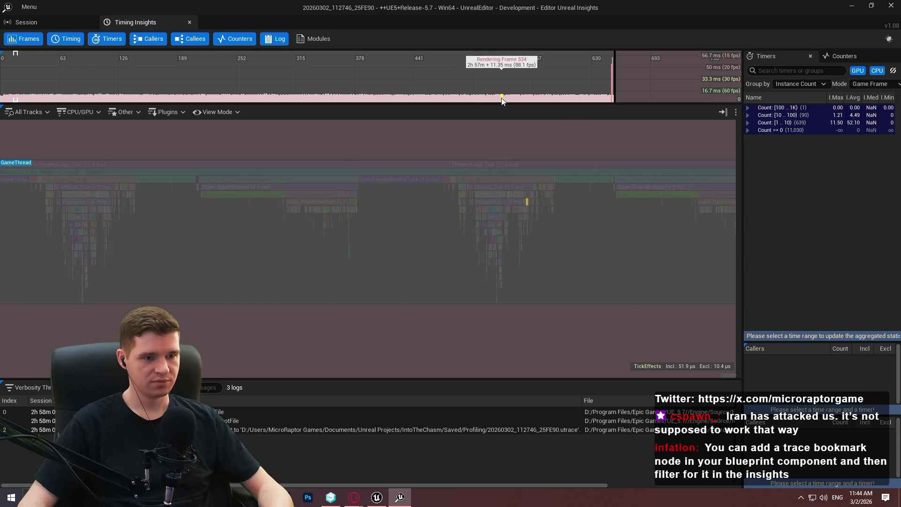
Select frame 534 and its 206.6 µs TickEffects event (19.1 µs exclusive) at full track brightness.
{"action": "left_click", "coordinate": [502, 101]}
{"action": "scroll", "coordinate": [503, 225], "scroll_direction": "down", "scroll_amount": 5}
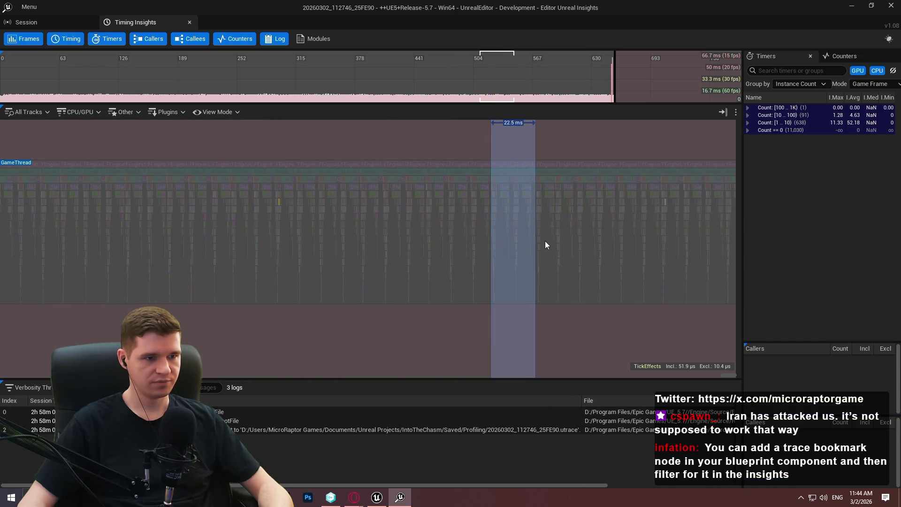
{"action": "scroll", "coordinate": [559, 225], "scroll_direction": "up", "scroll_amount": 8}
{"action": "scroll", "coordinate": [373, 201], "scroll_direction": "up", "scroll_amount": 10}
{"action": "left_click", "coordinate": [396, 204]}
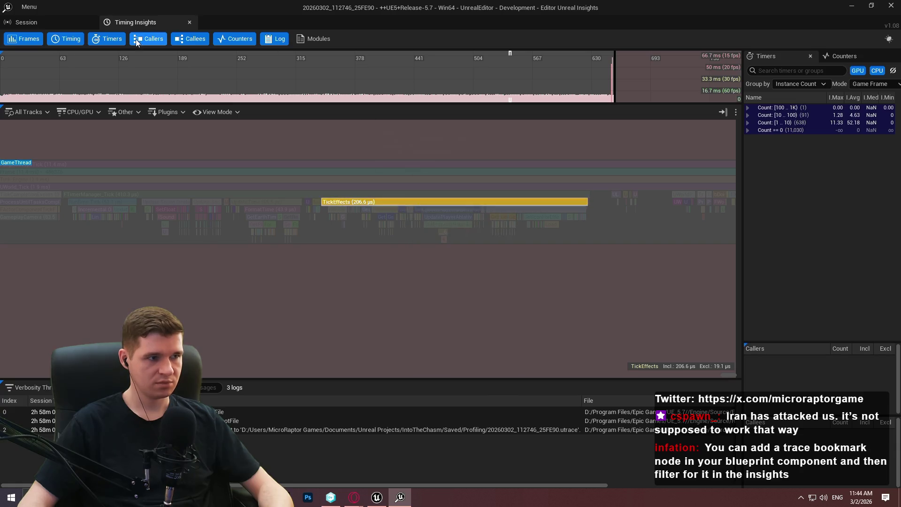
{"action": "left_click", "coordinate": [20, 113]}
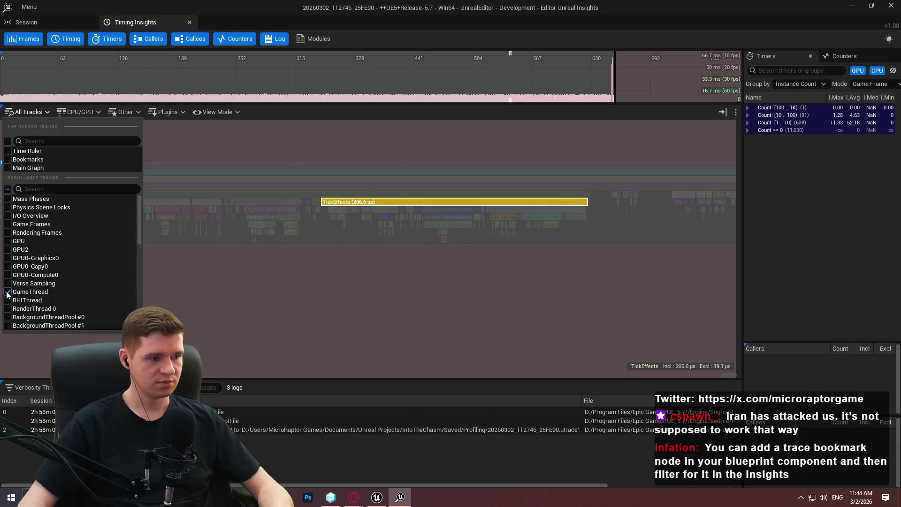
{"action": "left_click", "coordinate": [345, 278]}
{"action": "key", "text": "ctrl+f"}
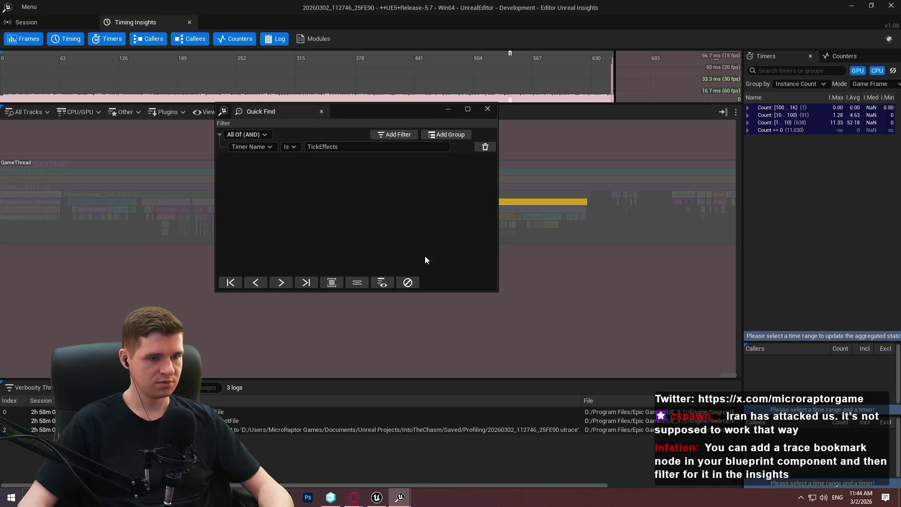
{"action": "left_click", "coordinate": [488, 110]}
{"action": "left_click", "coordinate": [396, 201]}
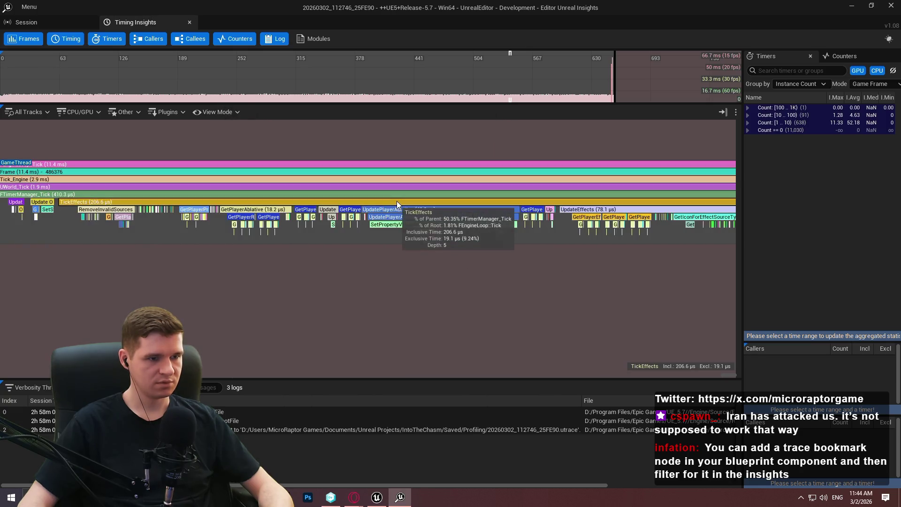
{"action": "scroll", "coordinate": [428, 226], "scroll_direction": "down", "scroll_amount": 1}
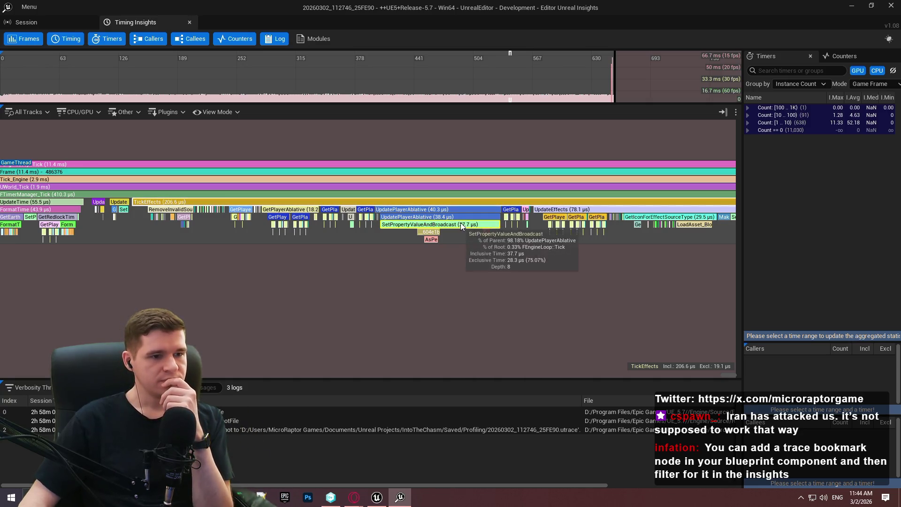
{"action": "scroll", "coordinate": [431, 227], "scroll_direction": "up", "scroll_amount": 1}
{"action": "scroll", "coordinate": [431, 226], "scroll_direction": "down", "scroll_amount": 2}
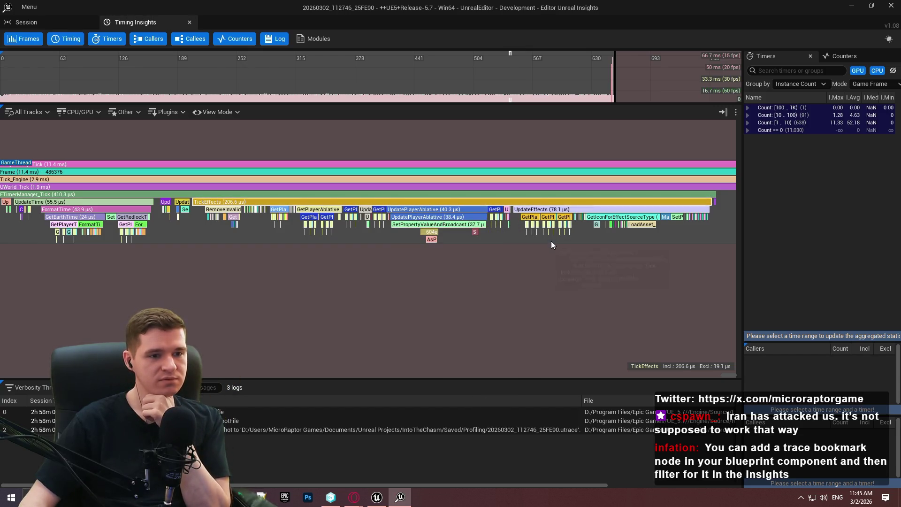
{"action": "scroll", "coordinate": [559, 227], "scroll_direction": "up", "scroll_amount": 1}
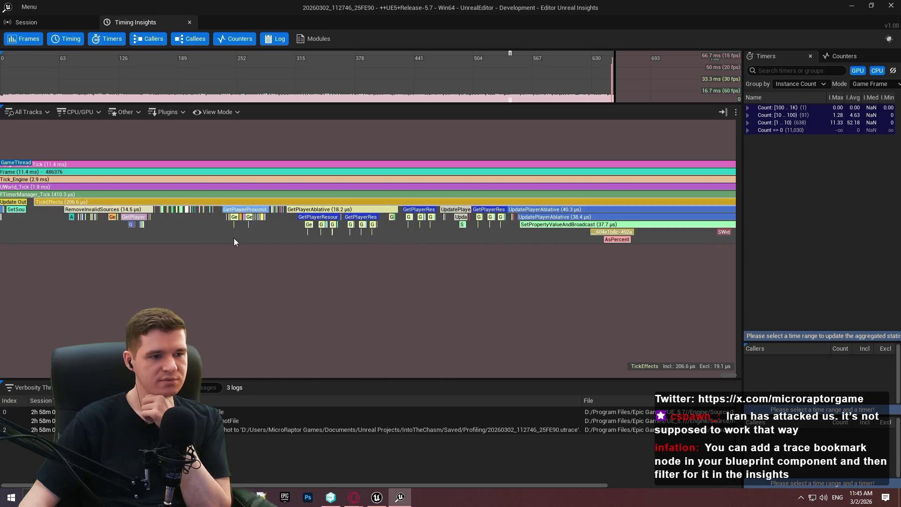
{"action": "scroll", "coordinate": [230, 235], "scroll_direction": "up", "scroll_amount": 5}
{"action": "left_click_drag", "start_coordinate": [230, 236], "coordinate": [442, 259]}
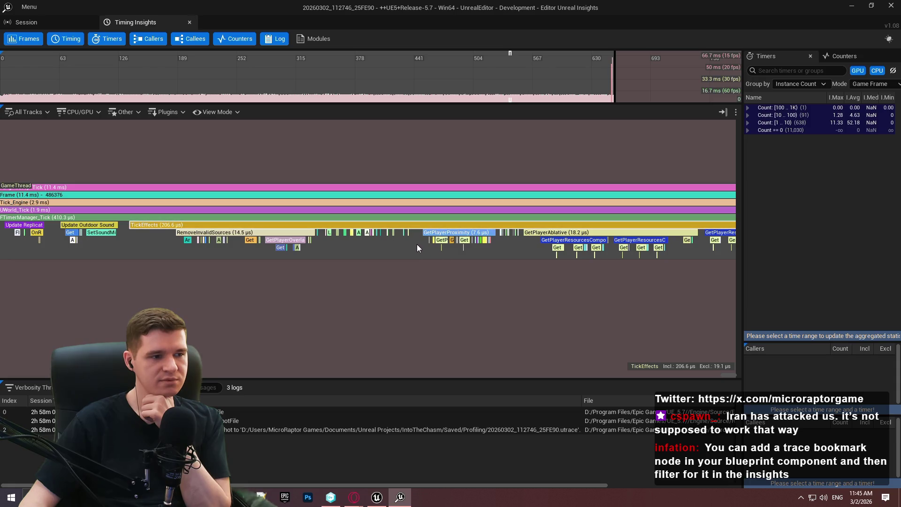
{"action": "scroll", "coordinate": [350, 243], "scroll_direction": "up", "scroll_amount": 2}
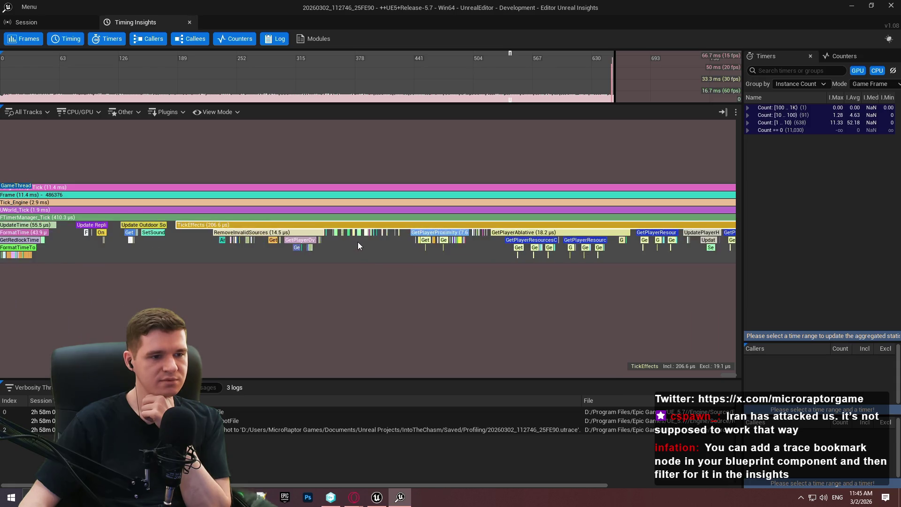
{"action": "scroll", "coordinate": [357, 240], "scroll_direction": "up", "scroll_amount": 1}
{"action": "scroll", "coordinate": [361, 238], "scroll_direction": "up", "scroll_amount": 1}
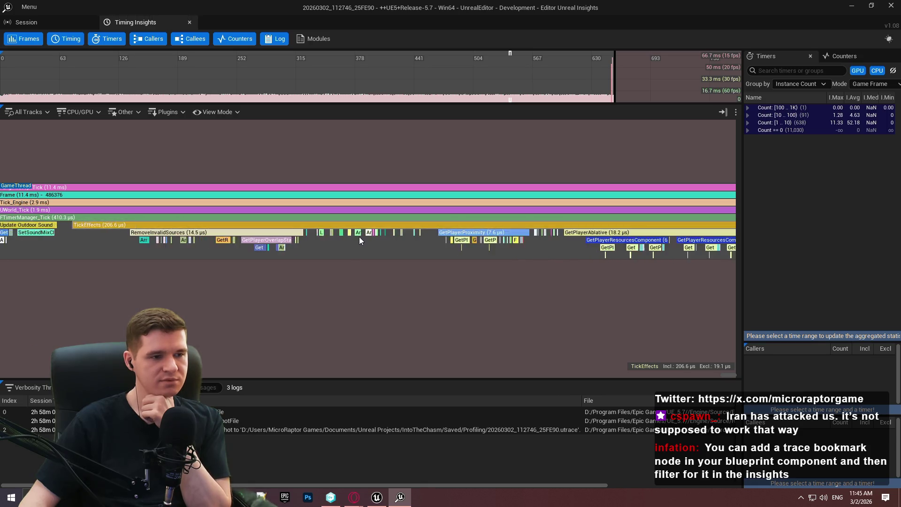
{"action": "scroll", "coordinate": [359, 236], "scroll_direction": "down", "scroll_amount": 1}
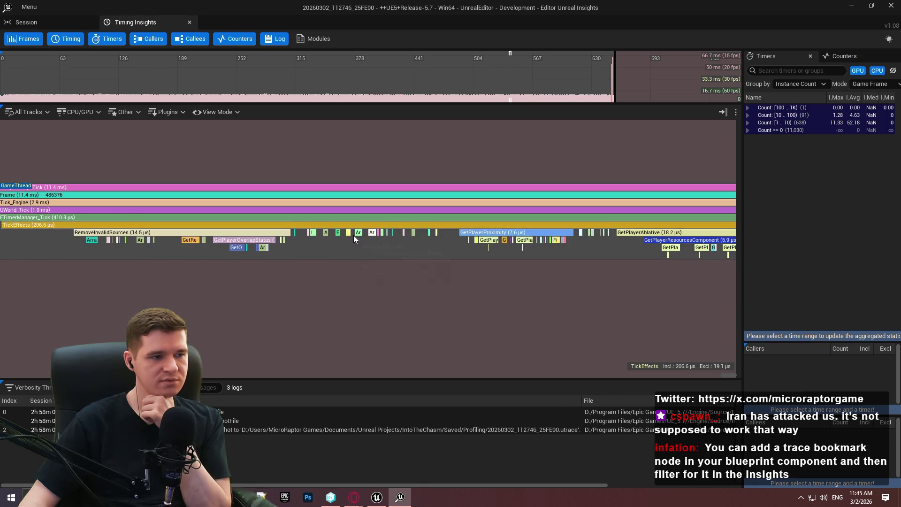
{"action": "scroll", "coordinate": [348, 235], "scroll_direction": "up", "scroll_amount": 4}
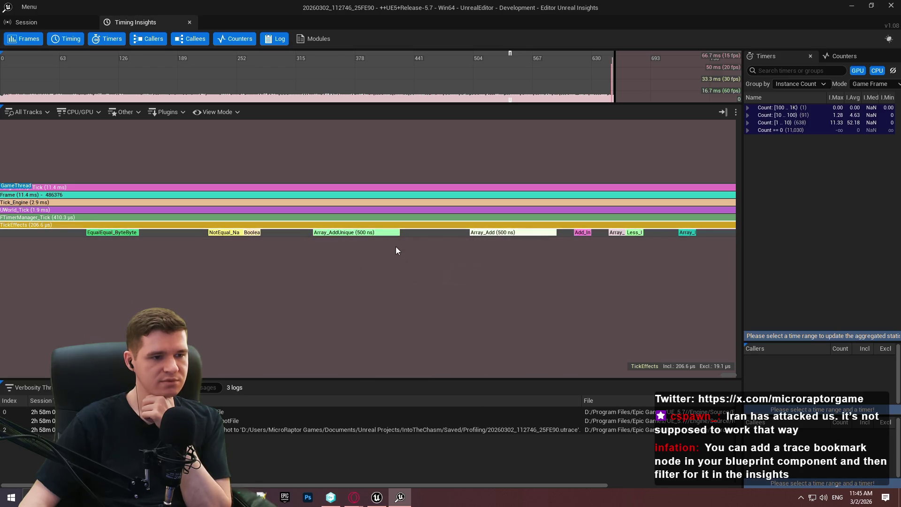
{"action": "scroll", "coordinate": [379, 256], "scroll_direction": "down", "scroll_amount": 2}
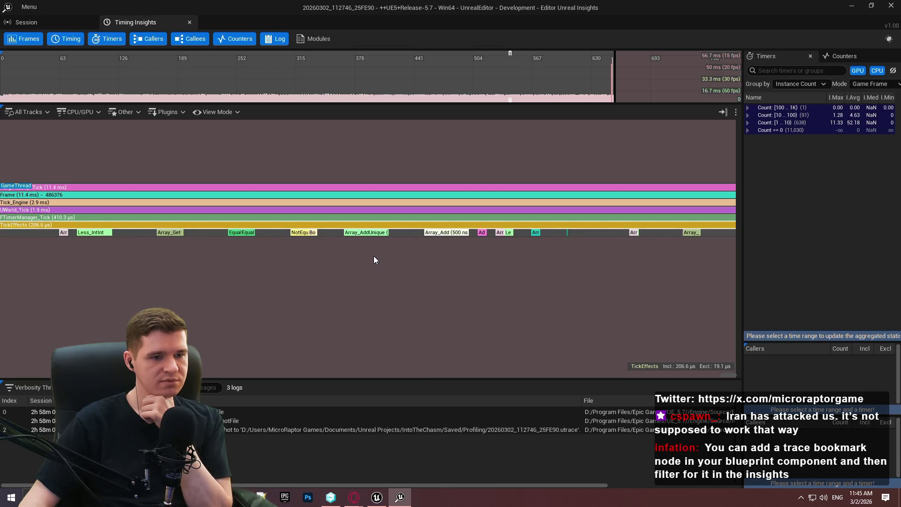
{"action": "scroll", "coordinate": [373, 256], "scroll_direction": "up", "scroll_amount": 1}
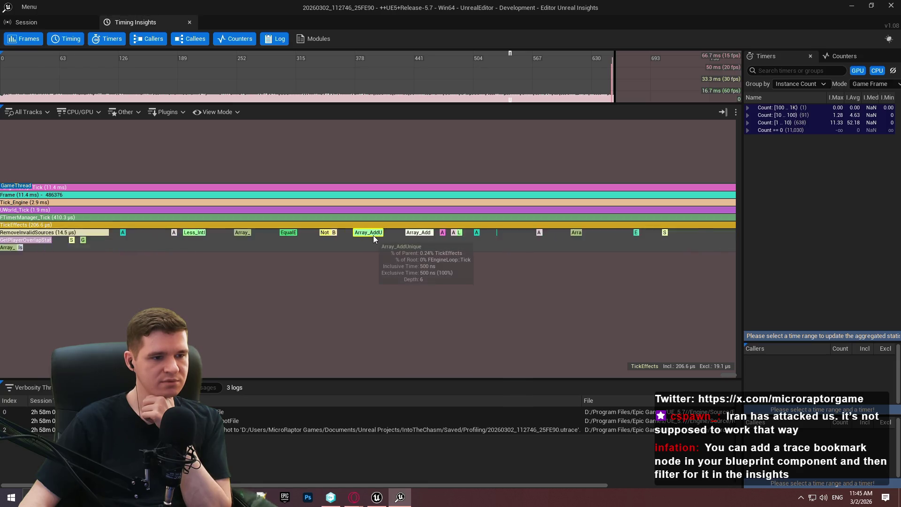
{"action": "scroll", "coordinate": [373, 237], "scroll_direction": "down", "scroll_amount": 3}
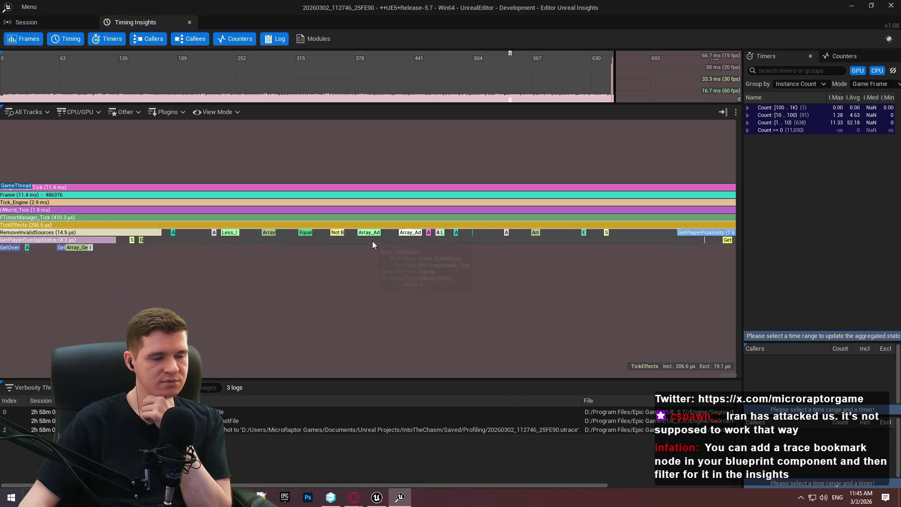
{"action": "mouse_move", "coordinate": [337, 265]}
{"action": "left_mouse_down"}
{"action": "mouse_move", "coordinate": [517, 261]}
{"action": "mouse_move", "coordinate": [660, 272]}
{"action": "left_mouse_up"}
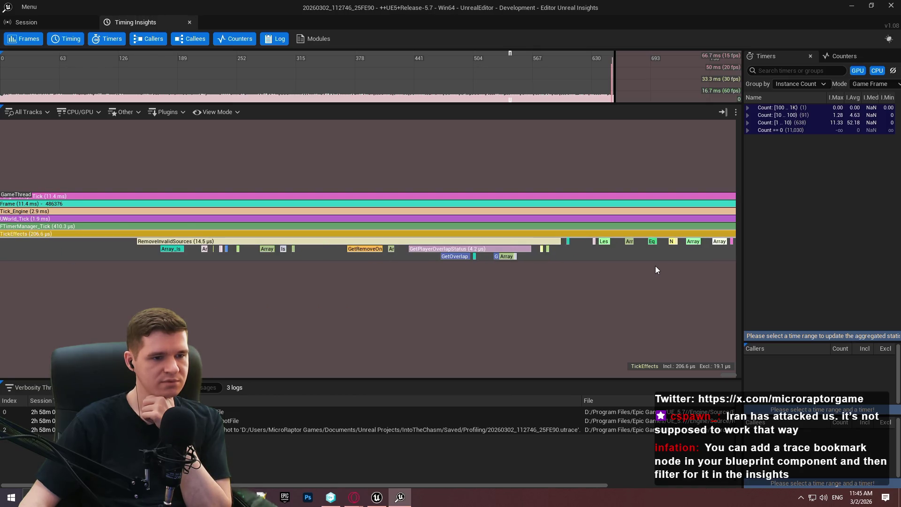
{"action": "scroll", "coordinate": [652, 264], "scroll_direction": "down", "scroll_amount": 1}
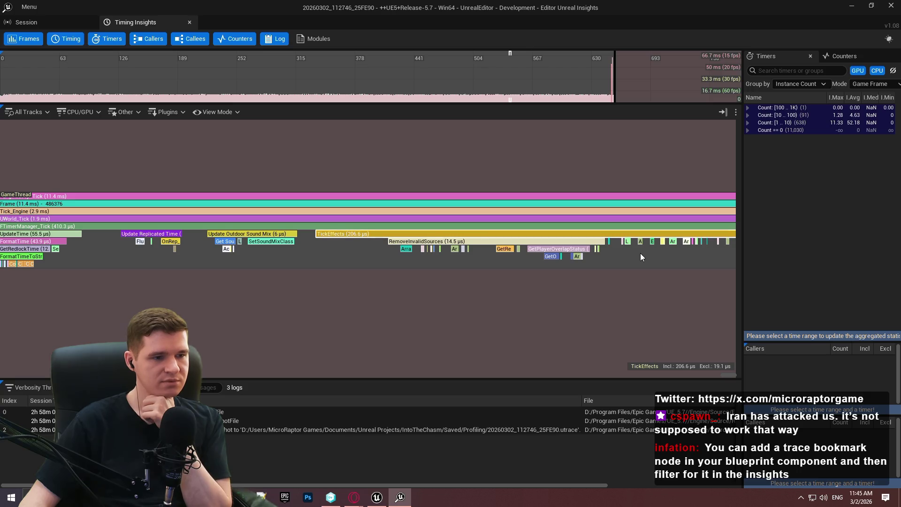
{"action": "scroll", "coordinate": [640, 254], "scroll_direction": "down", "scroll_amount": 1}
{"action": "left_click_drag", "start_coordinate": [639, 255], "coordinate": [629, 257]}
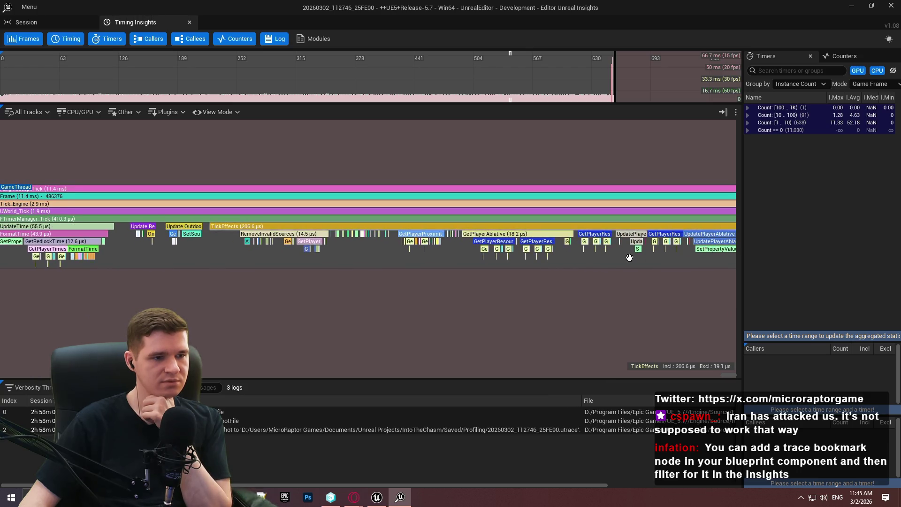
{"action": "scroll", "coordinate": [230, 247], "scroll_direction": "up", "scroll_amount": 4}
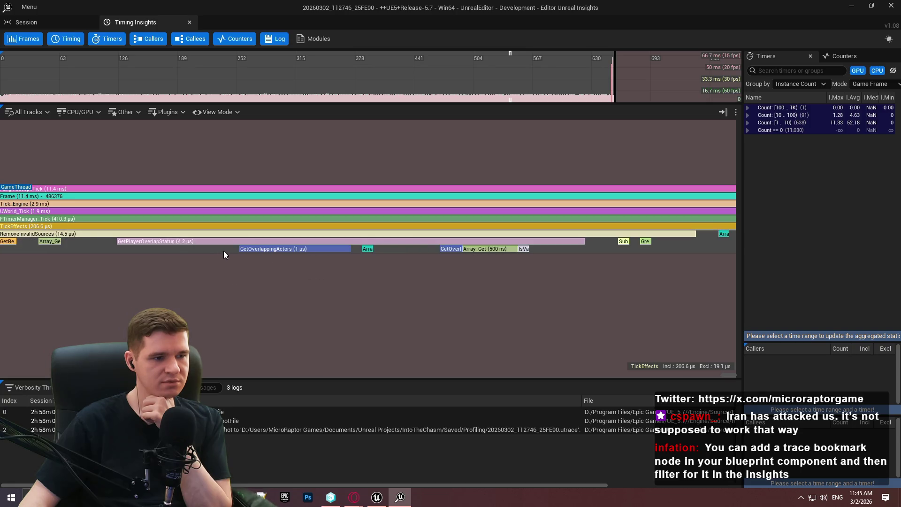
{"action": "scroll", "coordinate": [224, 248], "scroll_direction": "down", "scroll_amount": 1}
{"action": "mouse_move", "coordinate": [155, 254]}
{"action": "left_mouse_down"}
{"action": "mouse_move", "coordinate": [839, 258]}
{"action": "mouse_move", "coordinate": [900, 240]}
{"action": "left_mouse_up"}
{"action": "scroll", "coordinate": [410, 242], "scroll_direction": "down", "scroll_amount": 5}
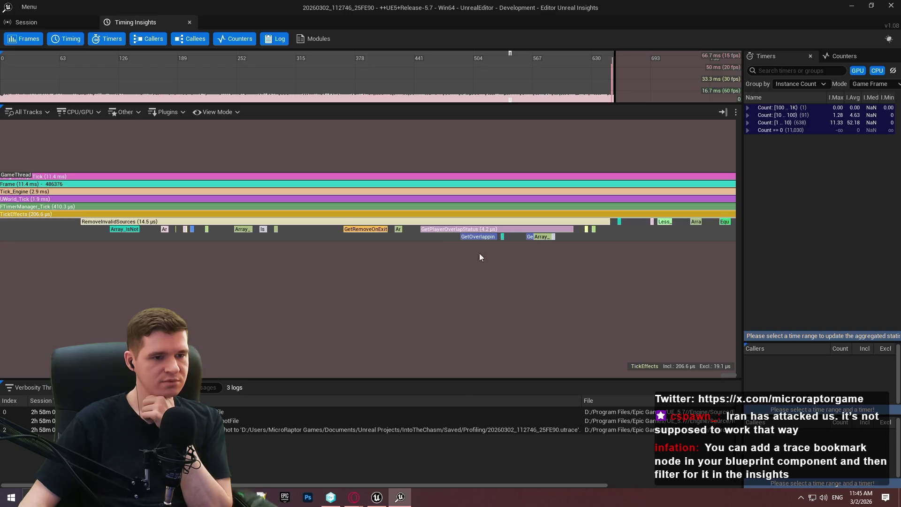
{"action": "left_click_drag", "start_coordinate": [502, 259], "coordinate": [377, 255]}
{"action": "scroll", "coordinate": [377, 255], "scroll_direction": "down", "scroll_amount": 3}
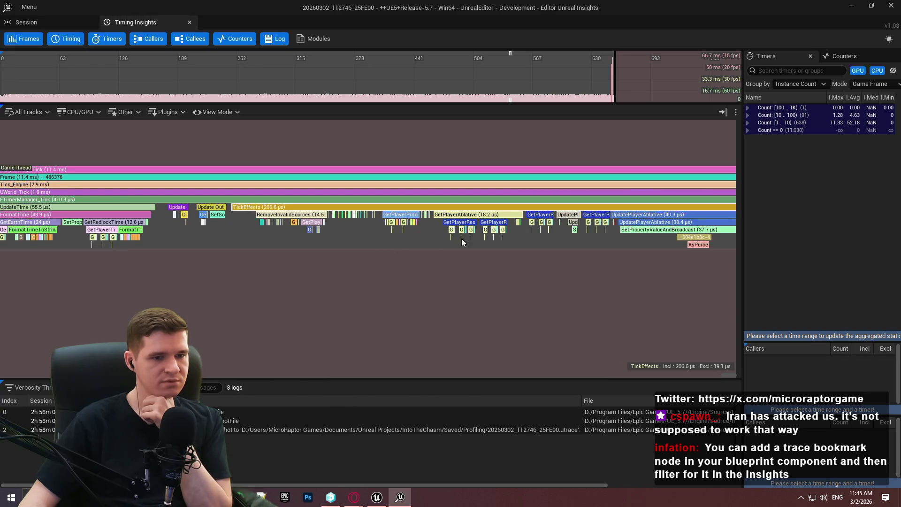
Zoom and pan the timeline to show the later events under UpdateEffects.
{"action": "scroll", "coordinate": [574, 236], "scroll_direction": "down", "scroll_amount": 2}
{"action": "left_click_drag", "start_coordinate": [607, 241], "coordinate": [325, 231]}
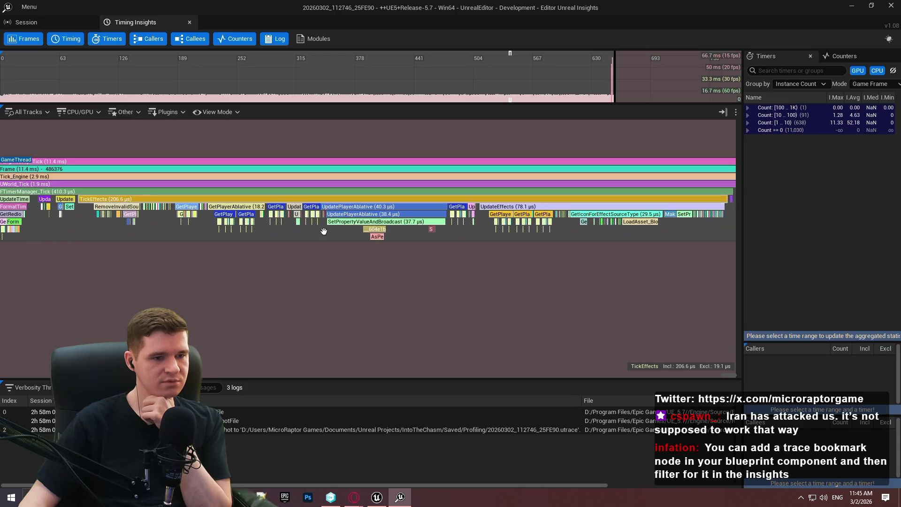
{"action": "scroll", "coordinate": [618, 232], "scroll_direction": "up", "scroll_amount": 7}
{"action": "scroll", "coordinate": [614, 232], "scroll_direction": "left", "scroll_amount": 3}
{"action": "scroll", "coordinate": [426, 229], "scroll_direction": "down", "scroll_amount": 3}
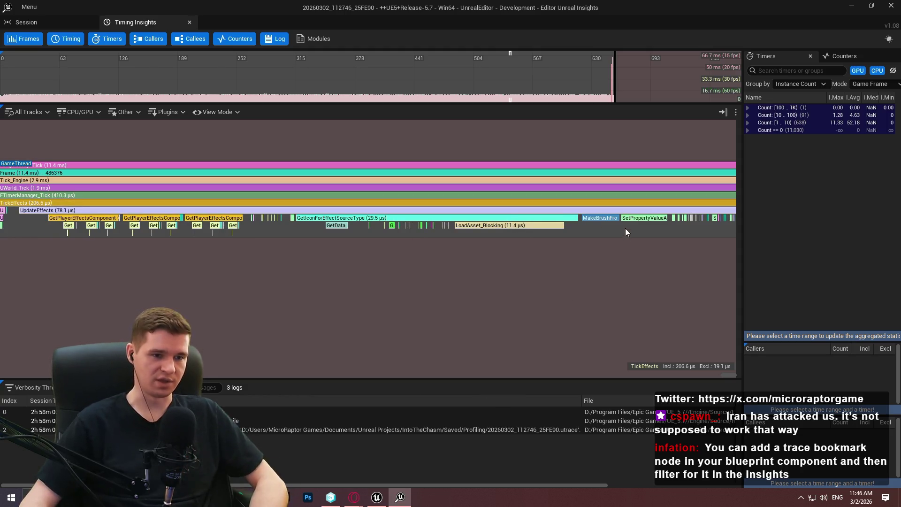
{"action": "scroll", "coordinate": [407, 232], "scroll_direction": "down", "scroll_amount": 3}
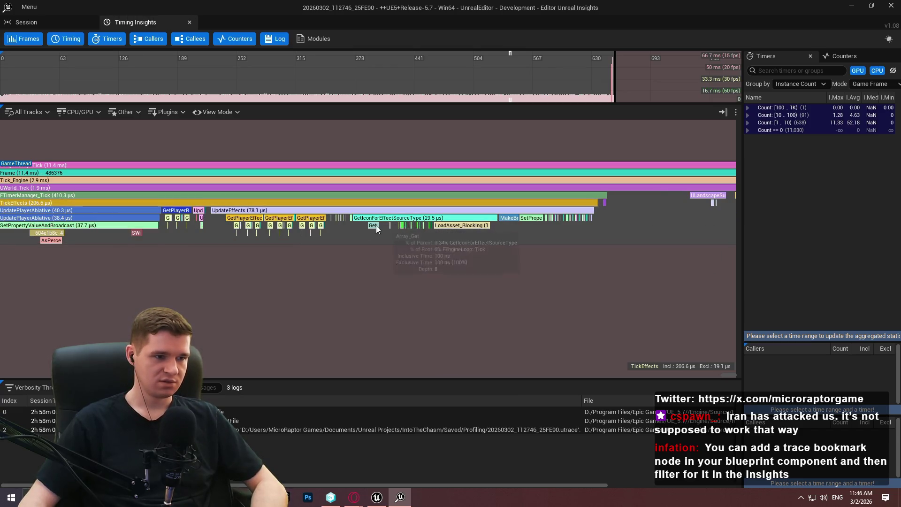
{"action": "scroll", "coordinate": [265, 211], "scroll_direction": "down", "scroll_amount": 2}
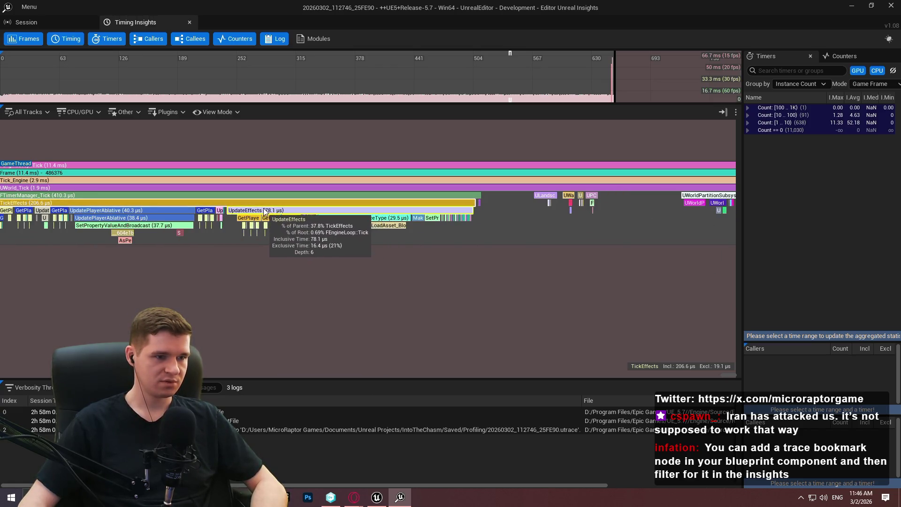
{"action": "scroll", "coordinate": [494, 217], "scroll_direction": "up", "scroll_amount": 3}
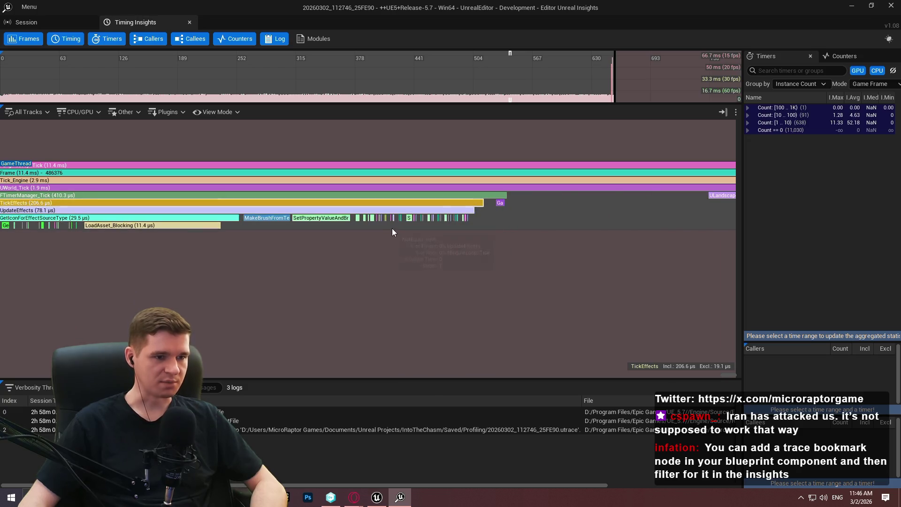
{"action": "scroll", "coordinate": [393, 228], "scroll_direction": "up", "scroll_amount": 2}
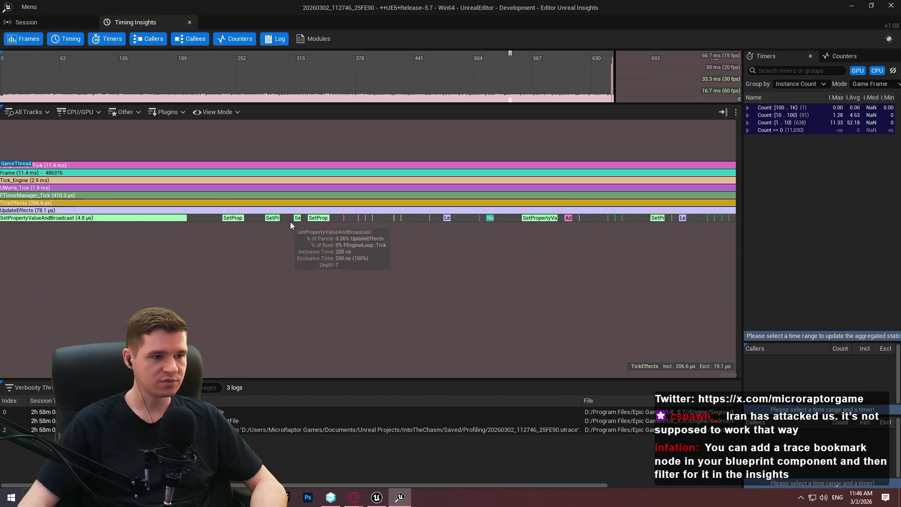
{"action": "scroll", "coordinate": [193, 230], "scroll_direction": "up", "scroll_amount": 1}
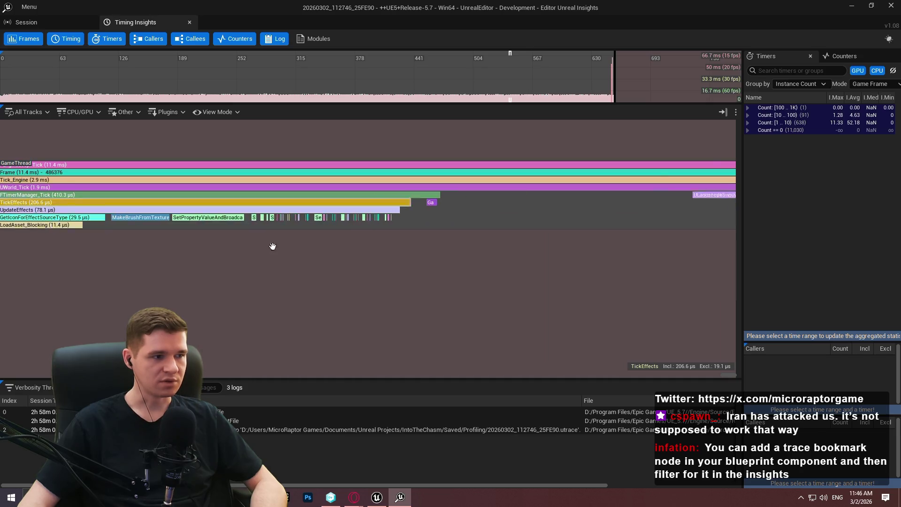
{"action": "scroll", "coordinate": [286, 221], "scroll_direction": "down", "scroll_amount": 2}
Pan across LoadAsset_Blocking, SetPropertyValueAndBroadcast and MakeBrushFromTexture in the tracks.
{"action": "left_click_drag", "start_coordinate": [145, 255], "coordinate": [396, 229]}
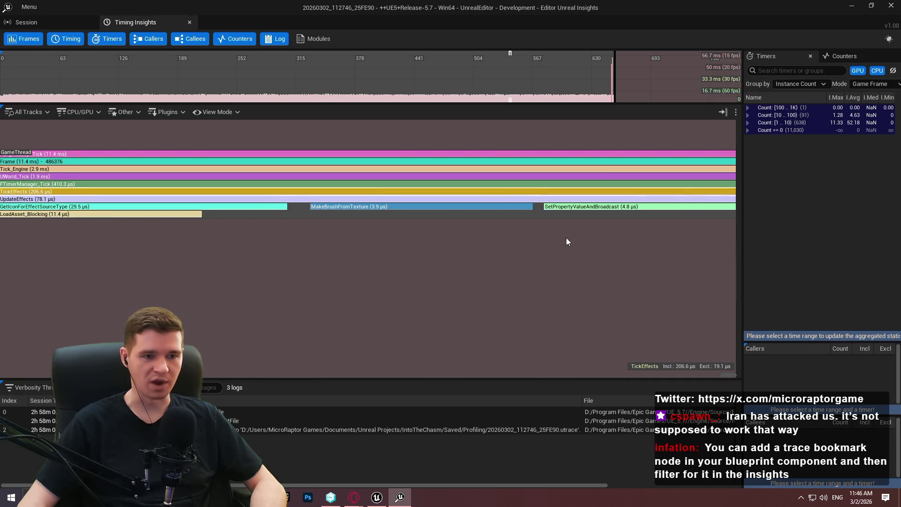
{"action": "scroll", "coordinate": [566, 238], "scroll_direction": "up", "scroll_amount": 3}
{"action": "left_click_drag", "start_coordinate": [566, 238], "coordinate": [1, 242]}
{"action": "mouse_move", "coordinate": [246, 261]}
{"action": "left_mouse_down"}
{"action": "mouse_move", "coordinate": [54, 252]}
{"action": "mouse_move", "coordinate": [648, 222]}
{"action": "left_mouse_up"}
{"action": "scroll", "coordinate": [465, 209], "scroll_direction": "down", "scroll_amount": 2}
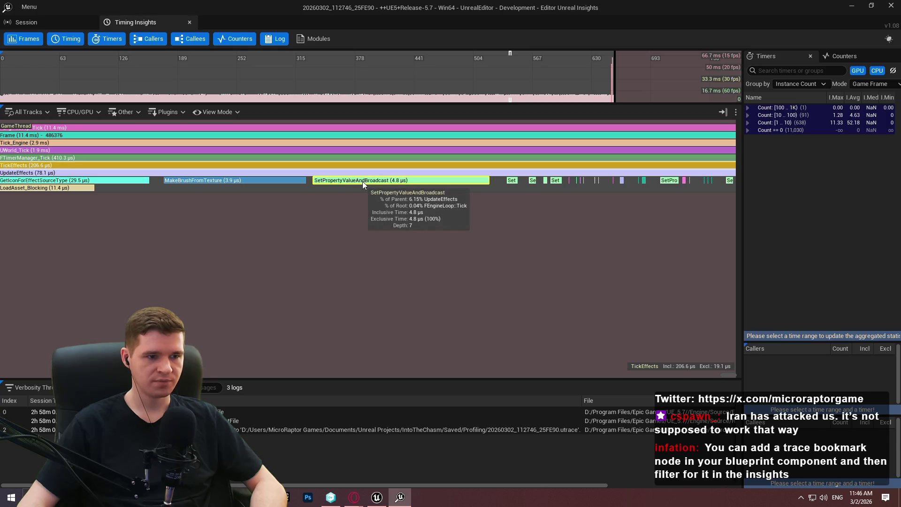
{"action": "scroll", "coordinate": [361, 182], "scroll_direction": "down", "scroll_amount": 1}
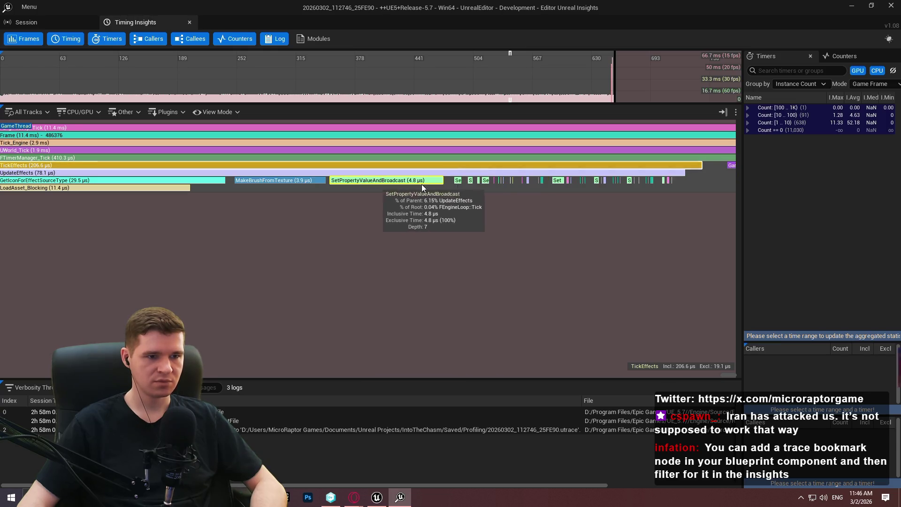
{"action": "scroll", "coordinate": [470, 182], "scroll_direction": "up", "scroll_amount": 6}
{"action": "scroll", "coordinate": [368, 184], "scroll_direction": "down", "scroll_amount": 3}
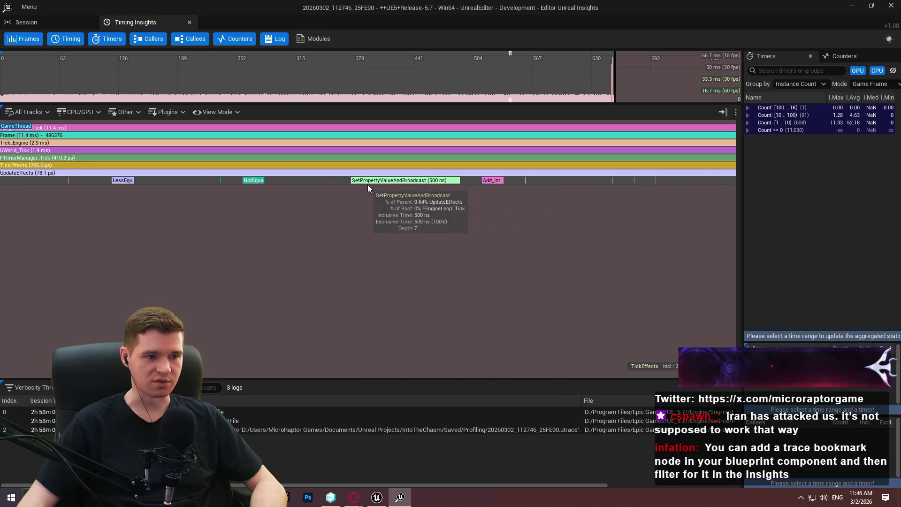
{"action": "scroll", "coordinate": [225, 175], "scroll_direction": "down", "scroll_amount": 5}
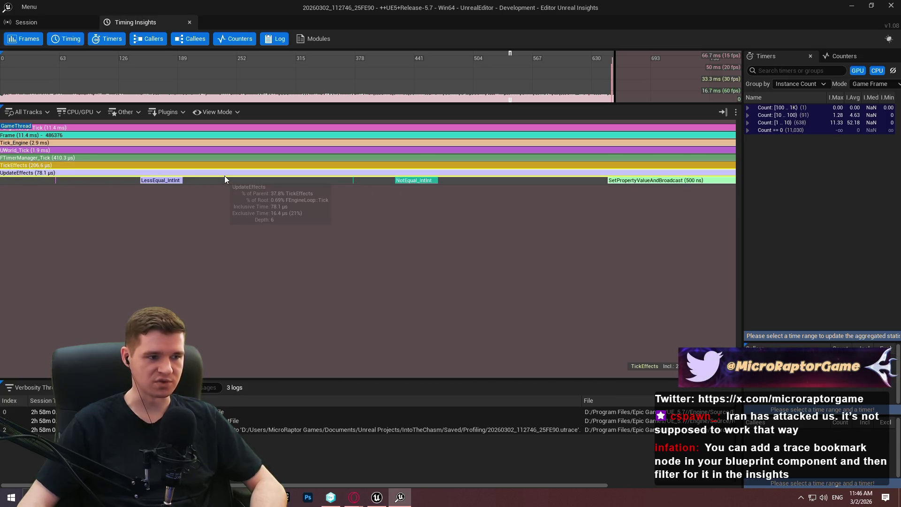
{"action": "scroll", "coordinate": [421, 172], "scroll_direction": "up", "scroll_amount": 4}
{"action": "scroll", "coordinate": [404, 194], "scroll_direction": "up", "scroll_amount": 1}
Move along UpdateEffects' small child events and select LoadAsset_Blocking.
{"action": "left_click_drag", "start_coordinate": [404, 194], "coordinate": [307, 209]}
{"action": "scroll", "coordinate": [269, 223], "scroll_direction": "up", "scroll_amount": 4}
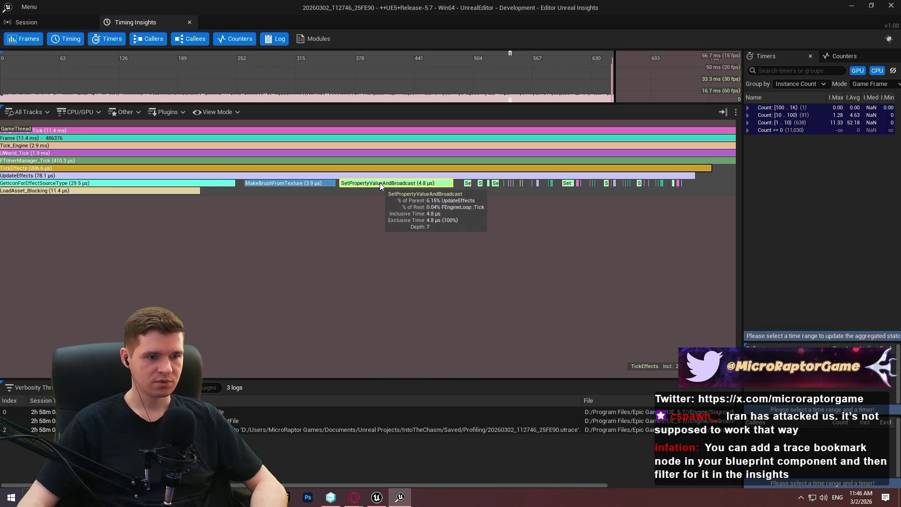
{"action": "left_click_drag", "start_coordinate": [341, 188], "coordinate": [618, 182]}
{"action": "scroll", "coordinate": [271, 187], "scroll_direction": "down", "scroll_amount": 3}
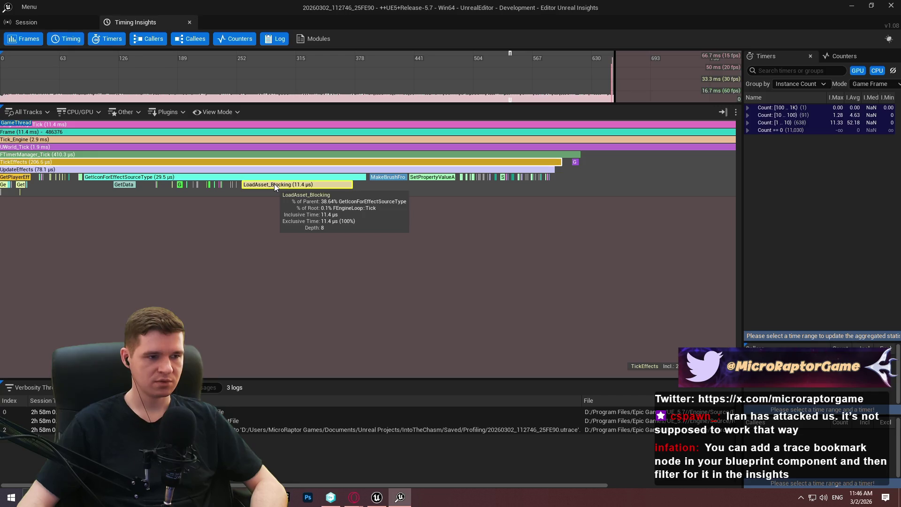
{"action": "left_click", "coordinate": [314, 186]}
Re-center LoadAsset_Blocking, scan the many GetPlayer calls, then switch to Unreal Editor.
{"action": "scroll", "coordinate": [199, 199], "scroll_direction": "up", "scroll_amount": 3}
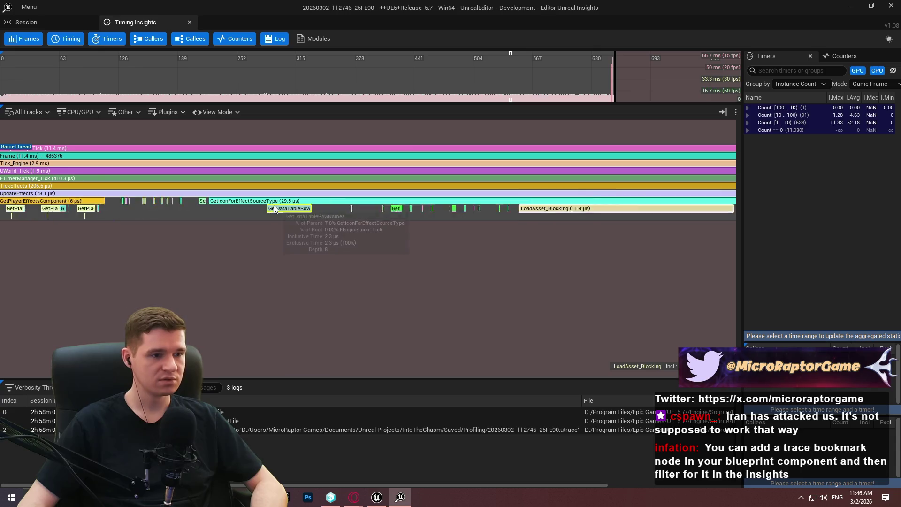
{"action": "left_click_drag", "start_coordinate": [472, 240], "coordinate": [599, 218]}
{"action": "scroll", "coordinate": [598, 211], "scroll_direction": "down", "scroll_amount": 2}
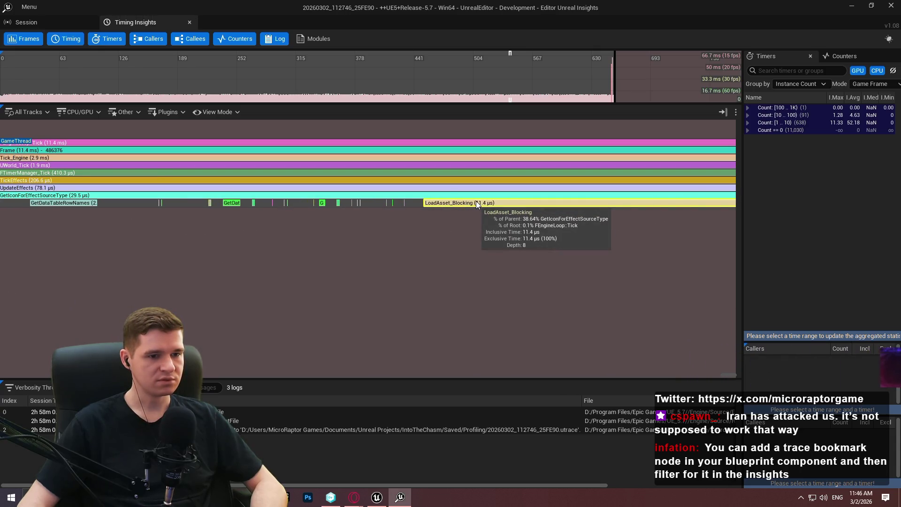
{"action": "scroll", "coordinate": [476, 201], "scroll_direction": "down", "scroll_amount": 1}
{"action": "left_click_drag", "start_coordinate": [249, 209], "coordinate": [309, 197]}
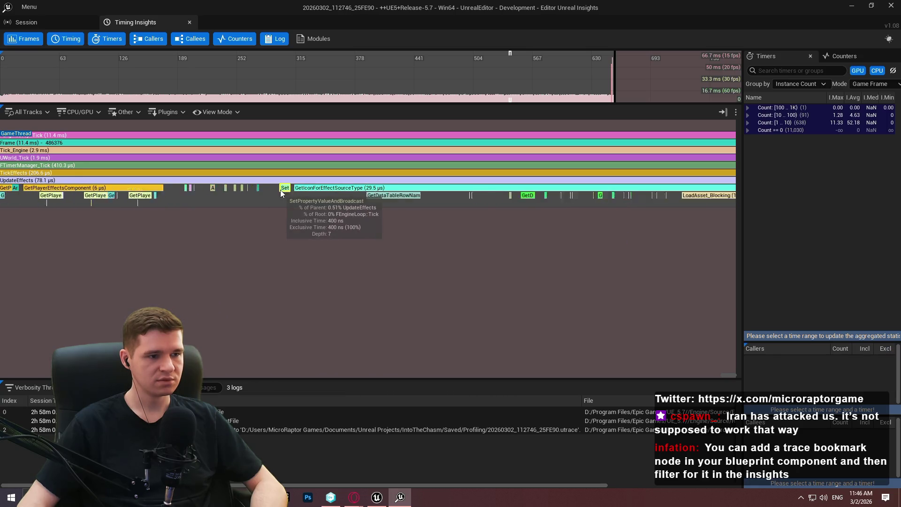
{"action": "scroll", "coordinate": [245, 192], "scroll_direction": "down", "scroll_amount": 5}
{"action": "mouse_move", "coordinate": [824, 192]}
{"action": "left_mouse_down"}
{"action": "mouse_move", "coordinate": [843, 220]}
{"action": "mouse_move", "coordinate": [762, 220]}
{"action": "left_mouse_up"}
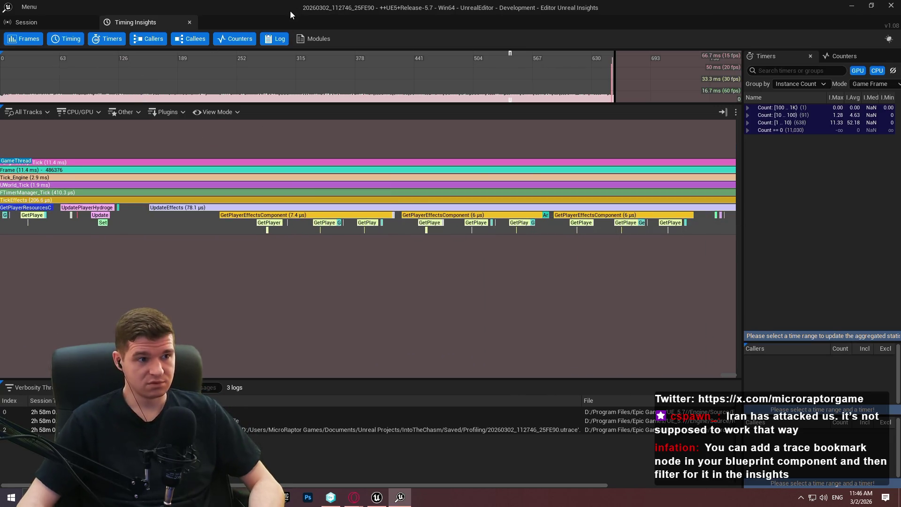
{"action": "key", "text": "alt+Tab"}
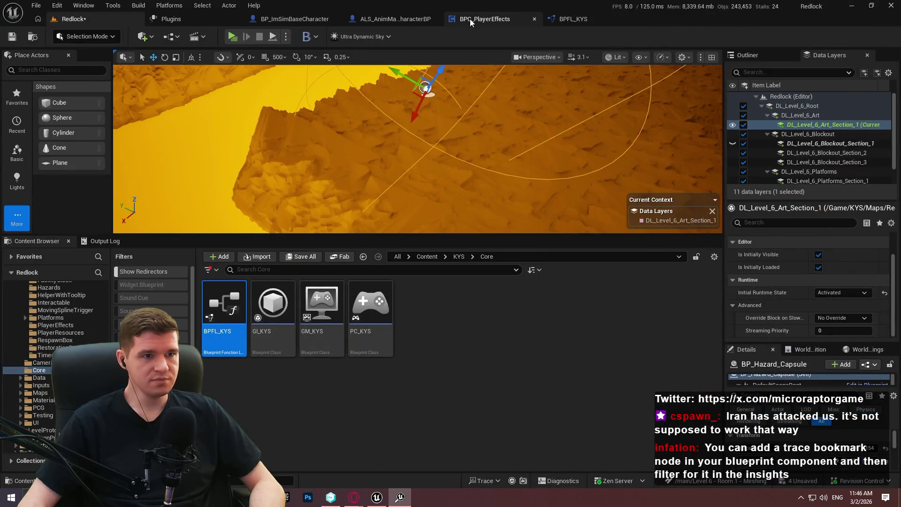
Review the BPC_PlayerEffects TickEffects graph, briefly checking BPFL_KYS and its sorting node groups.
{"action": "left_click", "coordinate": [474, 18]}
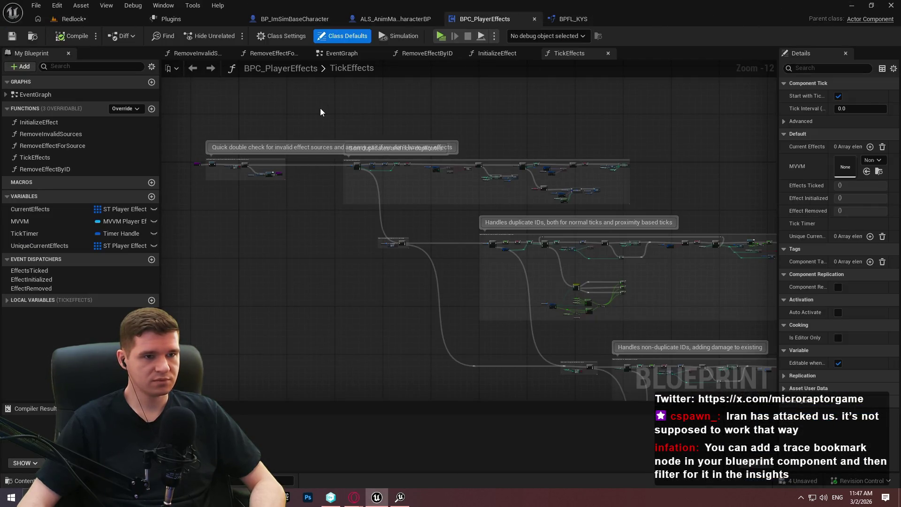
{"action": "left_click", "coordinate": [574, 18]}
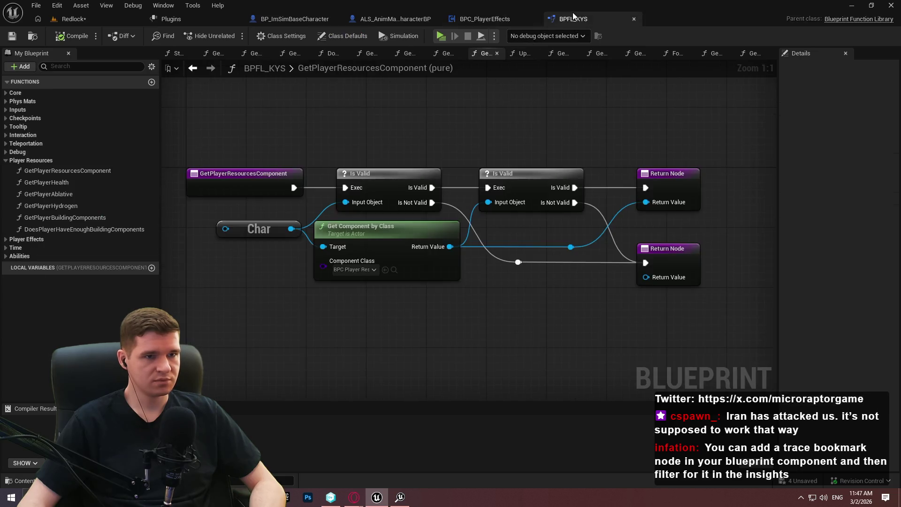
{"action": "left_click", "coordinate": [470, 23]}
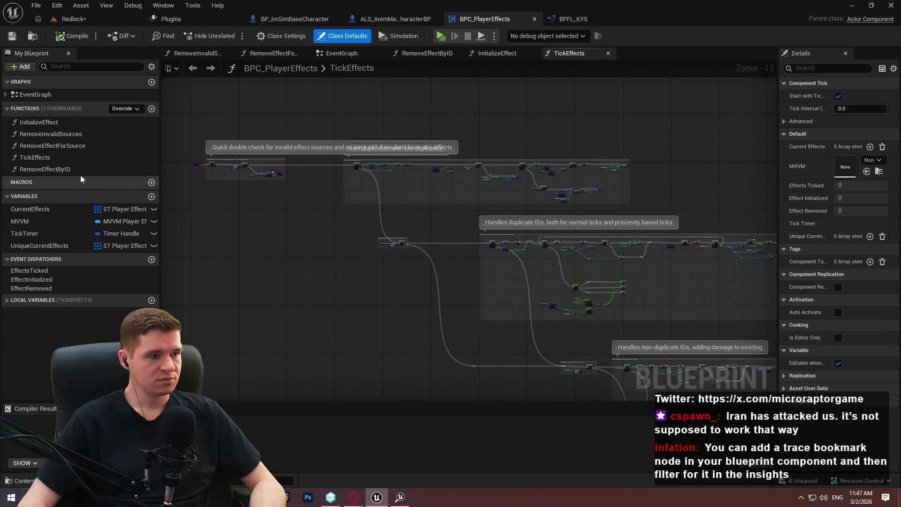
{"action": "mouse_move", "coordinate": [451, 270]}
{"action": "left_mouse_down"}
{"action": "mouse_move", "coordinate": [424, 254]}
{"action": "mouse_move", "coordinate": [420, 150]}
{"action": "mouse_move", "coordinate": [537, 316]}
{"action": "mouse_move", "coordinate": [431, 195]}
{"action": "left_mouse_up"}
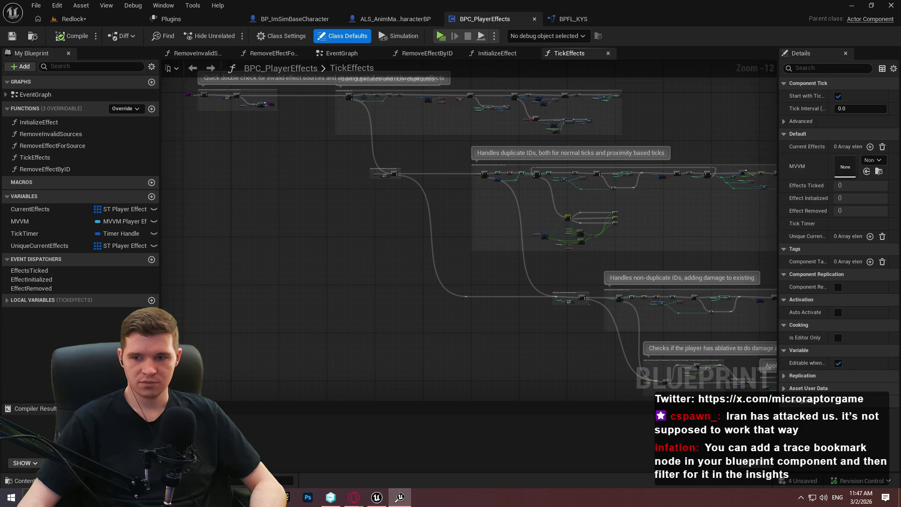
{"action": "left_click_drag", "start_coordinate": [539, 317], "coordinate": [579, 266]}
{"action": "scroll", "coordinate": [579, 266], "scroll_direction": "up", "scroll_amount": 3}
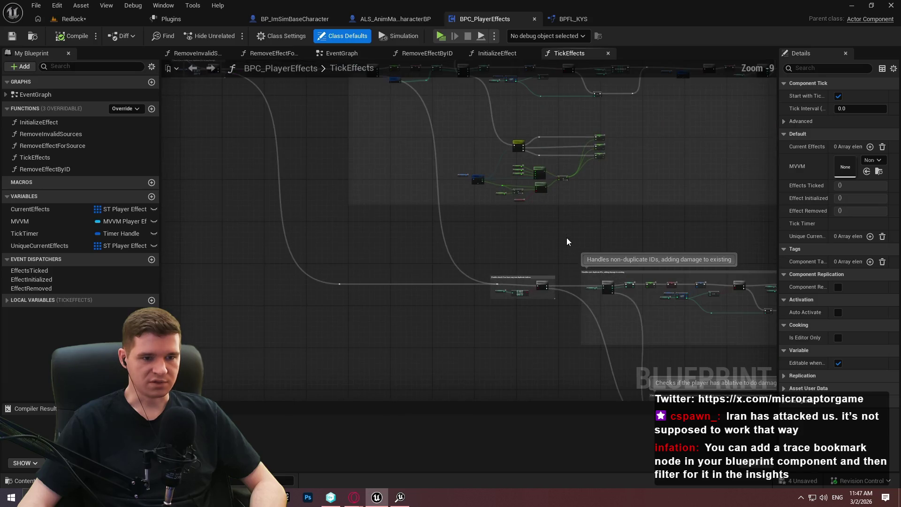
{"action": "left_click_drag", "start_coordinate": [611, 228], "coordinate": [725, 294]}
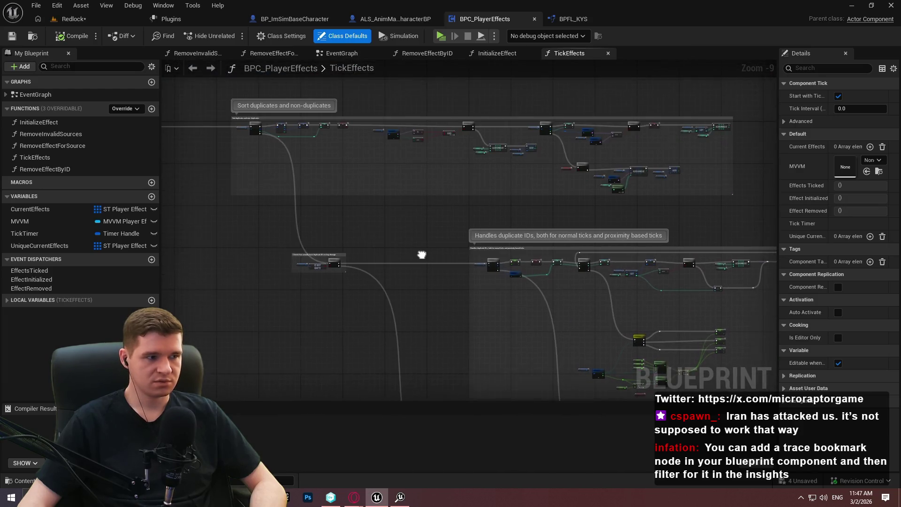
Open the EventGraph to view the 0.2 s TickEffects timer, then return to Insights.
{"action": "double_click", "coordinate": [35, 94]}
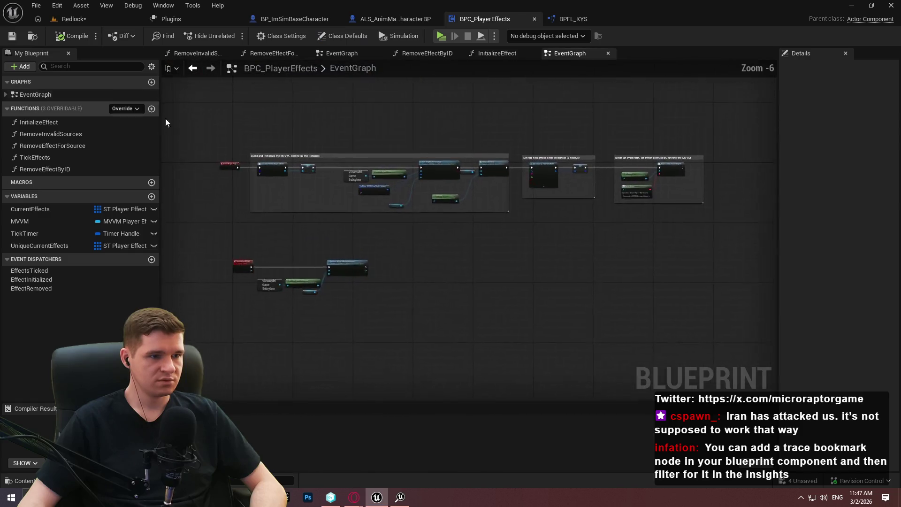
{"action": "scroll", "coordinate": [422, 247], "scroll_direction": "up", "scroll_amount": 3}
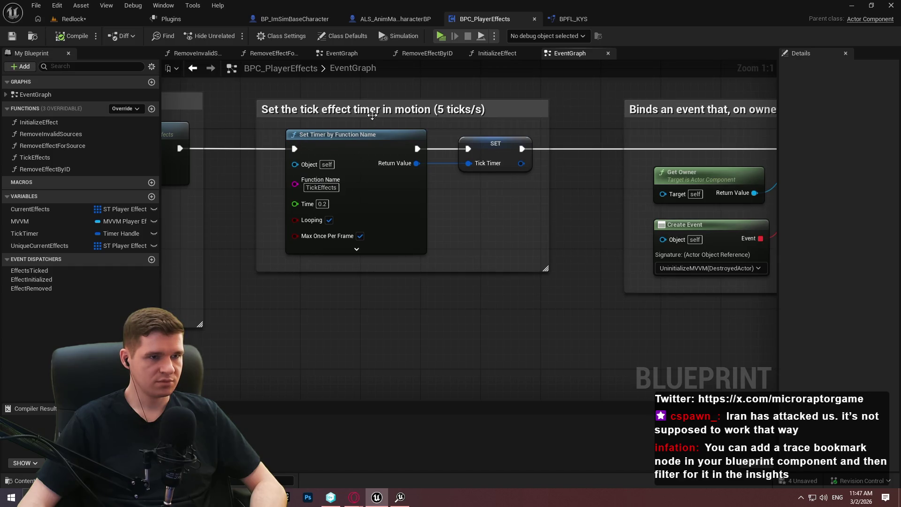
{"action": "key", "text": "alt+Tab"}
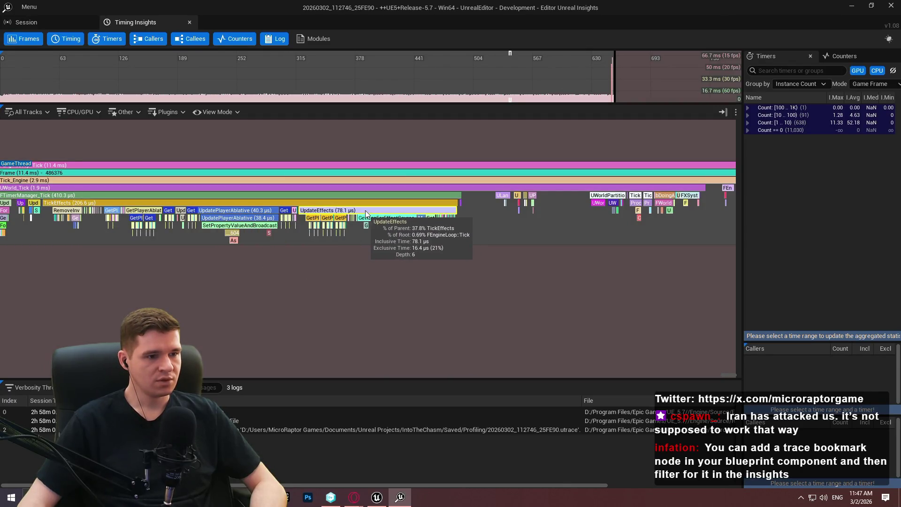
Zoom into the GetPlayerEffectsComponent calls under TickEffects, then return to the Editor Blueprint.
{"action": "scroll", "coordinate": [376, 215], "scroll_direction": "up", "scroll_amount": 1}
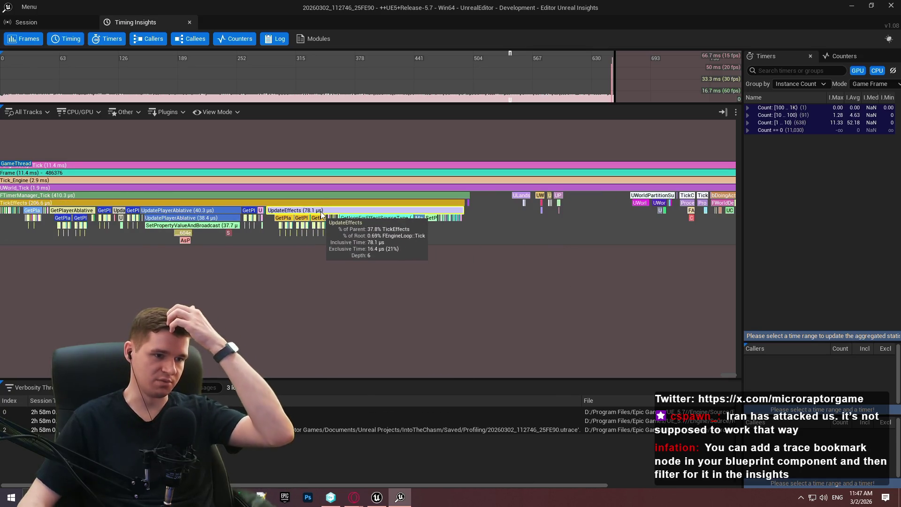
{"action": "scroll", "coordinate": [252, 212], "scroll_direction": "up", "scroll_amount": 3}
{"action": "scroll", "coordinate": [336, 218], "scroll_direction": "up", "scroll_amount": 2}
{"action": "key", "text": "alt+Tab"}
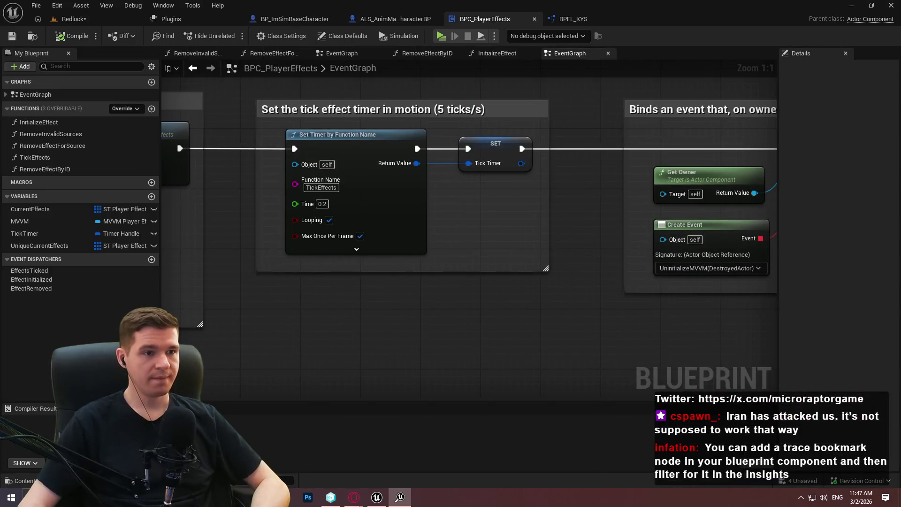
In the Content Browser, open the MVVM_PlayerEffects blueprint from KYS > UI > MVVM.
{"action": "left_click", "coordinate": [70, 19]}
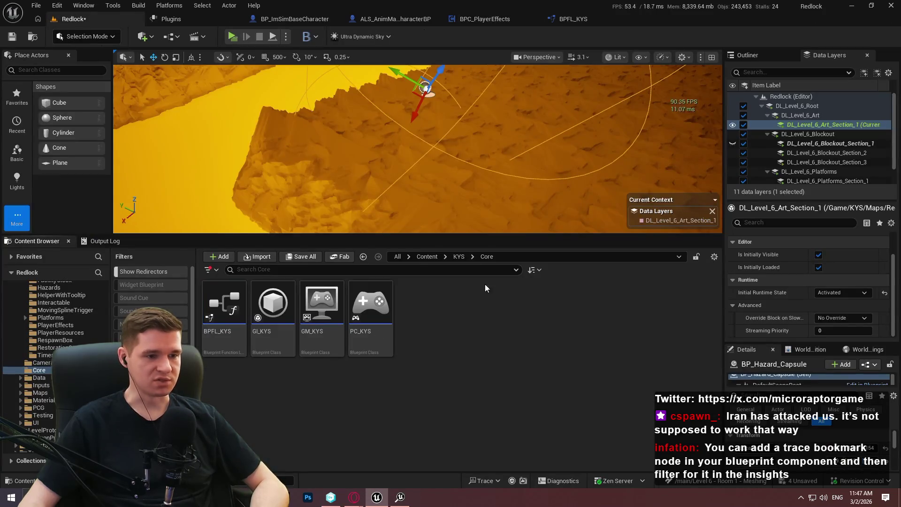
{"action": "double_click", "coordinate": [470, 324]}
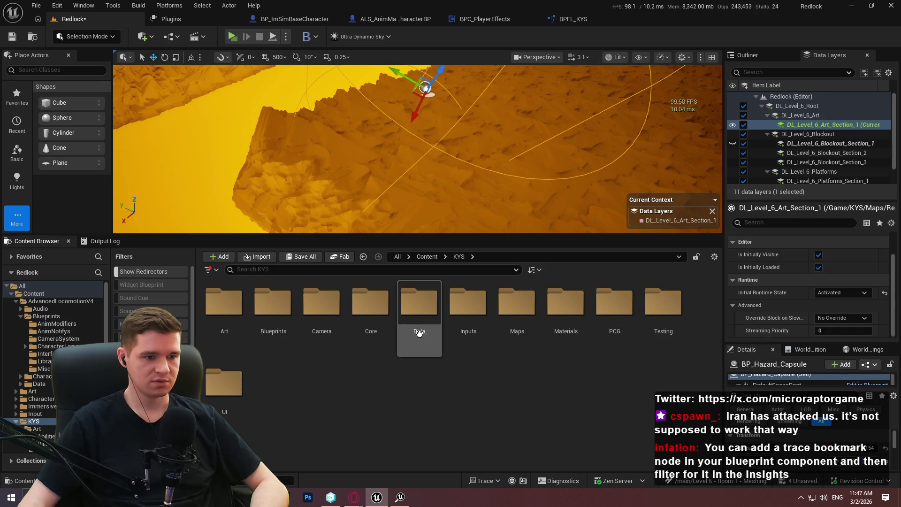
{"action": "double_click", "coordinate": [273, 305]}
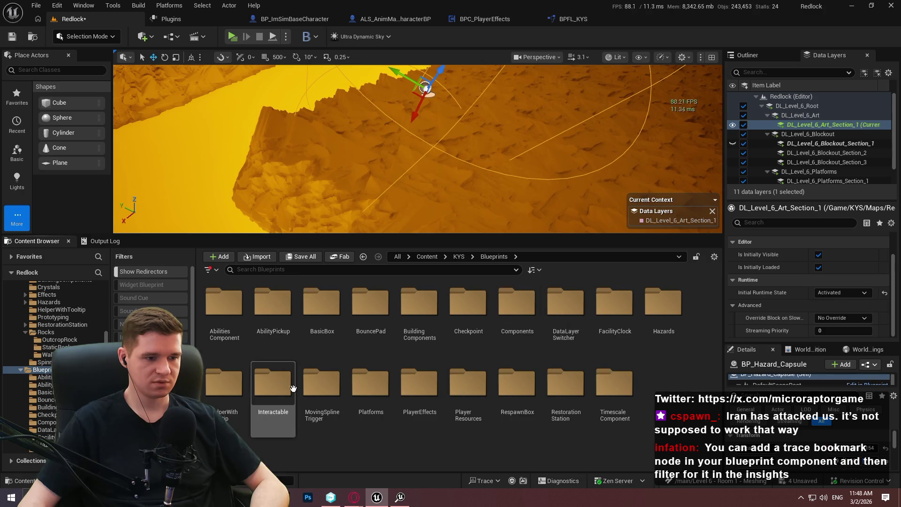
{"action": "key", "text": "alt+Left"}
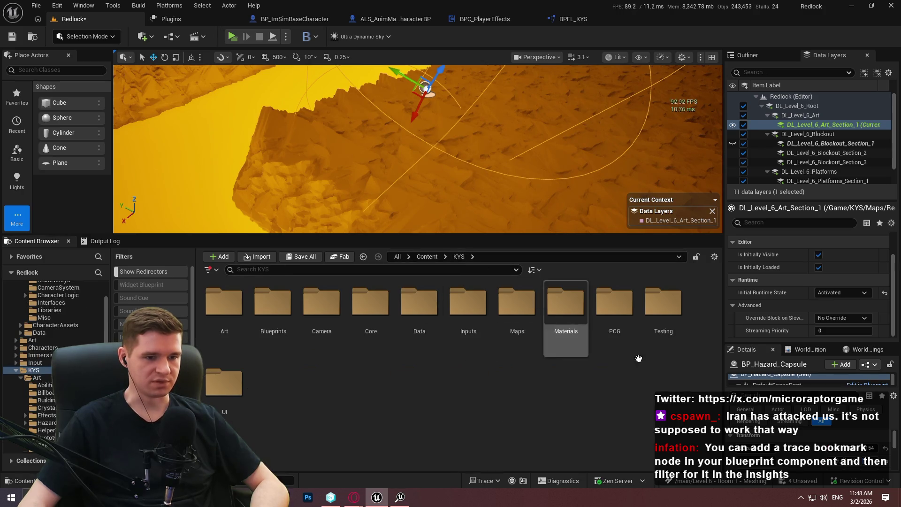
{"action": "double_click", "coordinate": [237, 375]}
{"action": "double_click", "coordinate": [517, 305]}
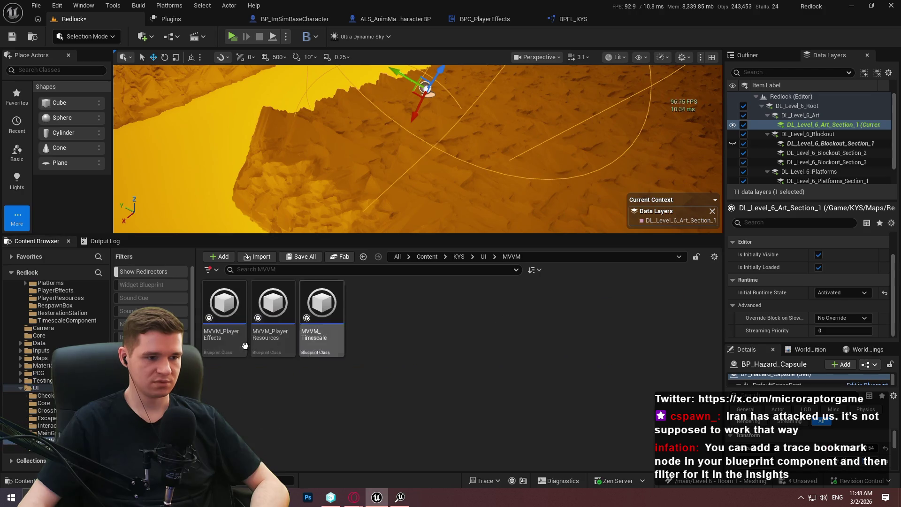
{"action": "double_click", "coordinate": [211, 344]}
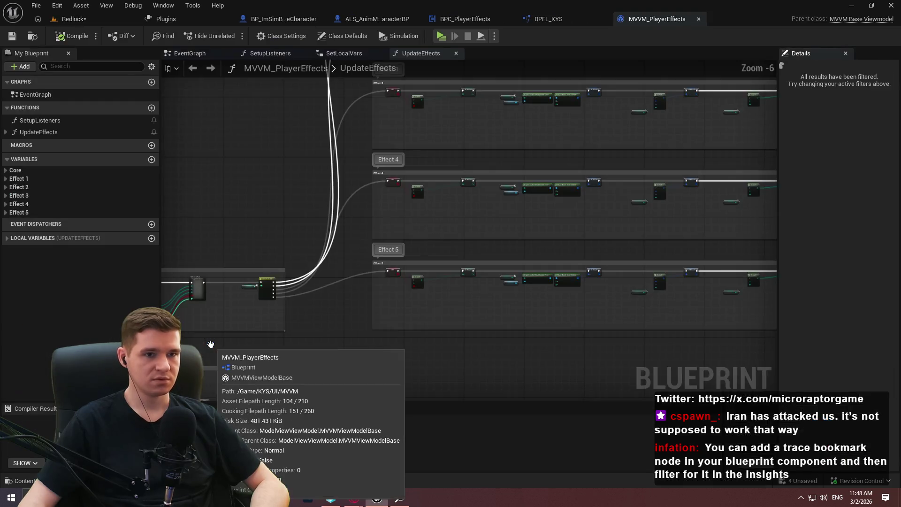
Pan through the UpdateEffects graph's Effect 1 to Effect 4 rows and the final loop section.
{"action": "scroll", "coordinate": [305, 188], "scroll_direction": "down", "scroll_amount": 4}
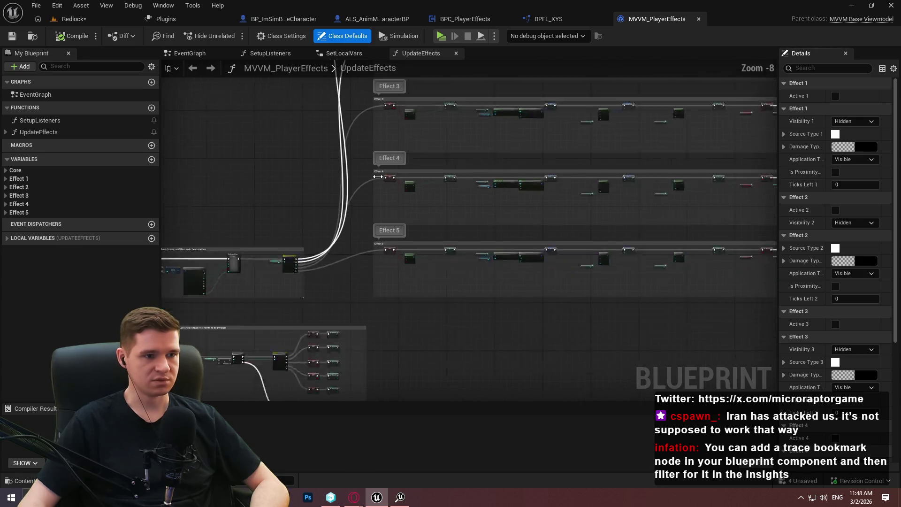
{"action": "scroll", "coordinate": [410, 255], "scroll_direction": "up", "scroll_amount": 6}
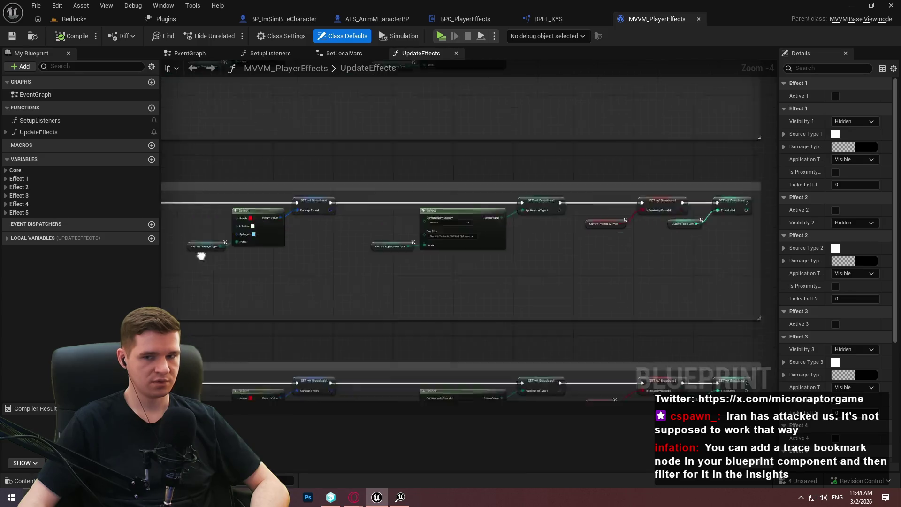
{"action": "left_click_drag", "start_coordinate": [642, 254], "coordinate": [627, 193]}
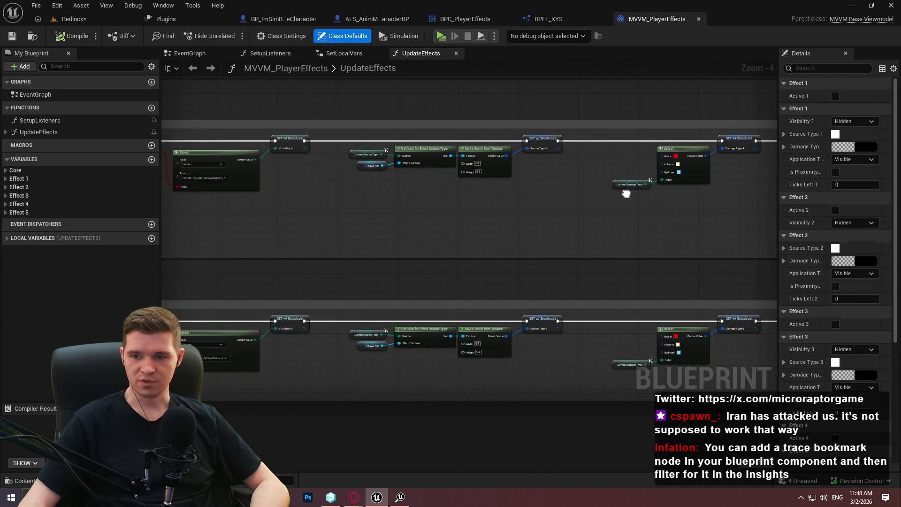
{"action": "left_click_drag", "start_coordinate": [627, 193], "coordinate": [630, 194]}
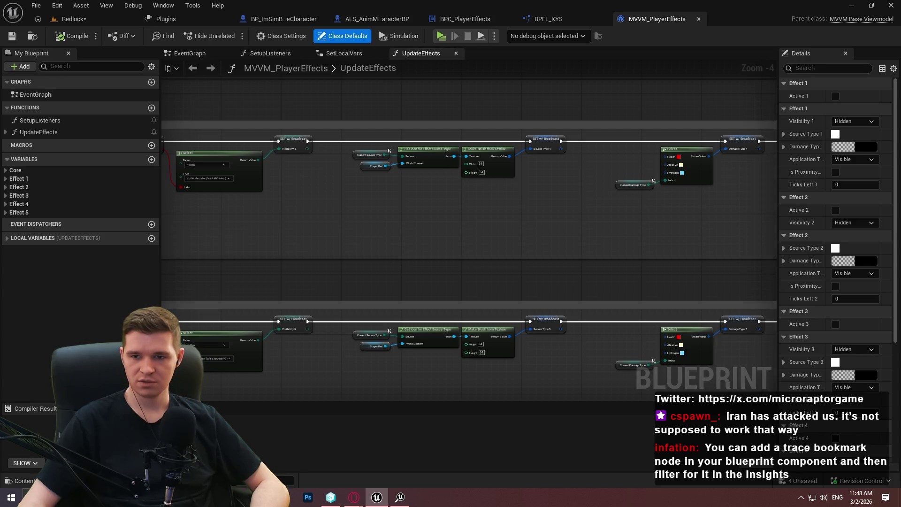
{"action": "mouse_move", "coordinate": [590, 209]}
{"action": "left_mouse_down"}
{"action": "mouse_move", "coordinate": [403, 243]}
{"action": "mouse_move", "coordinate": [347, 243]}
{"action": "mouse_move", "coordinate": [415, 226]}
{"action": "left_mouse_up"}
{"action": "scroll", "coordinate": [415, 225], "scroll_direction": "down", "scroll_amount": 1}
{"action": "mouse_move", "coordinate": [426, 137]}
{"action": "left_mouse_down"}
{"action": "mouse_move", "coordinate": [443, 272]}
{"action": "mouse_move", "coordinate": [311, 252]}
{"action": "left_mouse_up"}
{"action": "left_click_drag", "start_coordinate": [365, 229], "coordinate": [607, 128]}
{"action": "mouse_move", "coordinate": [478, 399]}
{"action": "left_mouse_down"}
{"action": "mouse_move", "coordinate": [478, 296]}
{"action": "mouse_move", "coordinate": [582, 312]}
{"action": "left_mouse_up"}
Clear the class defaults from Details and centre the loop nodes in the view.
{"action": "scroll", "coordinate": [375, 262], "scroll_direction": "up", "scroll_amount": 4}
{"action": "mouse_move", "coordinate": [375, 261]}
{"action": "left_mouse_down"}
{"action": "mouse_move", "coordinate": [493, 246]}
{"action": "mouse_move", "coordinate": [183, 266]}
{"action": "mouse_move", "coordinate": [222, 268]}
{"action": "left_mouse_up"}
{"action": "scroll", "coordinate": [222, 268], "scroll_direction": "down", "scroll_amount": 2}
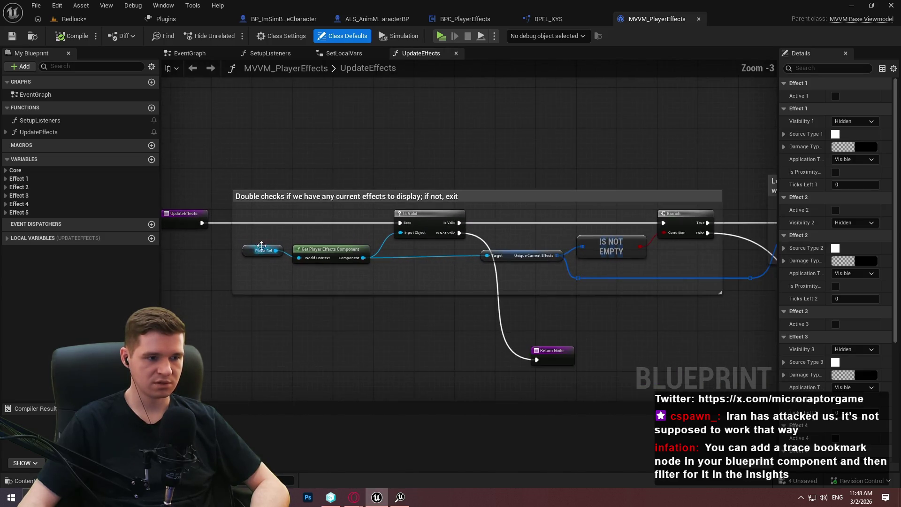
{"action": "left_click", "coordinate": [415, 326]}
{"action": "scroll", "coordinate": [641, 316], "scroll_direction": "down", "scroll_amount": 5}
{"action": "scroll", "coordinate": [478, 224], "scroll_direction": "up", "scroll_amount": 5}
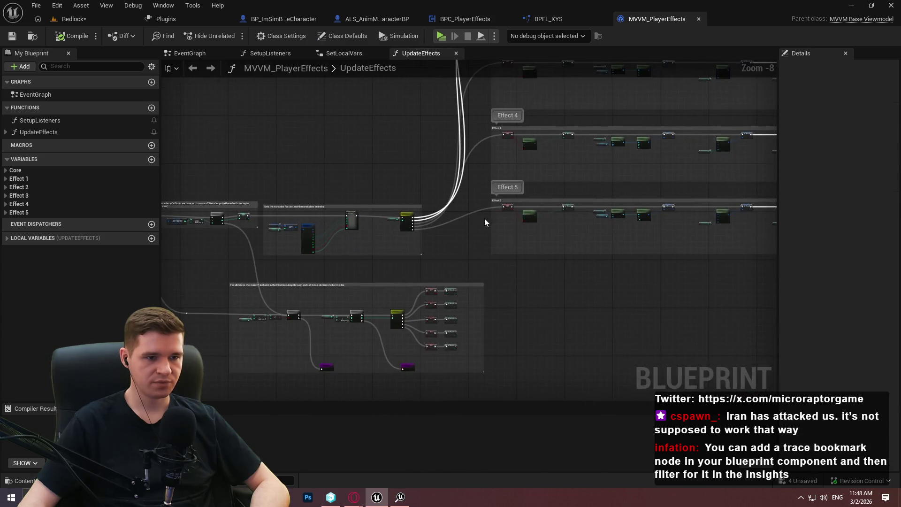
{"action": "left_click_drag", "start_coordinate": [501, 209], "coordinate": [429, 213]}
{"action": "scroll", "coordinate": [371, 194], "scroll_direction": "up", "scroll_amount": 2}
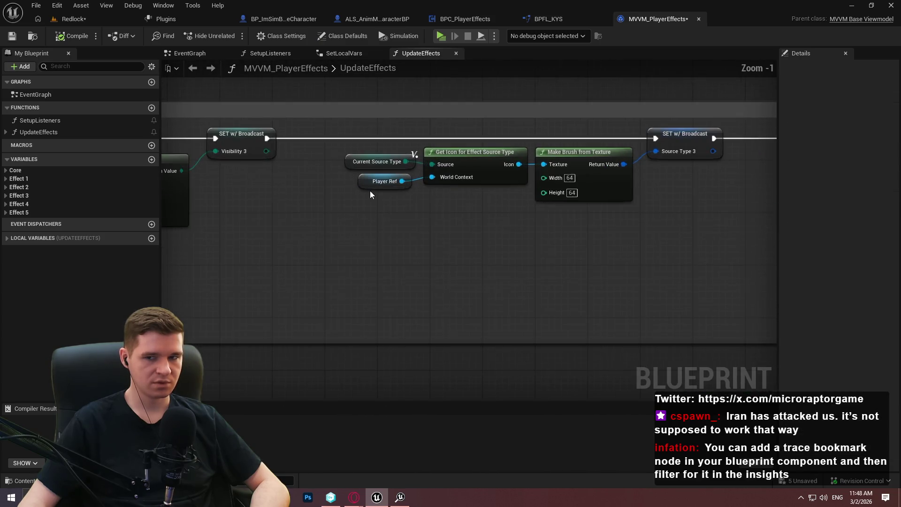
{"action": "key", "text": "alt+Tab"}
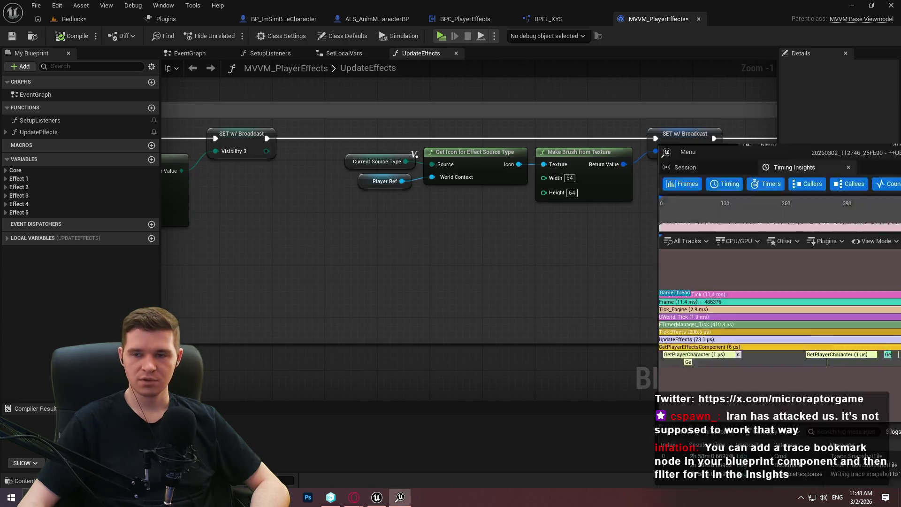
{"action": "scroll", "coordinate": [282, 236], "scroll_direction": "up", "scroll_amount": 2}
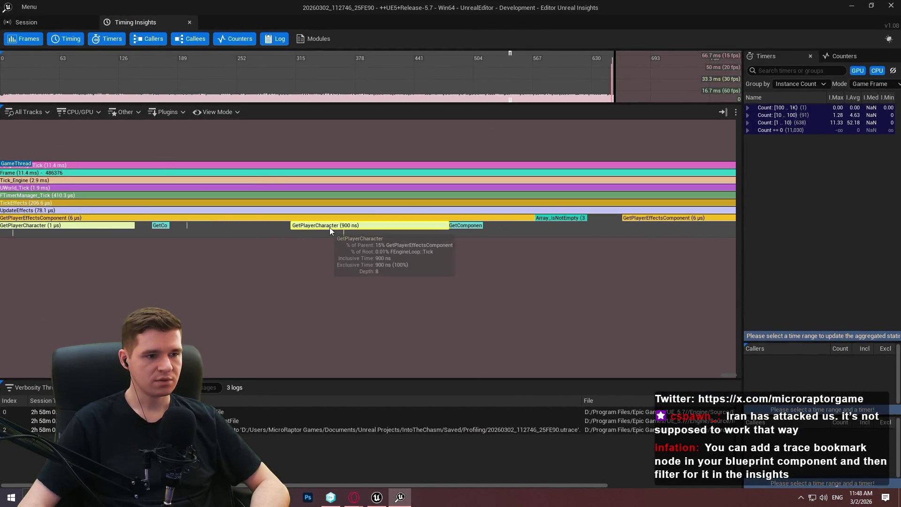
{"action": "scroll", "coordinate": [436, 222], "scroll_direction": "down", "scroll_amount": 3}
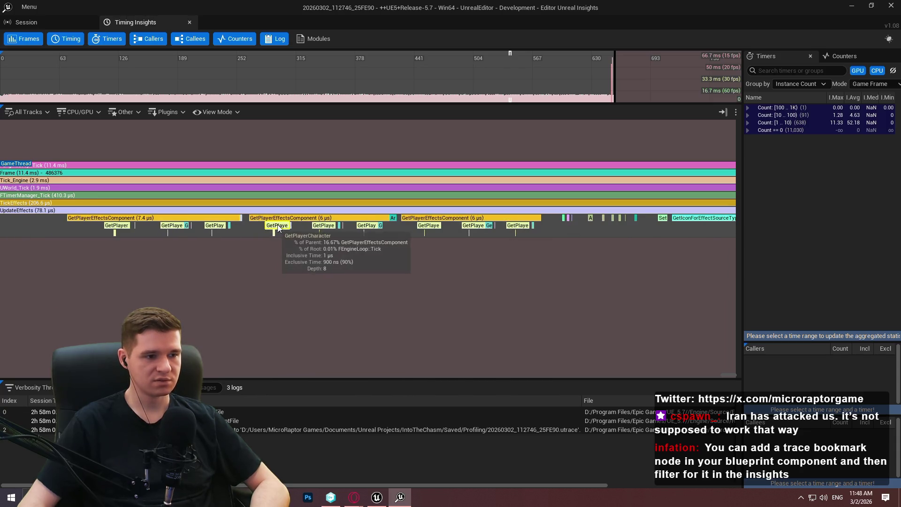
{"action": "key", "text": "alt+Tab"}
{"action": "scroll", "coordinate": [573, 230], "scroll_direction": "down", "scroll_amount": 5}
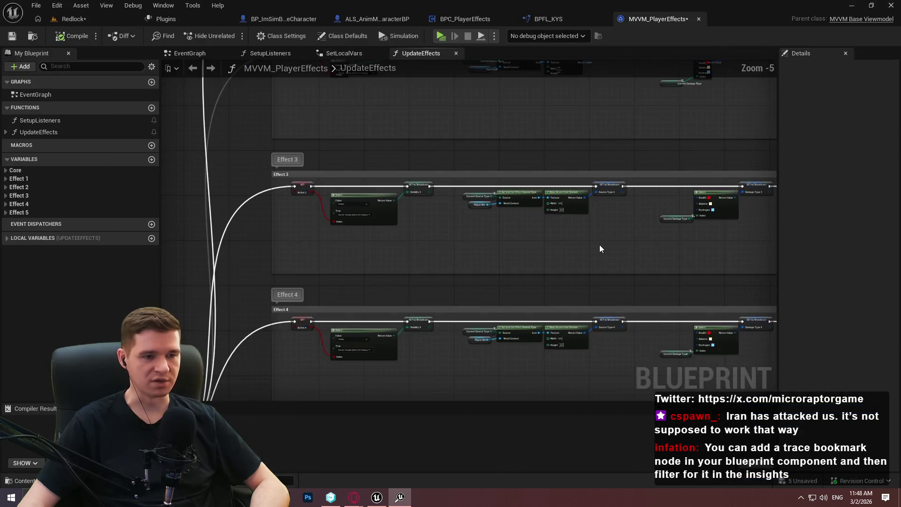
Pan and zoom across the Get Icon / Make Brush rows, framing the Effect 3, 4 and 5 groups.
{"action": "scroll", "coordinate": [497, 246], "scroll_direction": "up", "scroll_amount": 2}
{"action": "mouse_move", "coordinate": [422, 215]}
{"action": "left_mouse_down"}
{"action": "mouse_move", "coordinate": [299, 184]}
{"action": "mouse_move", "coordinate": [355, 278]}
{"action": "mouse_move", "coordinate": [383, 262]}
{"action": "mouse_move", "coordinate": [439, 179]}
{"action": "left_mouse_up"}
{"action": "scroll", "coordinate": [370, 183], "scroll_direction": "up", "scroll_amount": 2}
{"action": "mouse_move", "coordinate": [369, 183]}
{"action": "left_mouse_down"}
{"action": "mouse_move", "coordinate": [585, 167]}
{"action": "mouse_move", "coordinate": [489, 183]}
{"action": "left_mouse_up"}
{"action": "scroll", "coordinate": [585, 167], "scroll_direction": "down", "scroll_amount": 2}
{"action": "scroll", "coordinate": [437, 185], "scroll_direction": "up", "scroll_amount": 2}
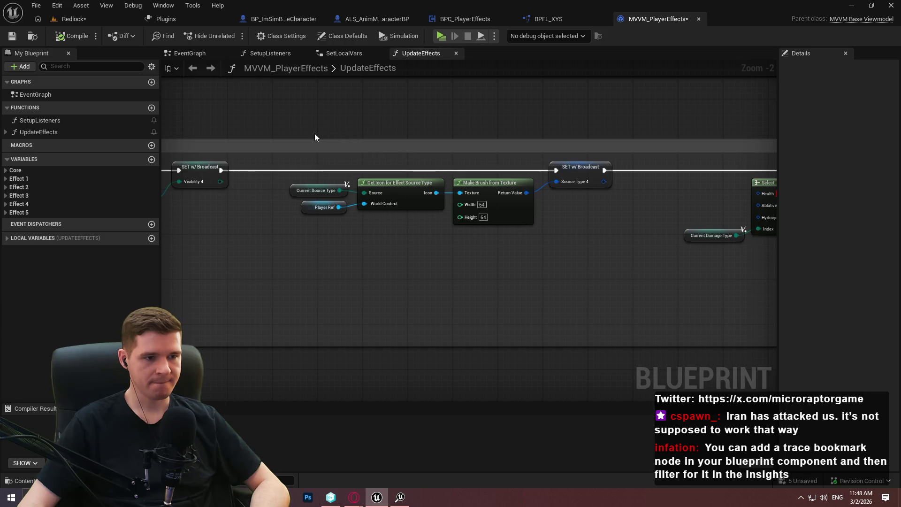
{"action": "left_click_drag", "start_coordinate": [343, 160], "coordinate": [715, 261]}
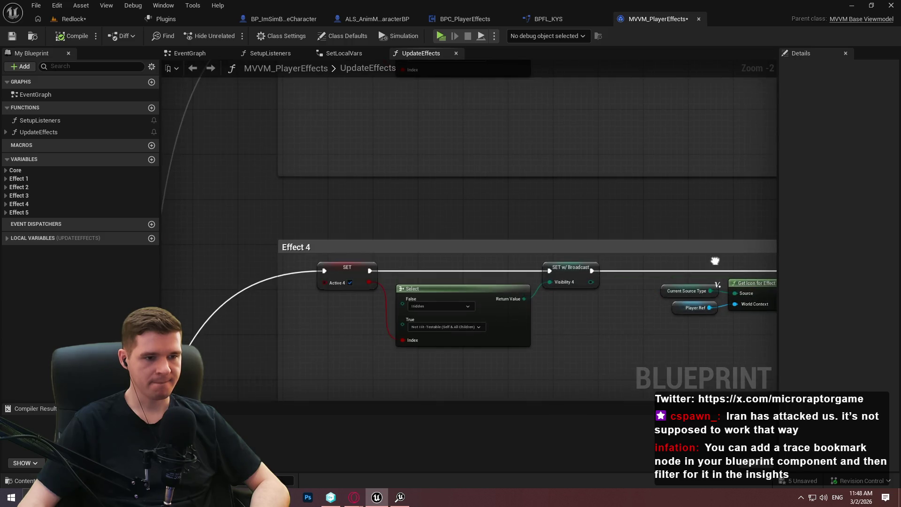
{"action": "scroll", "coordinate": [715, 261], "scroll_direction": "down", "scroll_amount": 4}
{"action": "mouse_move", "coordinate": [607, 191]}
{"action": "left_mouse_down"}
{"action": "mouse_move", "coordinate": [351, 125]}
{"action": "mouse_move", "coordinate": [565, 218]}
{"action": "mouse_move", "coordinate": [559, 201]}
{"action": "left_mouse_up"}
{"action": "scroll", "coordinate": [395, 205], "scroll_direction": "up", "scroll_amount": 4}
Move back past the Effect 2 group and right-click the Get Player Effects Component node.
{"action": "mouse_move", "coordinate": [301, 155]}
{"action": "left_mouse_down"}
{"action": "mouse_move", "coordinate": [495, 298]}
{"action": "mouse_move", "coordinate": [726, 232]}
{"action": "mouse_move", "coordinate": [733, 271]}
{"action": "left_mouse_up"}
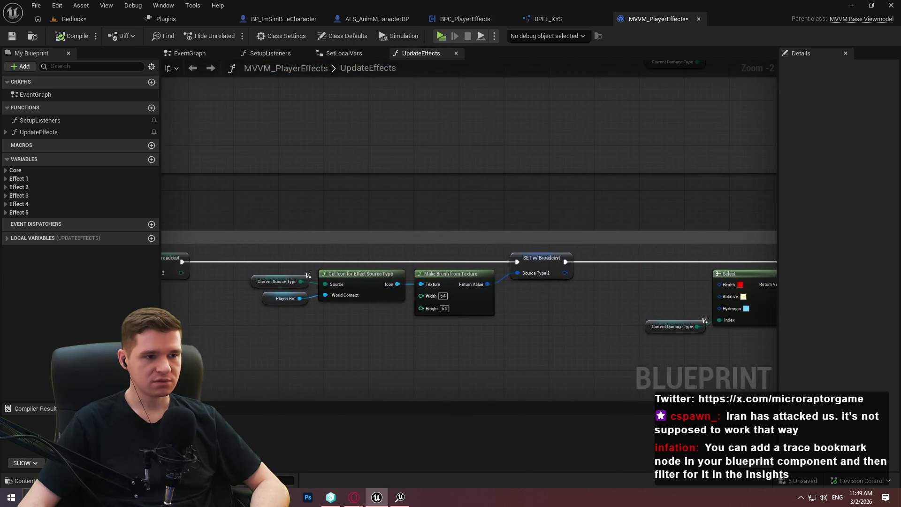
{"action": "mouse_move", "coordinate": [235, 282]}
{"action": "left_mouse_down"}
{"action": "mouse_move", "coordinate": [740, 196]}
{"action": "mouse_move", "coordinate": [660, 147]}
{"action": "left_mouse_up"}
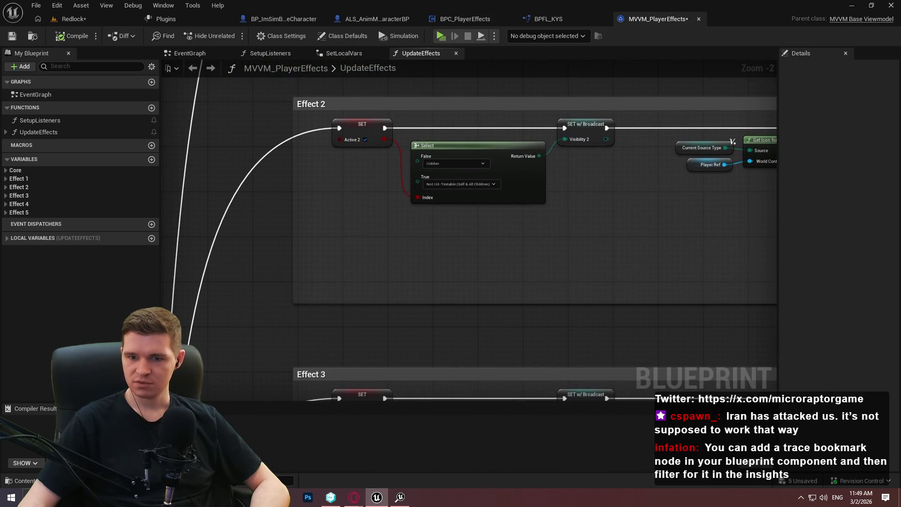
{"action": "scroll", "coordinate": [416, 274], "scroll_direction": "down", "scroll_amount": 6}
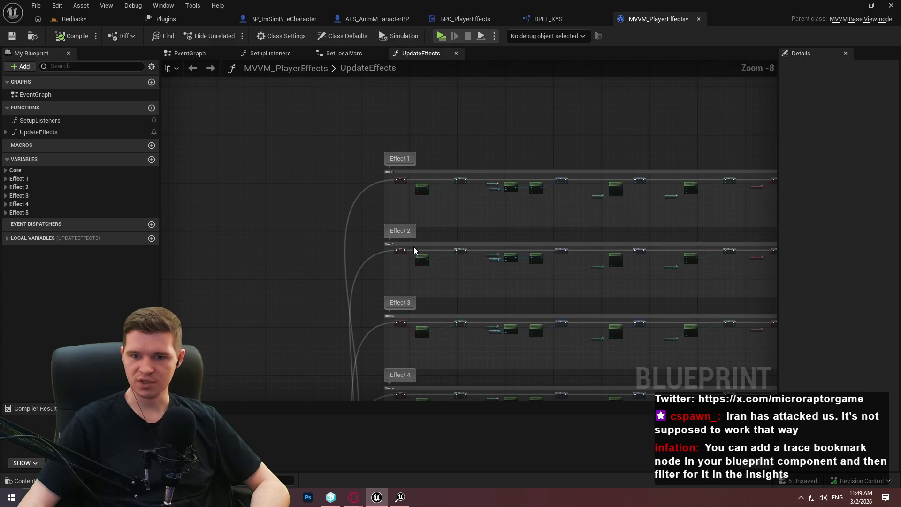
{"action": "scroll", "coordinate": [331, 227], "scroll_direction": "up", "scroll_amount": 5}
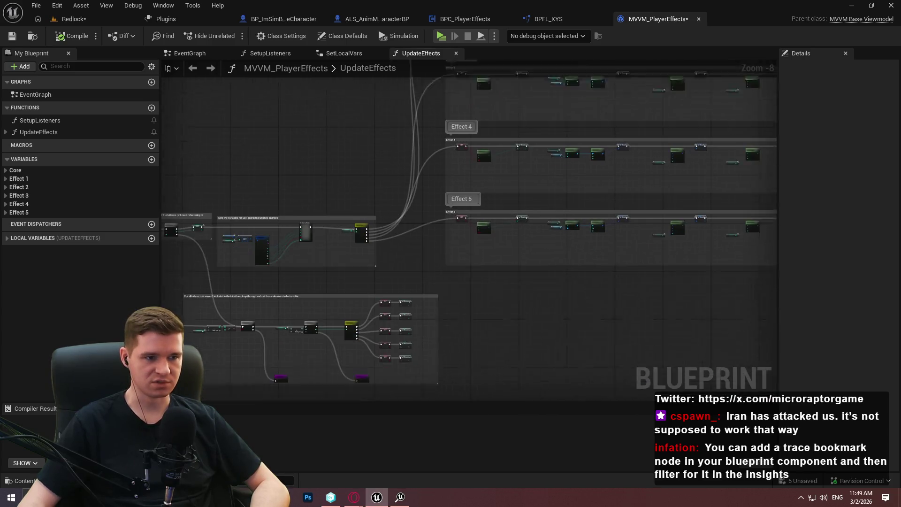
{"action": "scroll", "coordinate": [330, 227], "scroll_direction": "up", "scroll_amount": 3}
{"action": "mouse_move", "coordinate": [331, 227]}
{"action": "left_mouse_down"}
{"action": "mouse_move", "coordinate": [606, 217]}
{"action": "mouse_move", "coordinate": [775, 226]}
{"action": "mouse_move", "coordinate": [363, 176]}
{"action": "mouse_move", "coordinate": [532, 195]}
{"action": "left_mouse_up"}
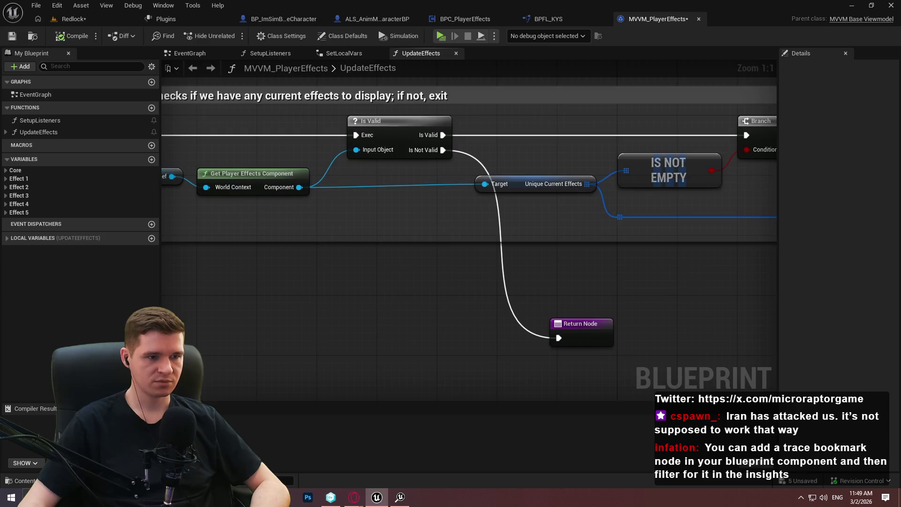
{"action": "right_click", "coordinate": [258, 183]}
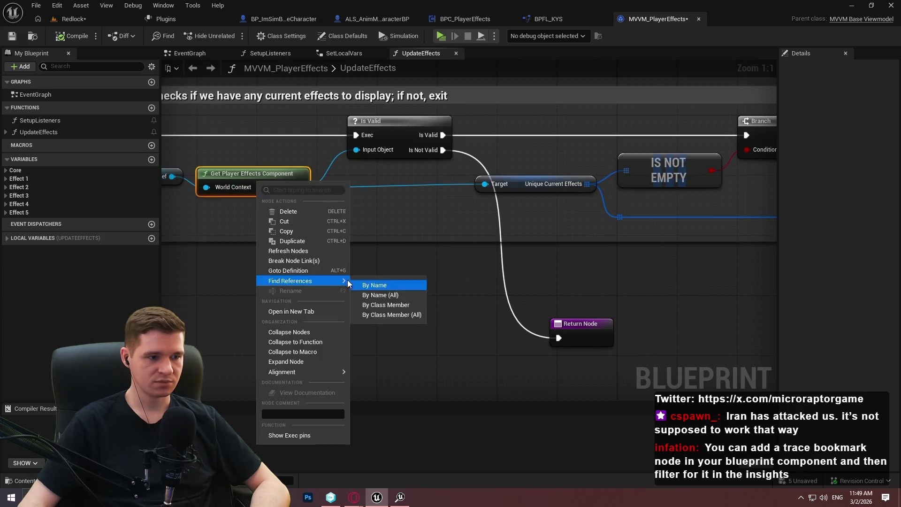
Find all references to GetPlayerEffectsComponent by name and open its SetupListeners use.
{"action": "mouse_move", "coordinate": [324, 281]}
{"action": "left_click", "coordinate": [401, 297]}
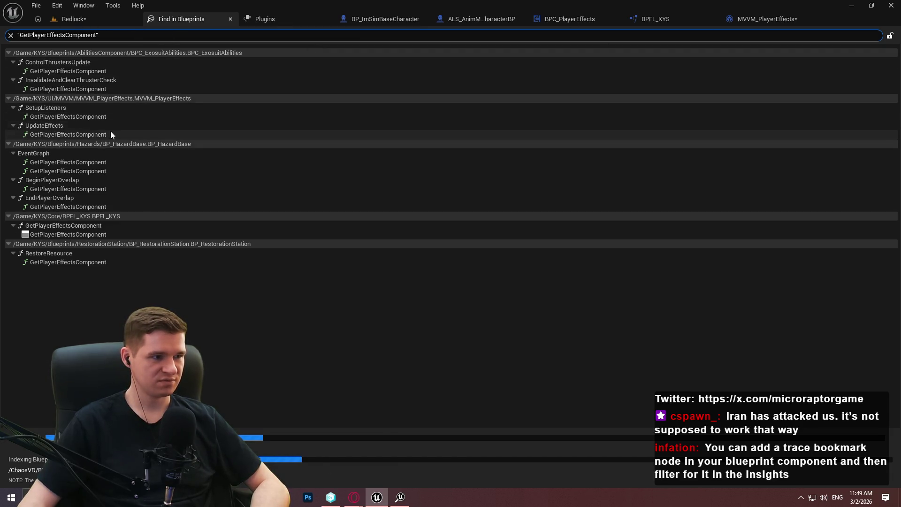
{"action": "double_click", "coordinate": [66, 118]}
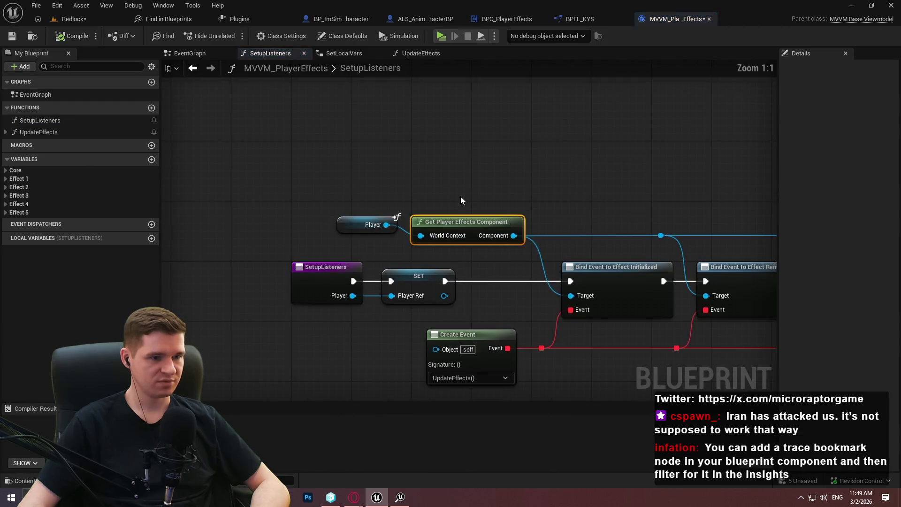
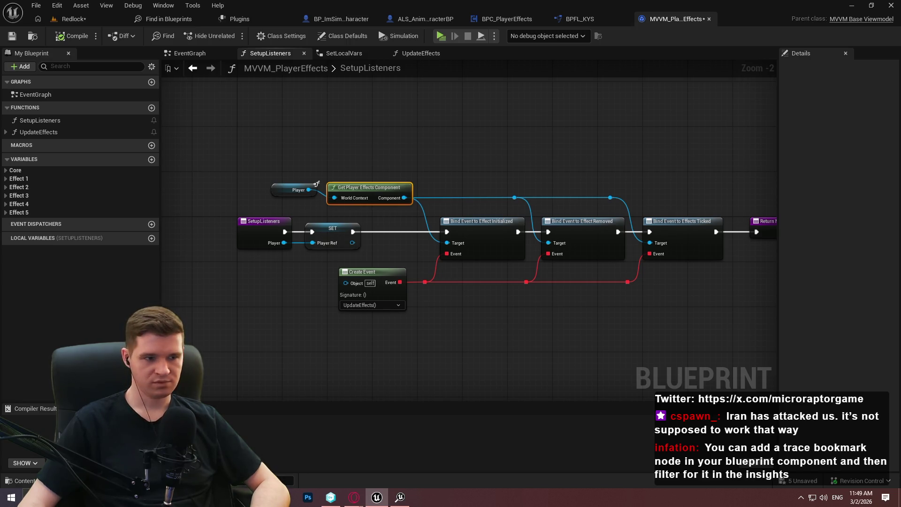
Open the UpdateEffects function graph, then maximize the Unreal Insights timing window.
{"action": "left_click", "coordinate": [412, 149]}
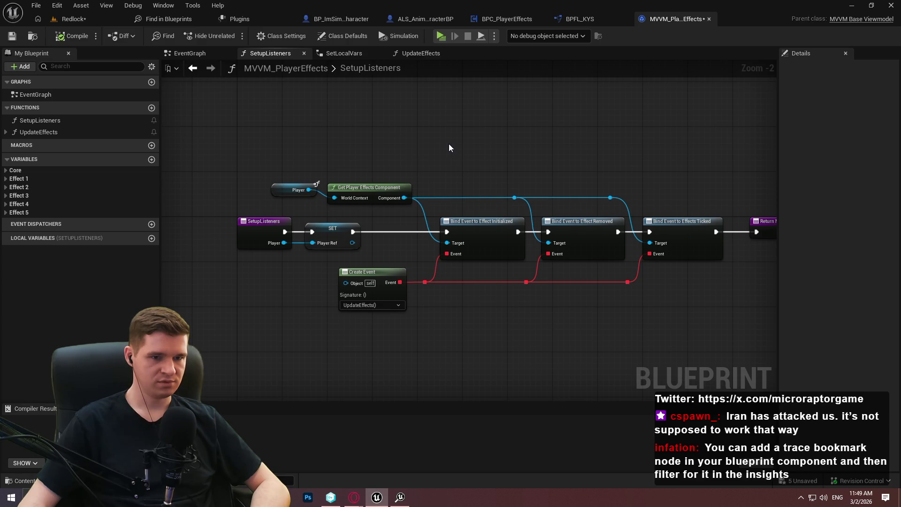
{"action": "left_click", "coordinate": [421, 53]}
{"action": "scroll", "coordinate": [522, 190], "scroll_direction": "down", "scroll_amount": 2}
{"action": "scroll", "coordinate": [522, 188], "scroll_direction": "down", "scroll_amount": 3}
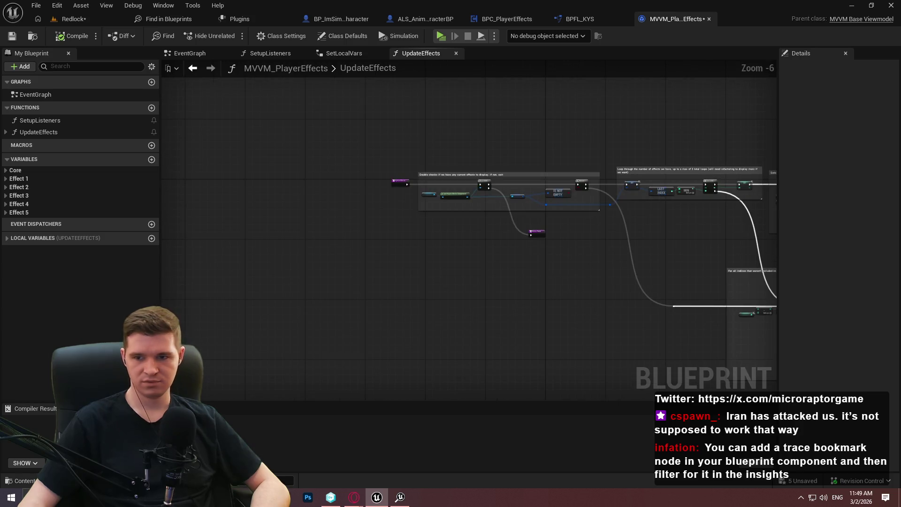
{"action": "scroll", "coordinate": [497, 190], "scroll_direction": "up", "scroll_amount": 2}
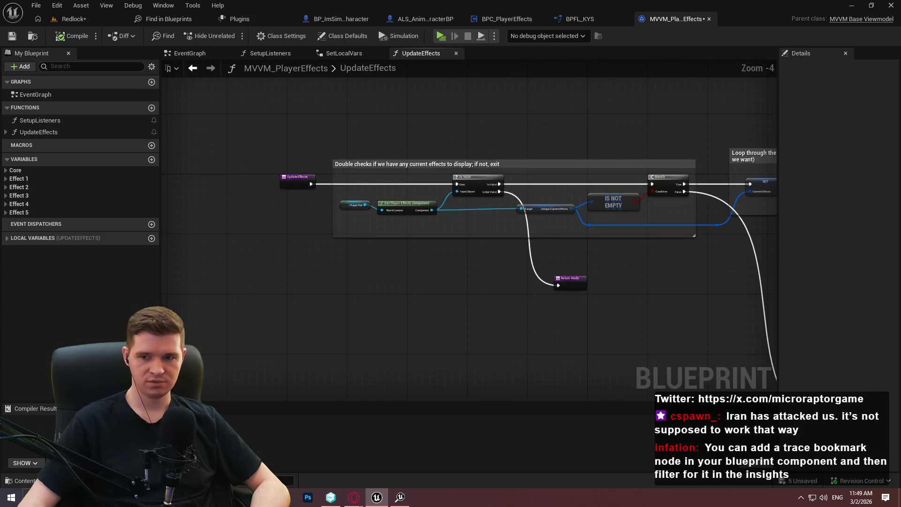
{"action": "double_click", "coordinate": [859, 49]}
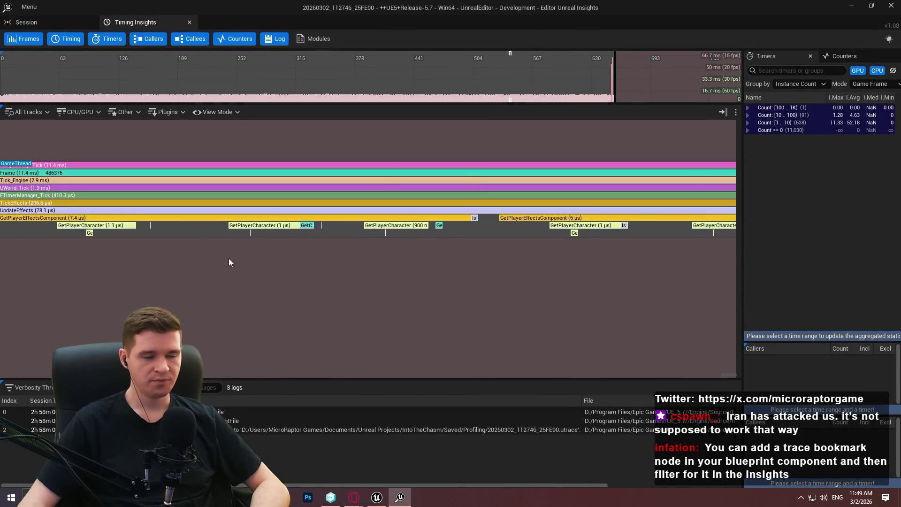
Pan and zoom the game-thread track onto the GetPlayerEffectsComponent calls (7.4, 6, 6 µs) under UpdateEffects.
{"action": "left_click_drag", "start_coordinate": [234, 259], "coordinate": [517, 257]}
{"action": "scroll", "coordinate": [381, 254], "scroll_direction": "up", "scroll_amount": 3}
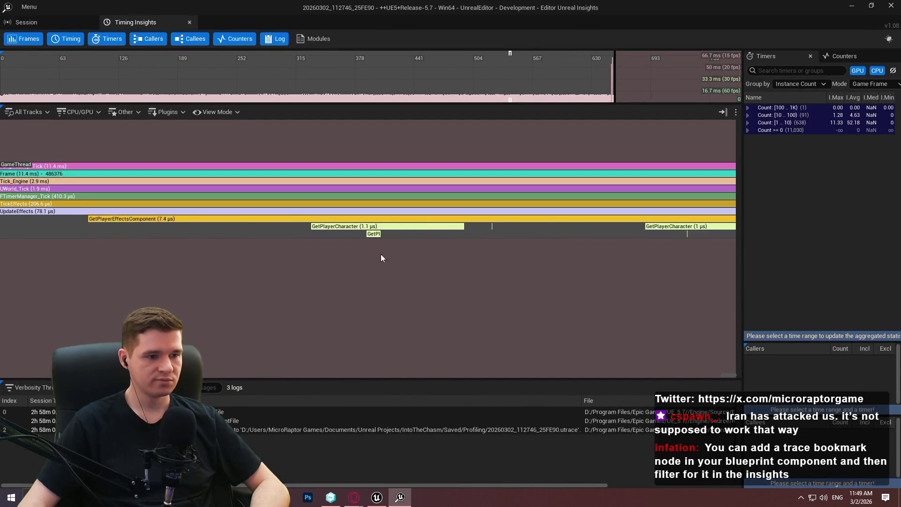
{"action": "scroll", "coordinate": [365, 243], "scroll_direction": "down", "scroll_amount": 1}
{"action": "scroll", "coordinate": [357, 242], "scroll_direction": "down", "scroll_amount": 4}
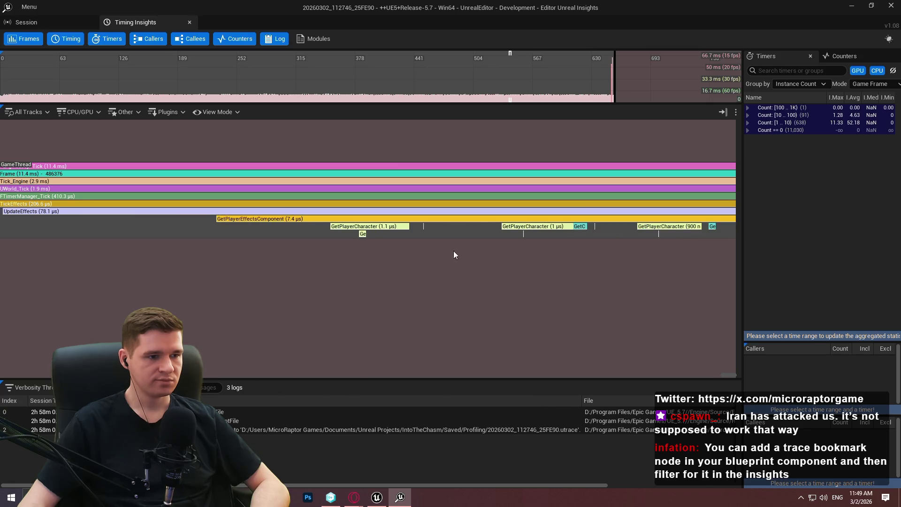
{"action": "scroll", "coordinate": [495, 251], "scroll_direction": "down", "scroll_amount": 3}
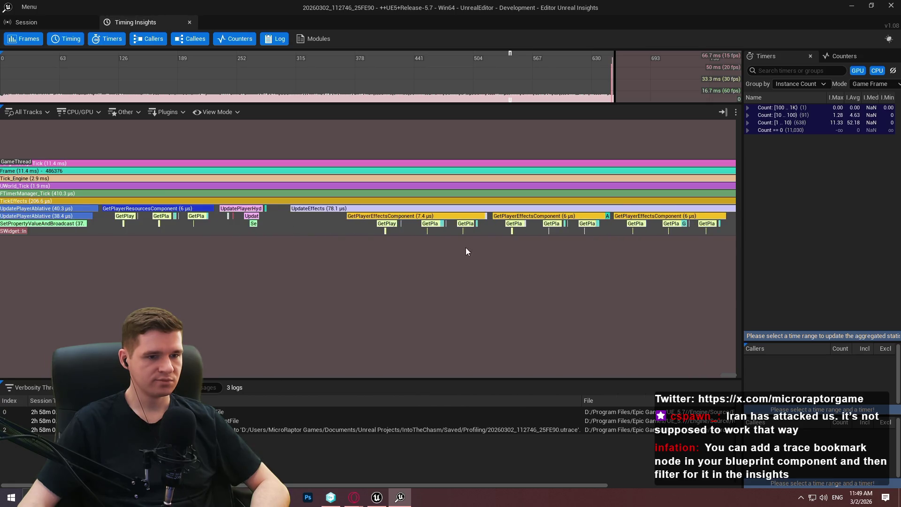
Minimize Insights and bring the UpdateEffects graph's Branch node into view.
{"action": "left_click", "coordinate": [851, 6]}
{"action": "scroll", "coordinate": [472, 276], "scroll_direction": "up", "scroll_amount": 5}
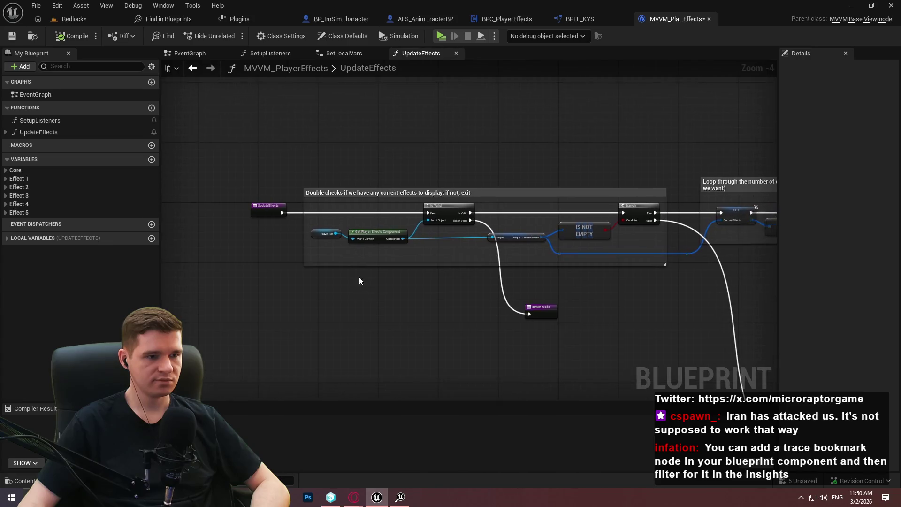
{"action": "left_click_drag", "start_coordinate": [472, 276], "coordinate": [374, 291]}
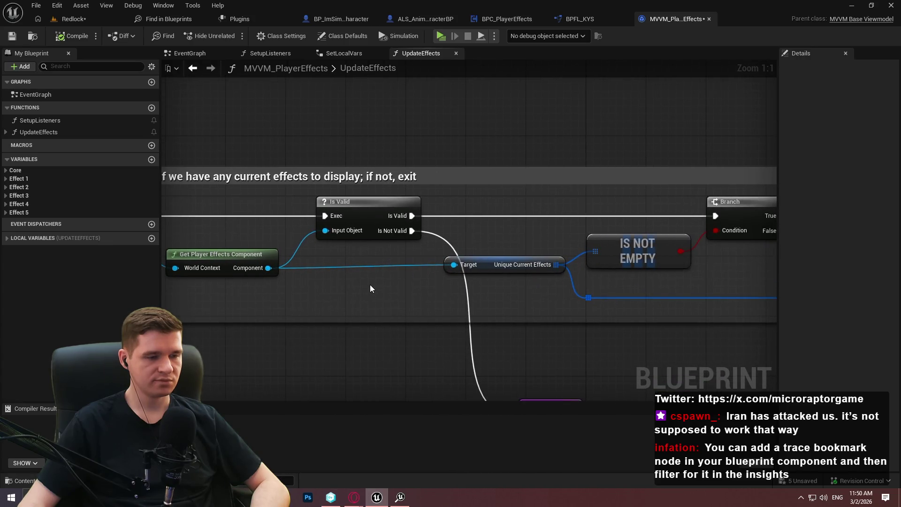
{"action": "scroll", "coordinate": [446, 304], "scroll_direction": "down", "scroll_amount": 5}
{"action": "scroll", "coordinate": [608, 316], "scroll_direction": "down", "scroll_amount": 2}
{"action": "scroll", "coordinate": [469, 240], "scroll_direction": "up", "scroll_amount": 3}
Inspect the Effect 5 section with its SET w/ Broadcast and Get Icon nodes.
{"action": "left_click_drag", "start_coordinate": [489, 221], "coordinate": [493, 155]}
{"action": "scroll", "coordinate": [690, 282], "scroll_direction": "up", "scroll_amount": 3}
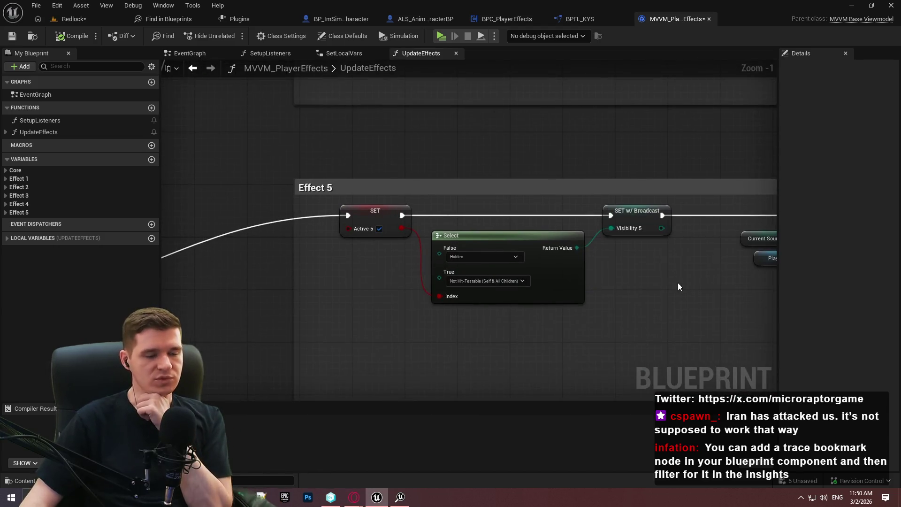
{"action": "left_click_drag", "start_coordinate": [690, 282], "coordinate": [291, 202]}
{"action": "scroll", "coordinate": [292, 232], "scroll_direction": "down", "scroll_amount": 4}
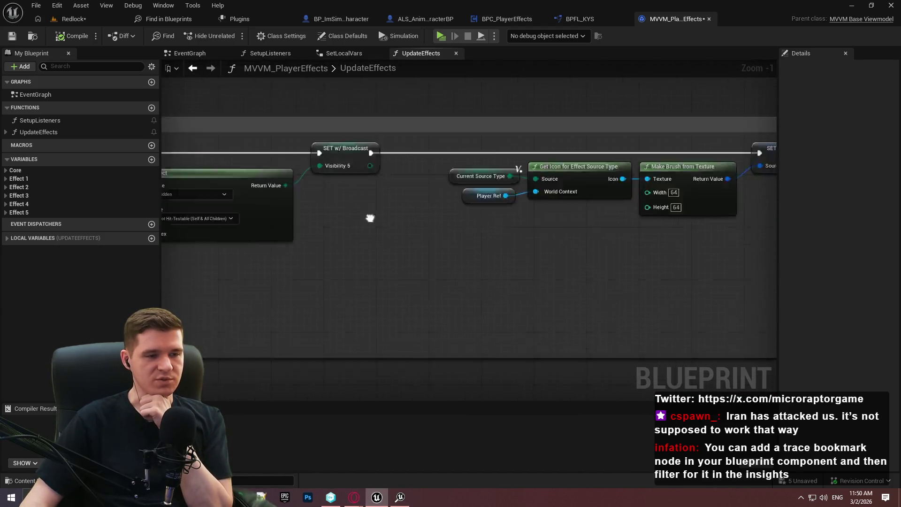
{"action": "scroll", "coordinate": [386, 237], "scroll_direction": "up", "scroll_amount": 5}
Bring the Is Valid check, Is Not Empty and Return Node into view.
{"action": "mouse_move", "coordinate": [387, 238]}
{"action": "left_mouse_down"}
{"action": "mouse_move", "coordinate": [273, 257]}
{"action": "mouse_move", "coordinate": [509, 279]}
{"action": "left_mouse_up"}
{"action": "left_click_drag", "start_coordinate": [604, 174], "coordinate": [509, 139]}
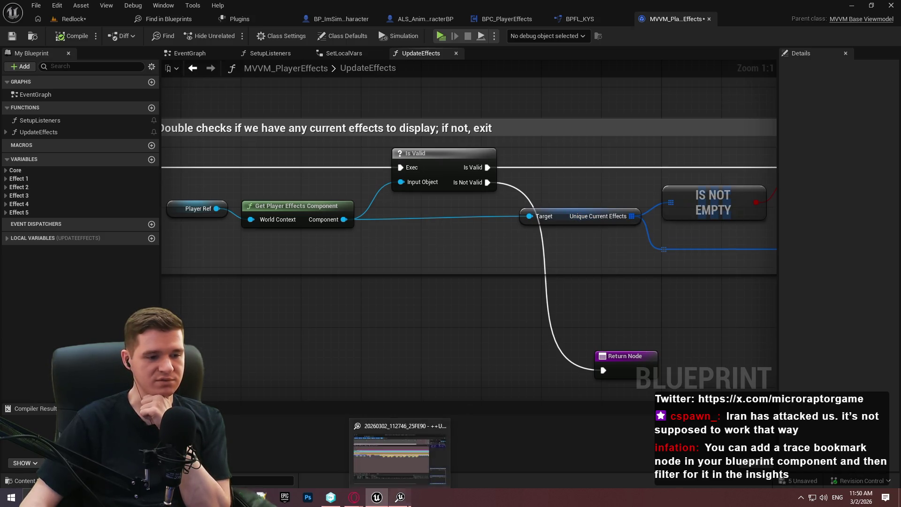
{"action": "left_click", "coordinate": [400, 498]}
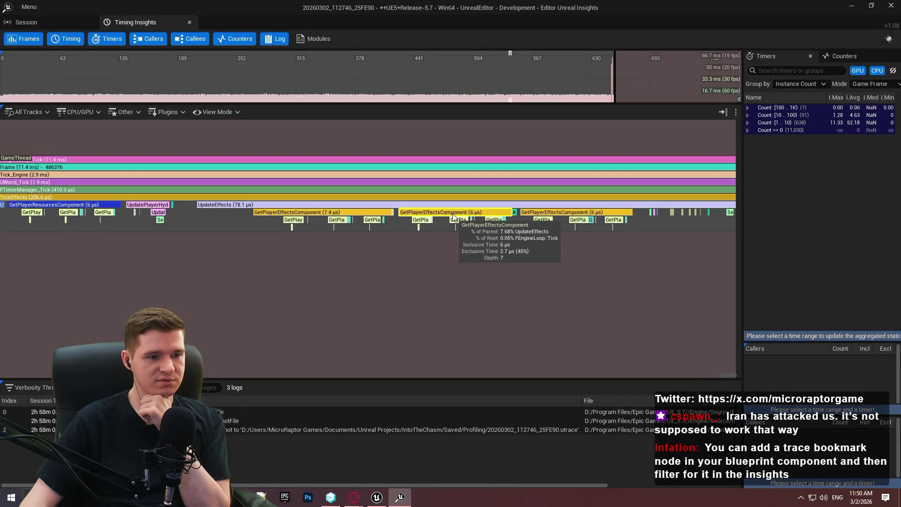
Zoom into UpdateEffects and pan to other GetPlayerCharacter and GetComponentByClass events.
{"action": "scroll", "coordinate": [325, 221], "scroll_direction": "up", "scroll_amount": 3}
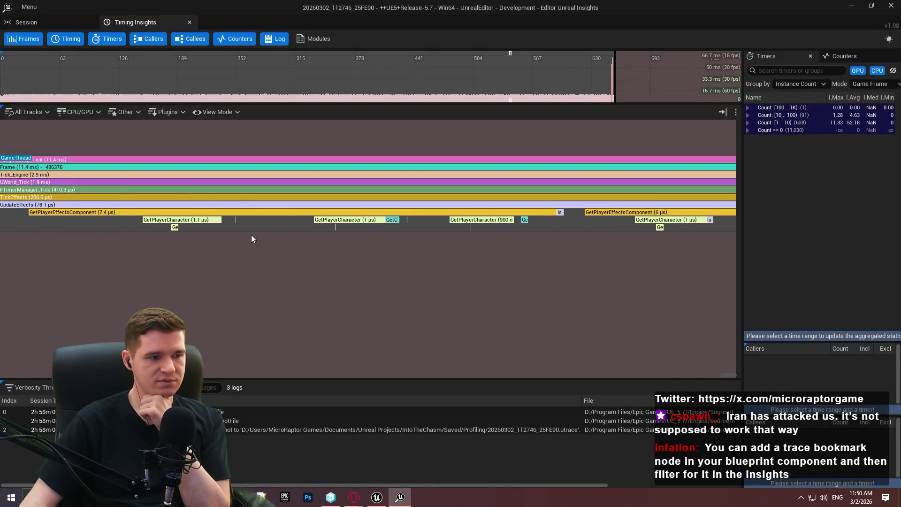
{"action": "scroll", "coordinate": [257, 236], "scroll_direction": "up", "scroll_amount": 5}
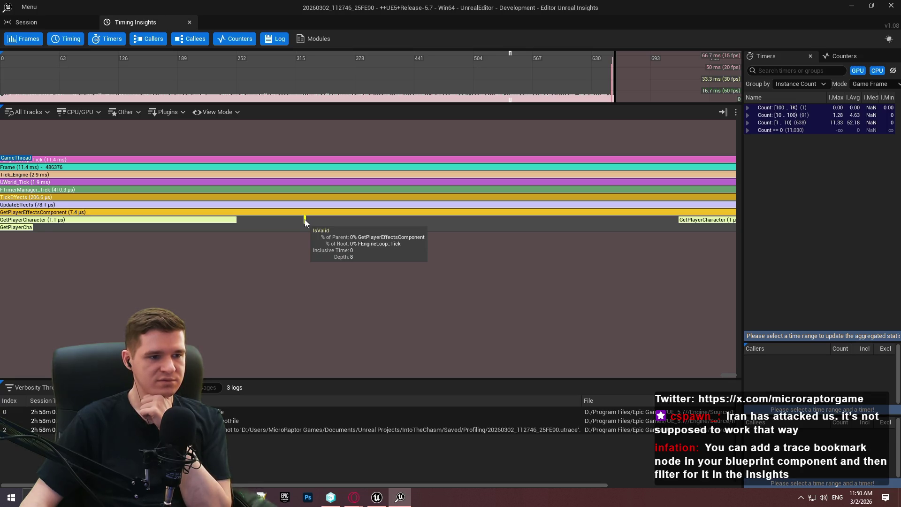
{"action": "scroll", "coordinate": [305, 219], "scroll_direction": "up", "scroll_amount": 1}
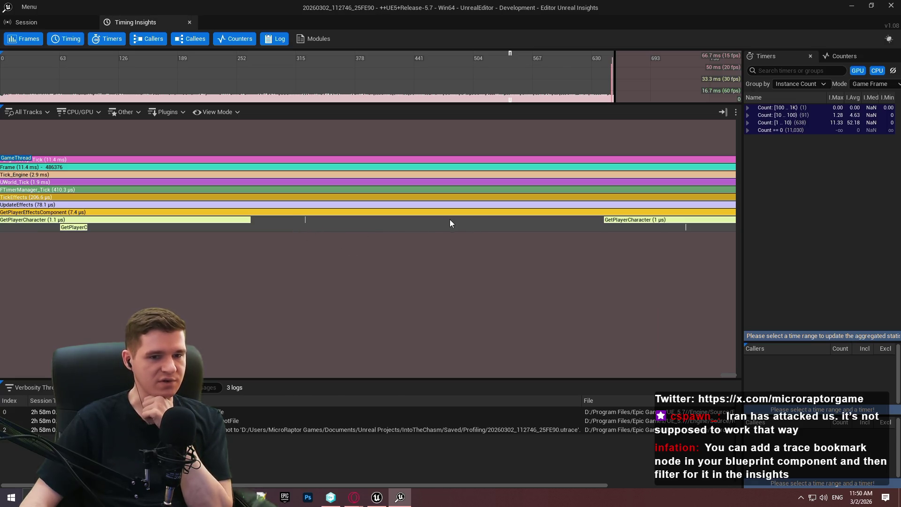
{"action": "left_click_drag", "start_coordinate": [202, 261], "coordinate": [369, 269]}
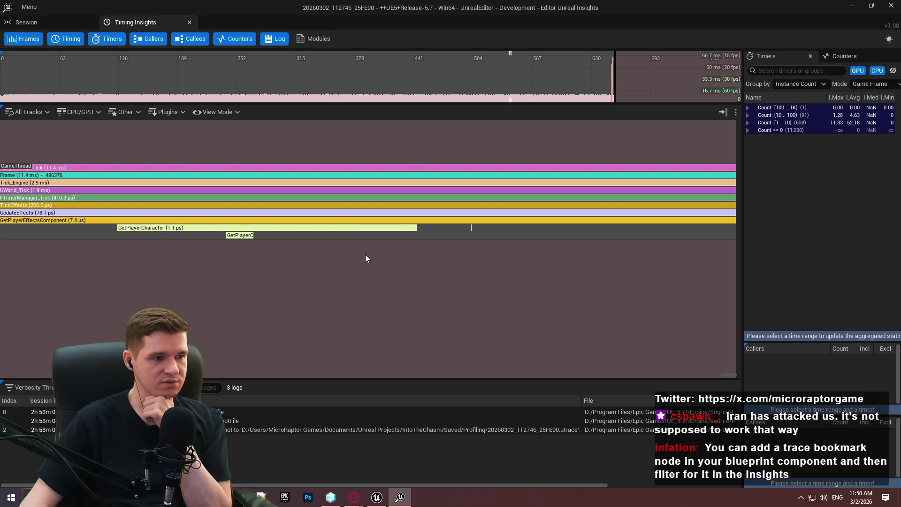
{"action": "mouse_move", "coordinate": [260, 230]}
{"action": "left_mouse_down"}
{"action": "mouse_move", "coordinate": [354, 245]}
{"action": "mouse_move", "coordinate": [390, 219]}
{"action": "left_mouse_up"}
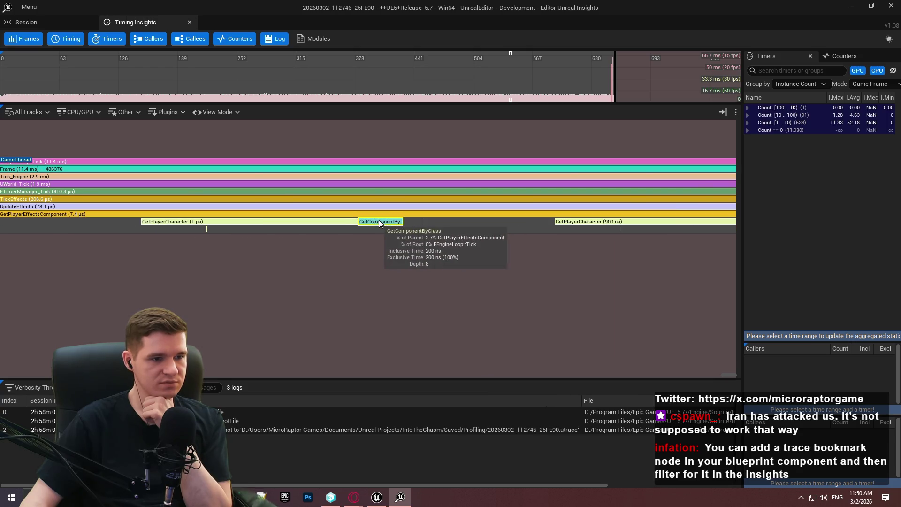
Zoom in and out to read each GetPlayerEffectsComponent call's roughly 6–7.4 µs timing.
{"action": "scroll", "coordinate": [313, 220], "scroll_direction": "down", "scroll_amount": 5}
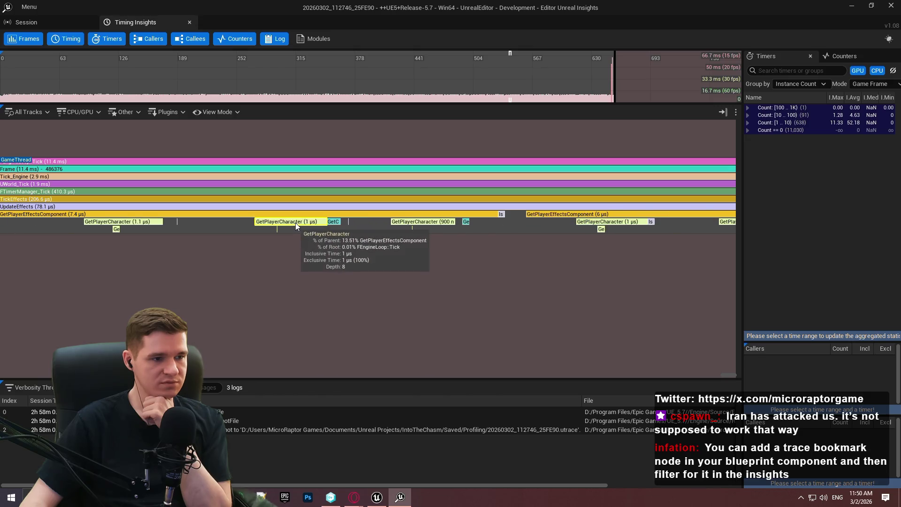
{"action": "scroll", "coordinate": [303, 222], "scroll_direction": "up", "scroll_amount": 3}
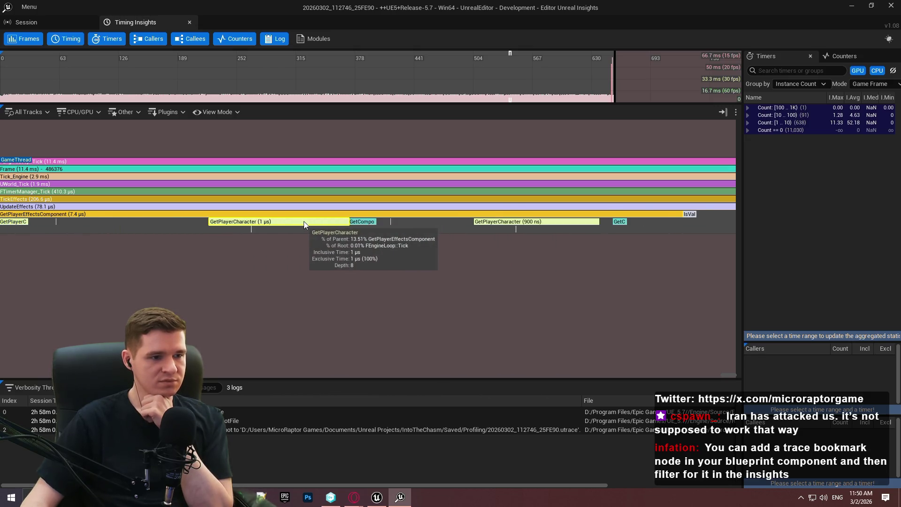
{"action": "scroll", "coordinate": [366, 224], "scroll_direction": "down", "scroll_amount": 3}
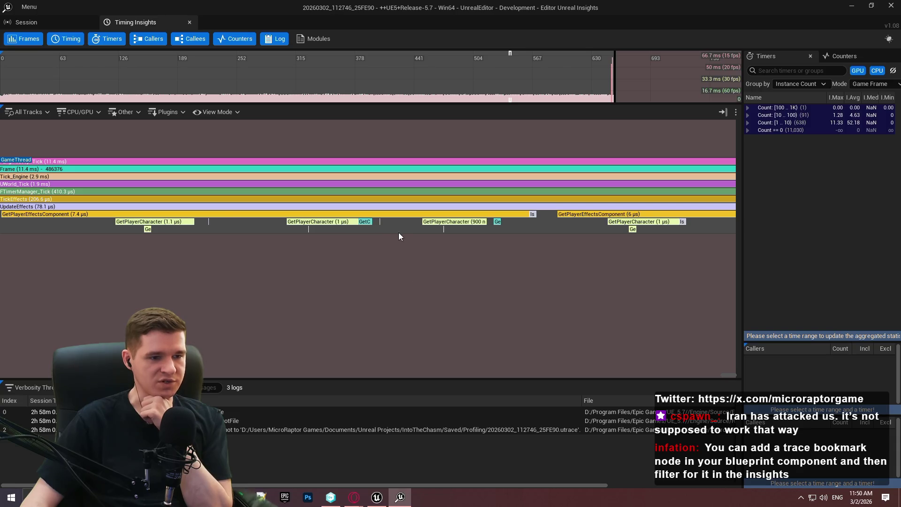
{"action": "scroll", "coordinate": [397, 234], "scroll_direction": "up", "scroll_amount": 4}
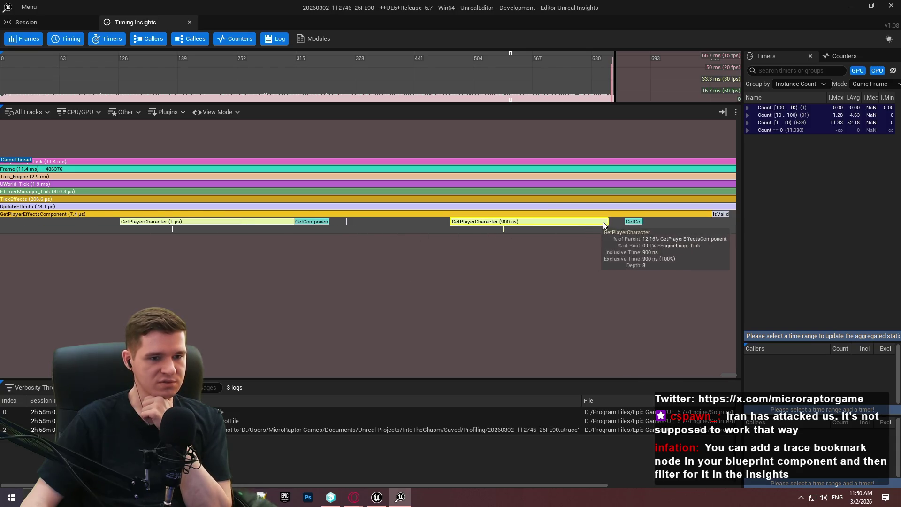
{"action": "scroll", "coordinate": [515, 230], "scroll_direction": "down", "scroll_amount": 5}
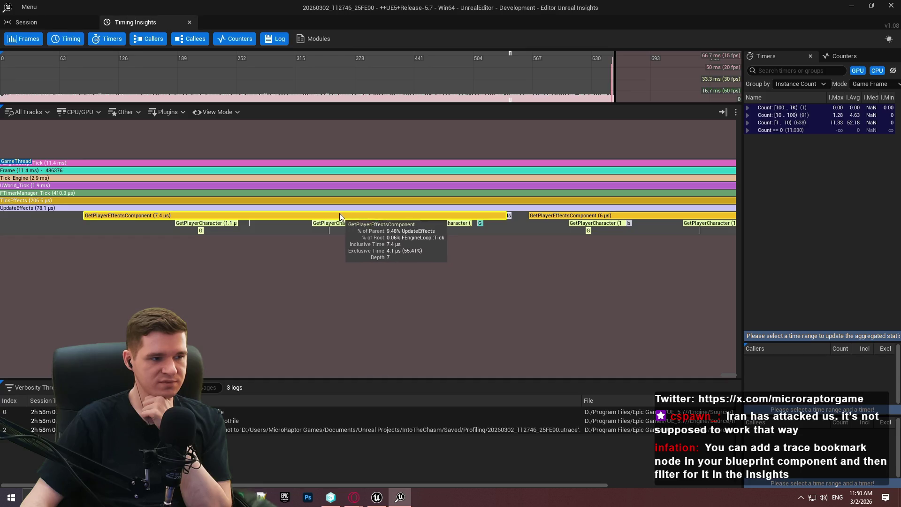
{"action": "scroll", "coordinate": [319, 211], "scroll_direction": "down", "scroll_amount": 3}
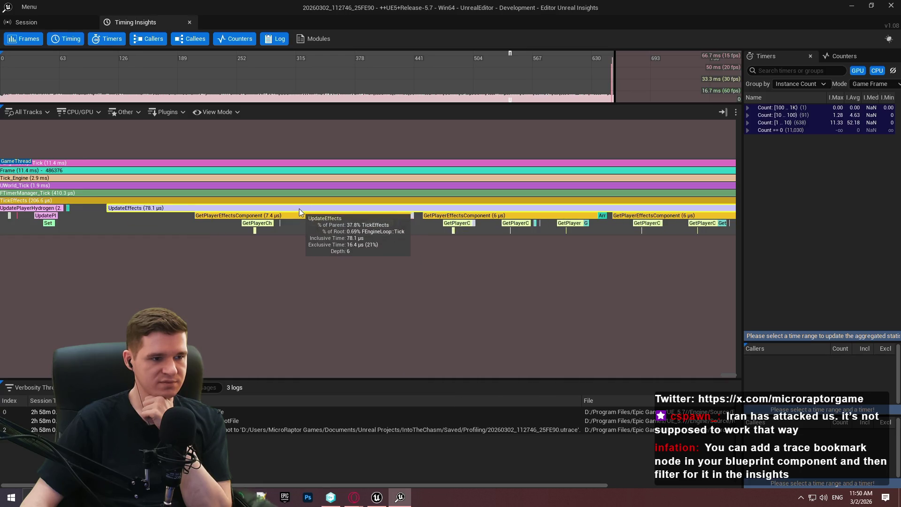
{"action": "scroll", "coordinate": [277, 219], "scroll_direction": "up", "scroll_amount": 8}
{"action": "scroll", "coordinate": [352, 220], "scroll_direction": "down", "scroll_amount": 5}
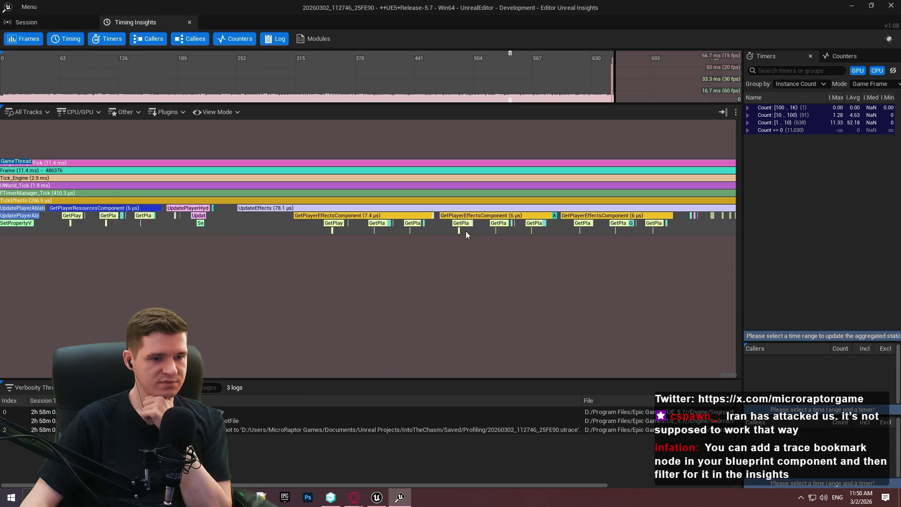
{"action": "scroll", "coordinate": [553, 232], "scroll_direction": "up", "scroll_amount": 2}
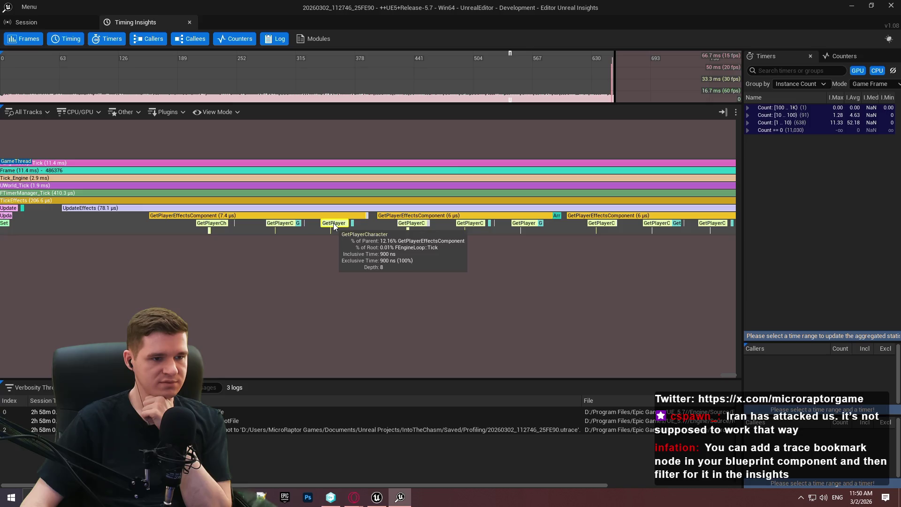
{"action": "key", "text": "alt+Tab"}
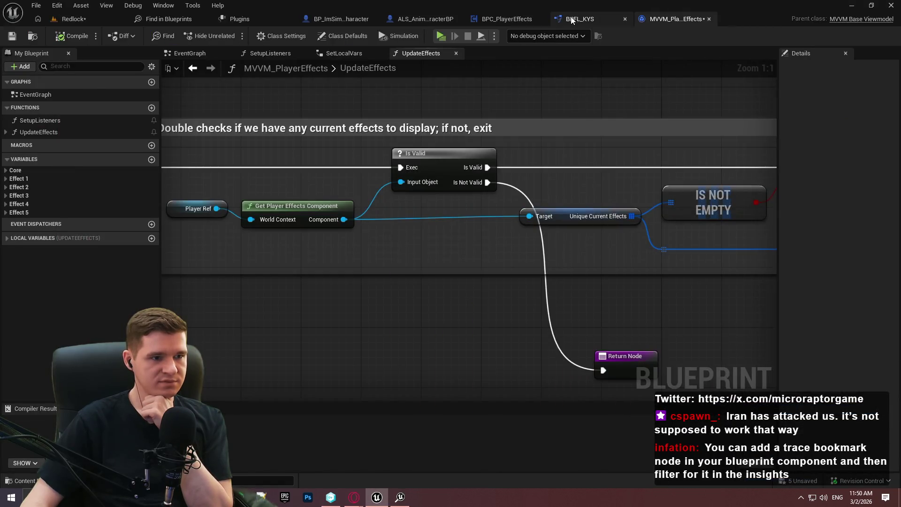
Open BPFL_KYS's GetPlayerEffectsComponent function from the Player Effects group and frame its nodes.
{"action": "left_click", "coordinate": [573, 18]}
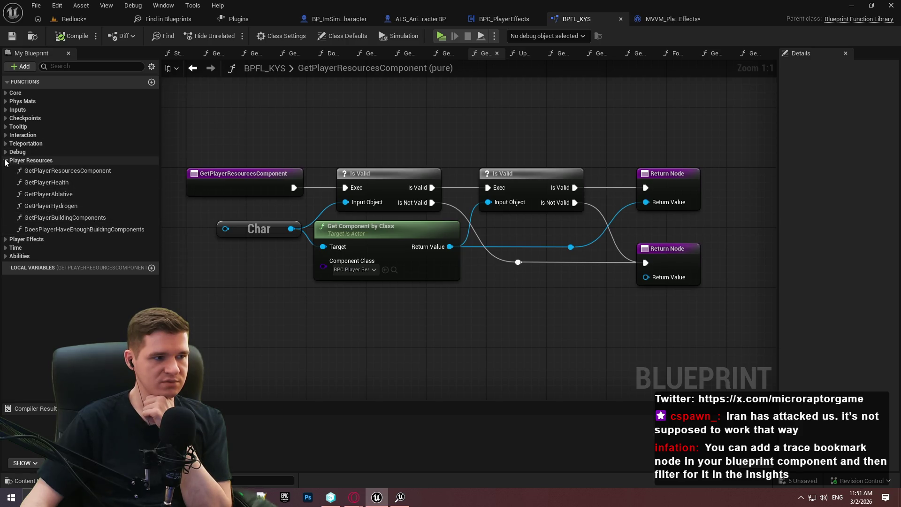
{"action": "left_click", "coordinate": [5, 161]}
{"action": "left_click", "coordinate": [5, 169]}
{"action": "double_click", "coordinate": [61, 178]}
{"action": "scroll", "coordinate": [546, 217], "scroll_direction": "up", "scroll_amount": 2}
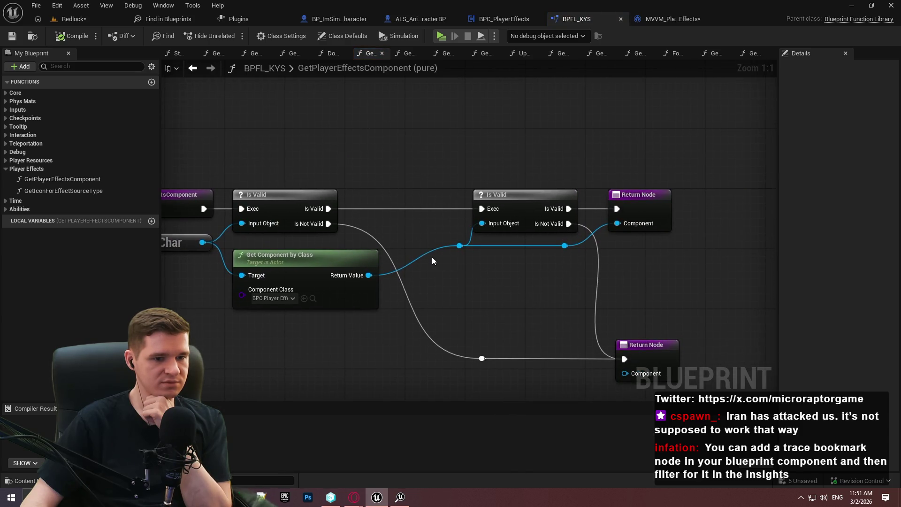
{"action": "left_click_drag", "start_coordinate": [426, 253], "coordinate": [550, 241]}
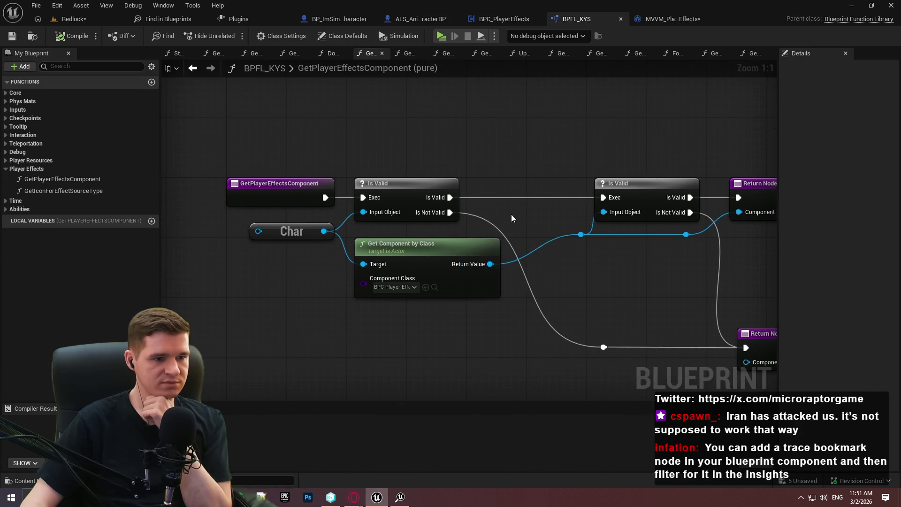
{"action": "mouse_move", "coordinate": [678, 173]}
{"action": "left_mouse_down"}
{"action": "mouse_move", "coordinate": [698, 139]}
{"action": "mouse_move", "coordinate": [649, 146]}
{"action": "left_mouse_up"}
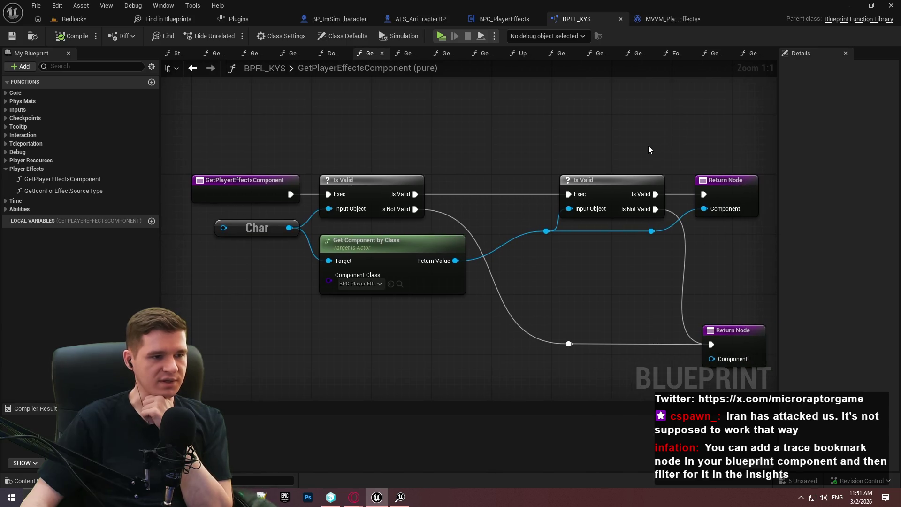
{"action": "key", "text": "alt+Tab"}
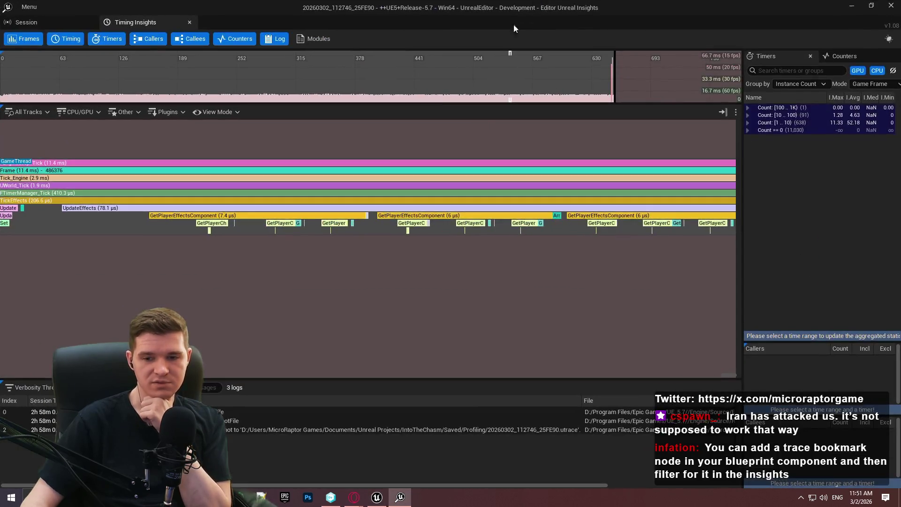
Pan through later GetPlayerResourcesComponent calls to the UpdatePlayerAblative events.
{"action": "scroll", "coordinate": [300, 250], "scroll_direction": "up", "scroll_amount": 5}
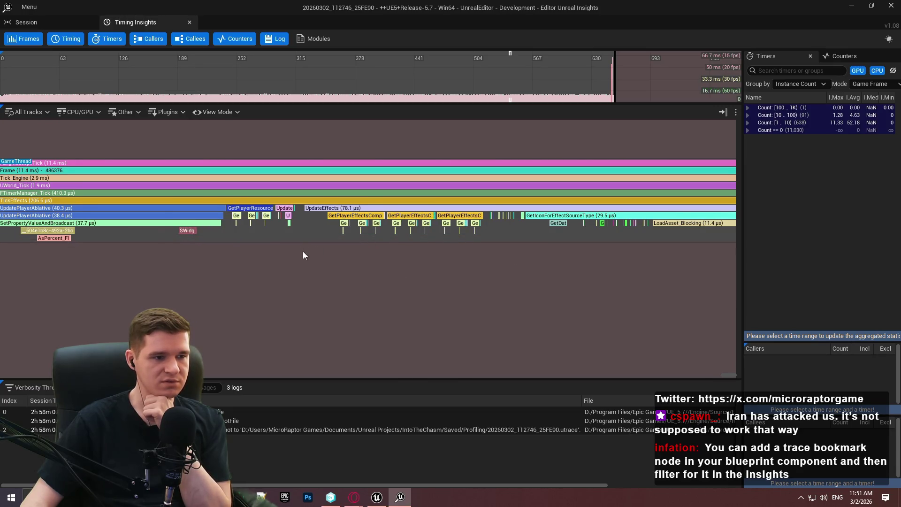
{"action": "scroll", "coordinate": [314, 260], "scroll_direction": "down", "scroll_amount": 3}
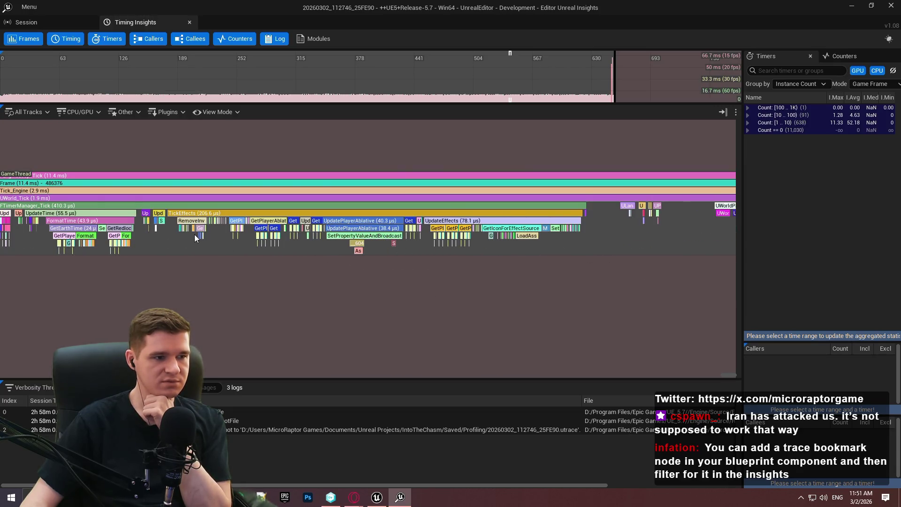
{"action": "scroll", "coordinate": [194, 234], "scroll_direction": "up", "scroll_amount": 10}
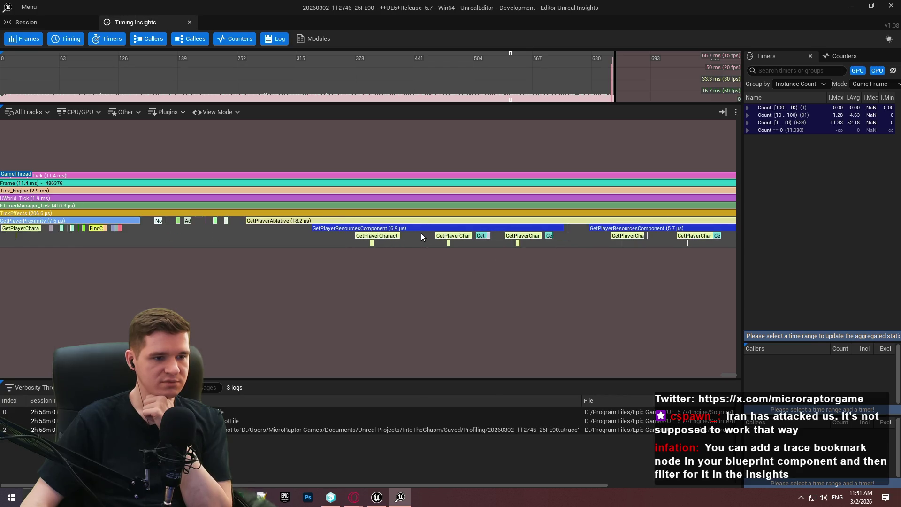
{"action": "scroll", "coordinate": [416, 234], "scroll_direction": "down", "scroll_amount": 5}
{"action": "left_click_drag", "start_coordinate": [545, 254], "coordinate": [327, 264]}
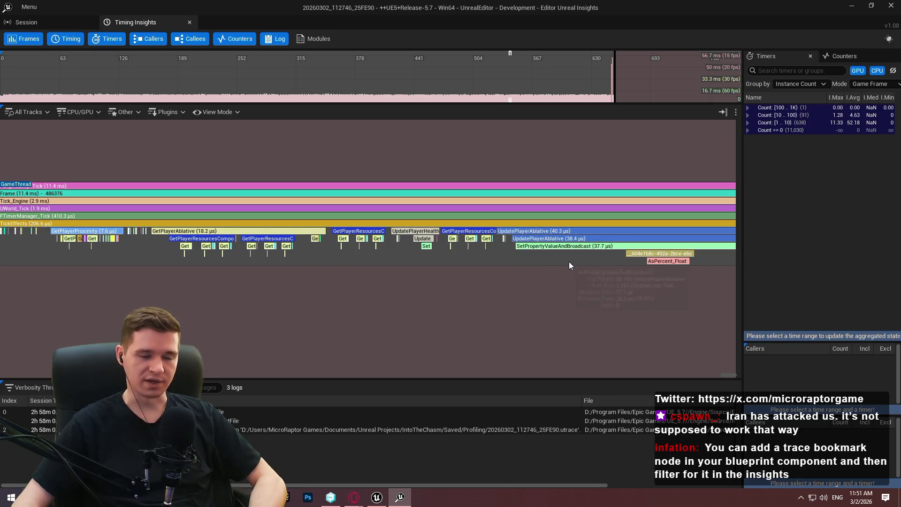
{"action": "mouse_move", "coordinate": [570, 256]}
{"action": "left_mouse_down"}
{"action": "mouse_move", "coordinate": [394, 288]}
{"action": "mouse_move", "coordinate": [397, 276]}
{"action": "left_mouse_up"}
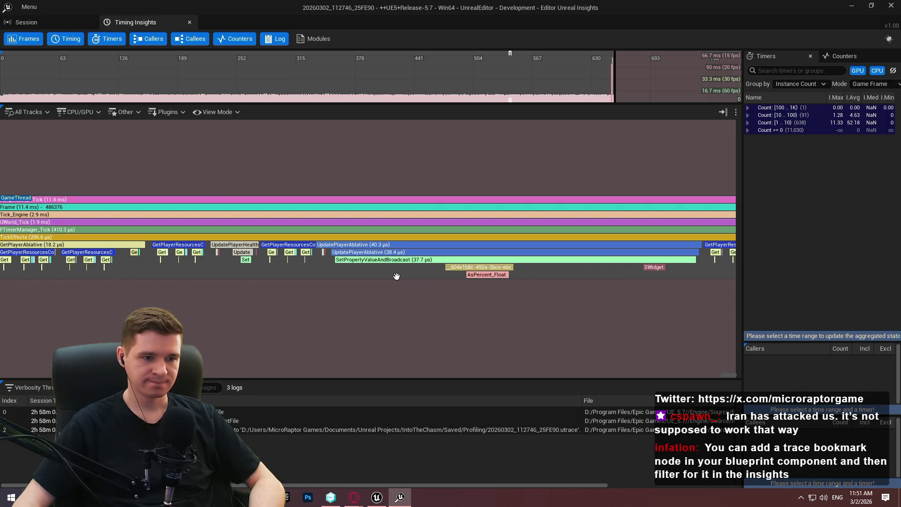
Pan back to earlier frame events showing UpdateTime (55.5 µs) and the sound updates.
{"action": "left_click_drag", "start_coordinate": [397, 276], "coordinate": [899, 261]}
{"action": "scroll", "coordinate": [434, 277], "scroll_direction": "down", "scroll_amount": 2}
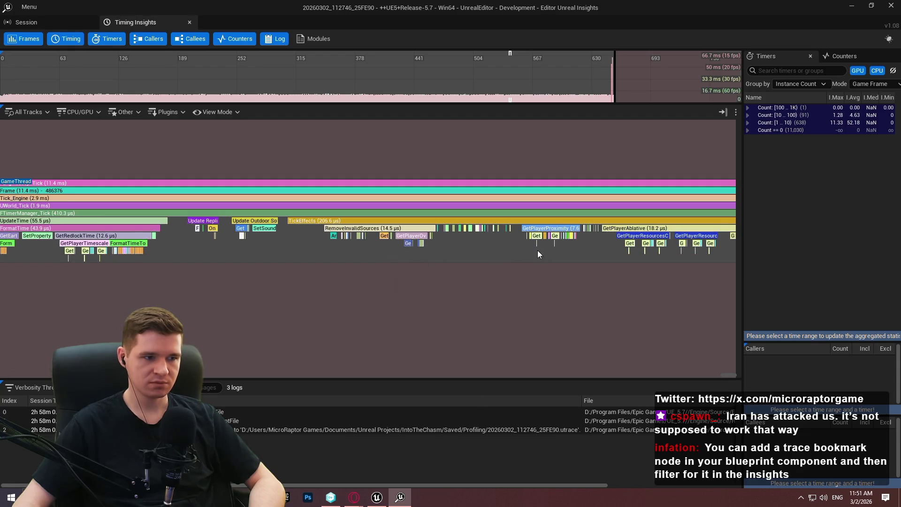
{"action": "left_click_drag", "start_coordinate": [379, 256], "coordinate": [607, 265]}
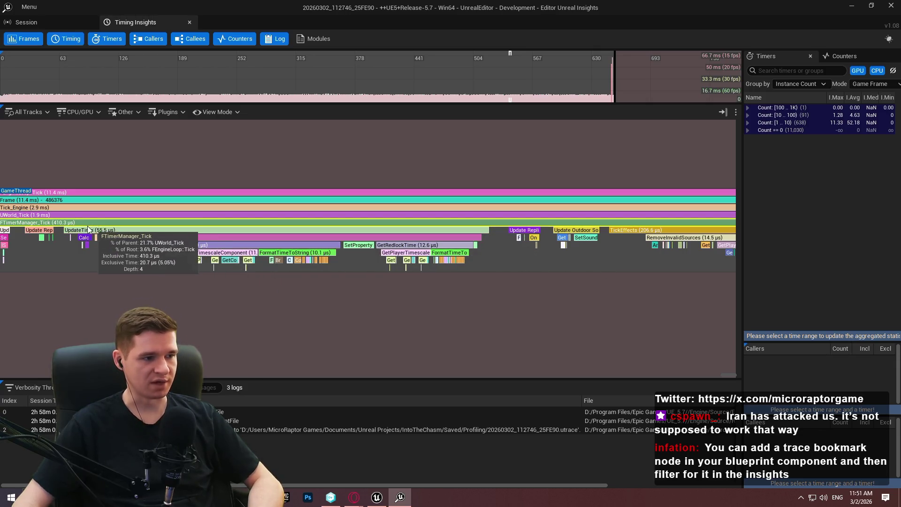
{"action": "scroll", "coordinate": [184, 235], "scroll_direction": "down", "scroll_amount": 4}
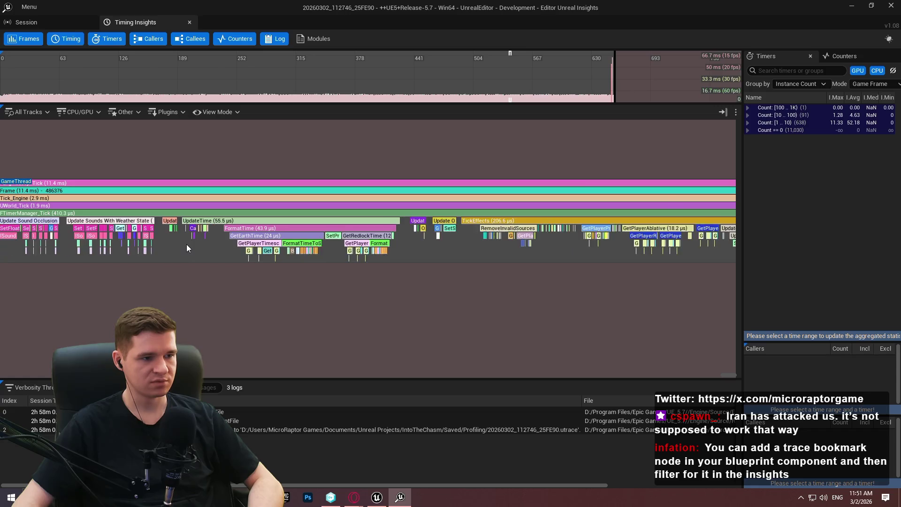
{"action": "scroll", "coordinate": [156, 232], "scroll_direction": "up", "scroll_amount": 5}
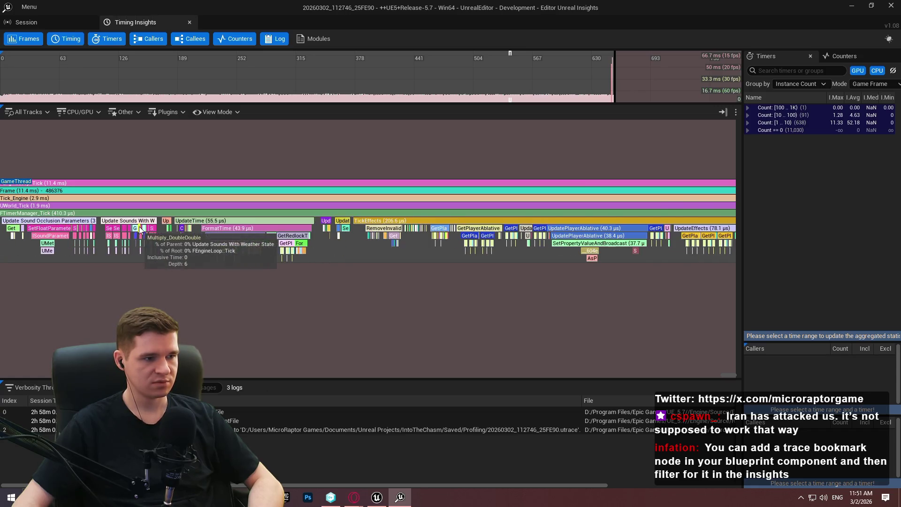
{"action": "scroll", "coordinate": [117, 237], "scroll_direction": "up", "scroll_amount": 2}
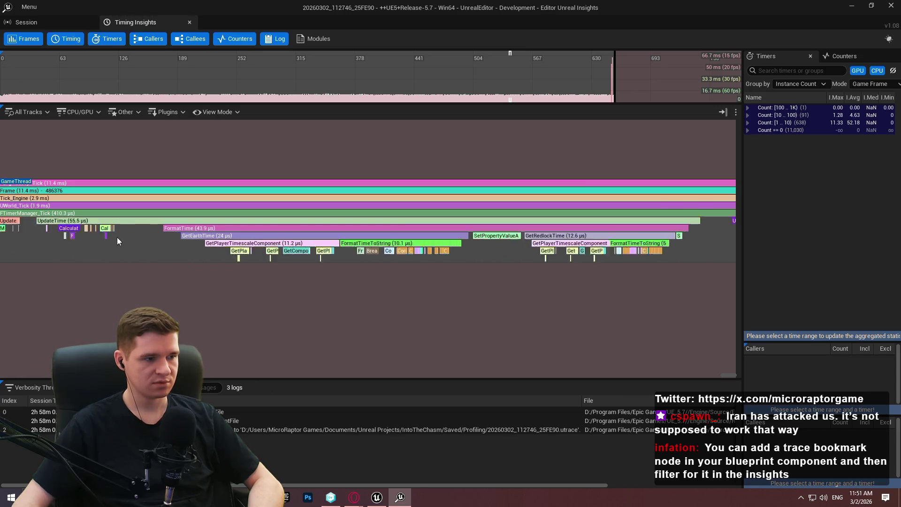
{"action": "scroll", "coordinate": [107, 238], "scroll_direction": "down", "scroll_amount": 2}
{"action": "scroll", "coordinate": [155, 244], "scroll_direction": "up", "scroll_amount": 2}
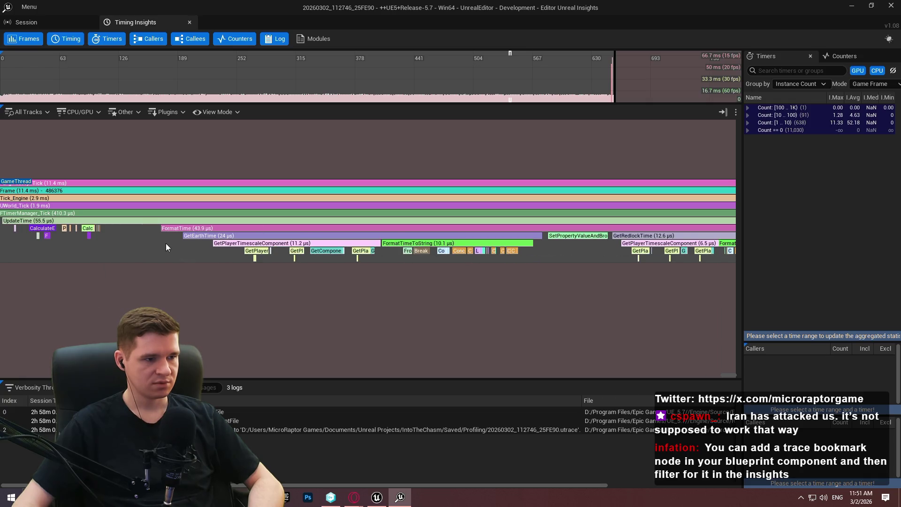
Centre and zoom on the FormatTime breakdown (43.9 µs) with GetEarthTime at 24 µs.
{"action": "left_click_drag", "start_coordinate": [203, 238], "coordinate": [170, 242]}
{"action": "scroll", "coordinate": [366, 248], "scroll_direction": "up", "scroll_amount": 2}
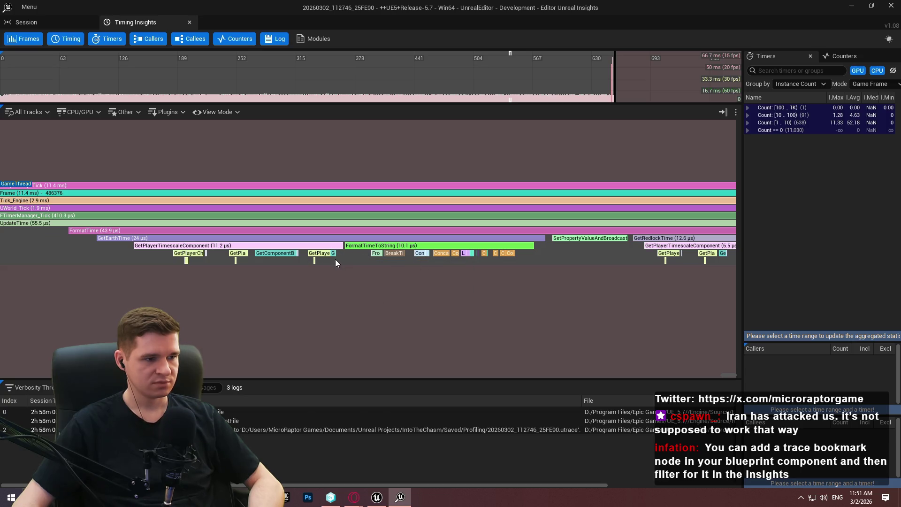
{"action": "scroll", "coordinate": [365, 255], "scroll_direction": "down", "scroll_amount": 2}
{"action": "scroll", "coordinate": [367, 253], "scroll_direction": "up", "scroll_amount": 2}
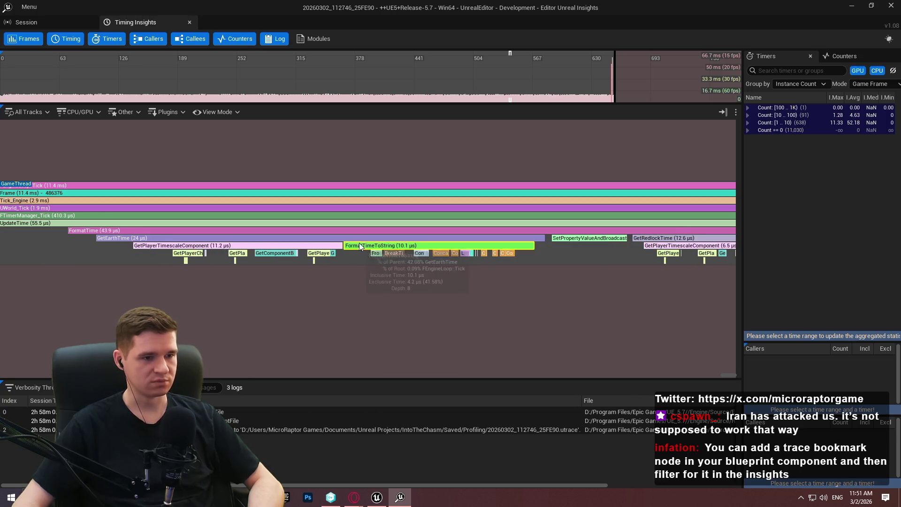
{"action": "scroll", "coordinate": [376, 255], "scroll_direction": "up", "scroll_amount": 5}
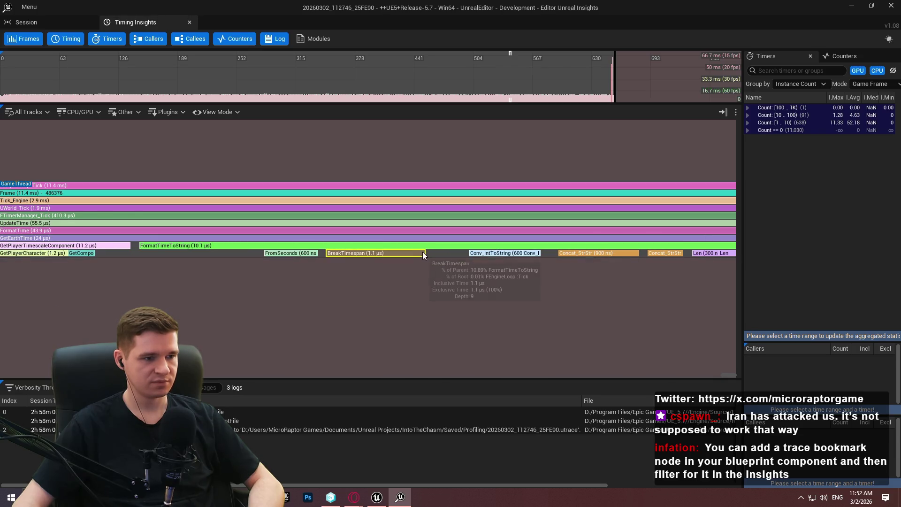
{"action": "scroll", "coordinate": [470, 269], "scroll_direction": "down", "scroll_amount": 2}
Pan across FormatTimeToString's child calls and the GetPlayerCharacter calls, then zoom out.
{"action": "left_click_drag", "start_coordinate": [474, 269], "coordinate": [351, 269]}
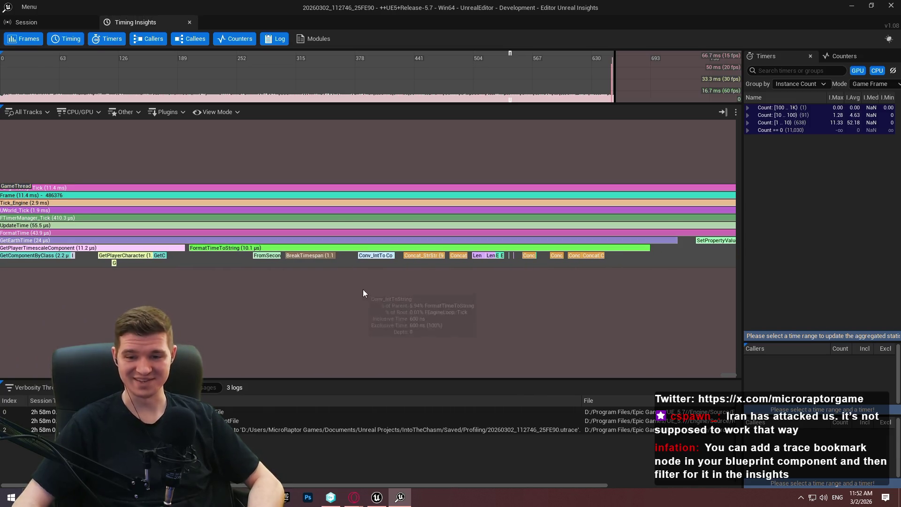
{"action": "mouse_move", "coordinate": [194, 273]}
{"action": "left_mouse_down"}
{"action": "mouse_move", "coordinate": [427, 273]}
{"action": "mouse_move", "coordinate": [512, 291]}
{"action": "left_mouse_up"}
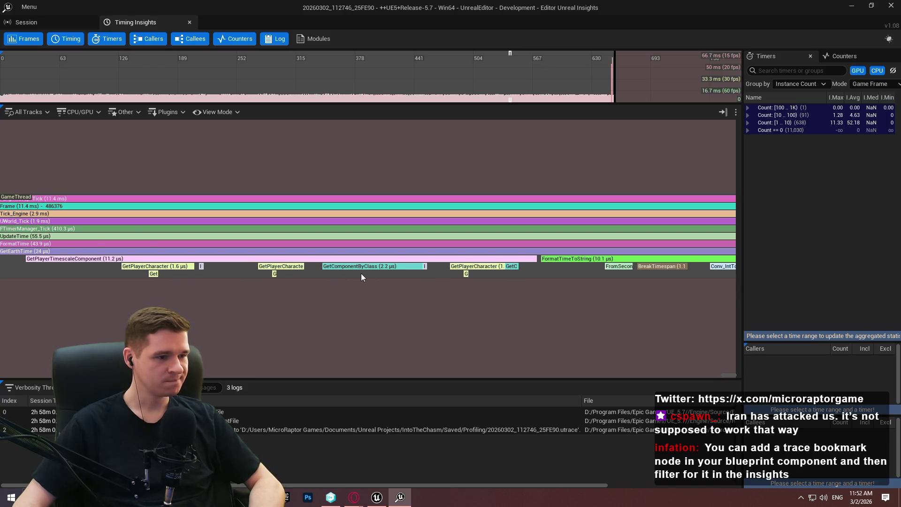
{"action": "scroll", "coordinate": [341, 284], "scroll_direction": "down", "scroll_amount": 2}
{"action": "scroll", "coordinate": [200, 246], "scroll_direction": "down", "scroll_amount": 2}
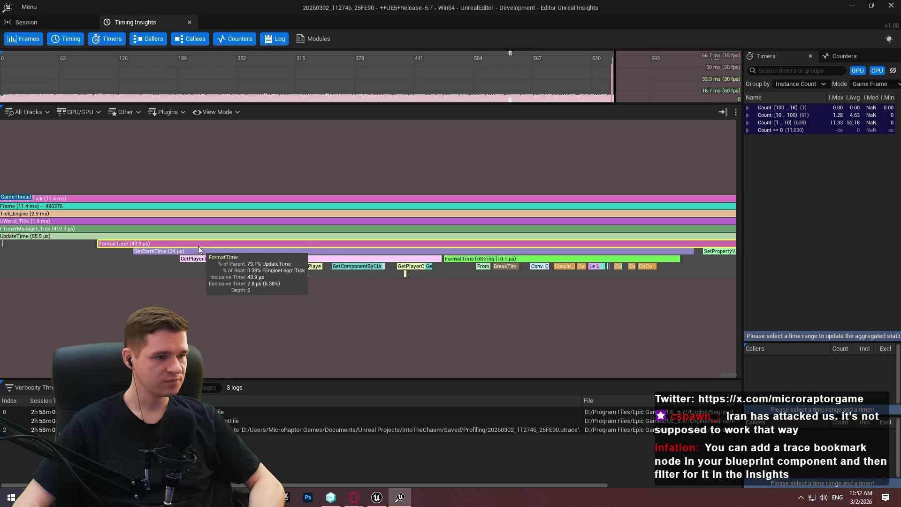
{"action": "scroll", "coordinate": [179, 246], "scroll_direction": "down", "scroll_amount": 1}
{"action": "scroll", "coordinate": [500, 284], "scroll_direction": "down", "scroll_amount": 3}
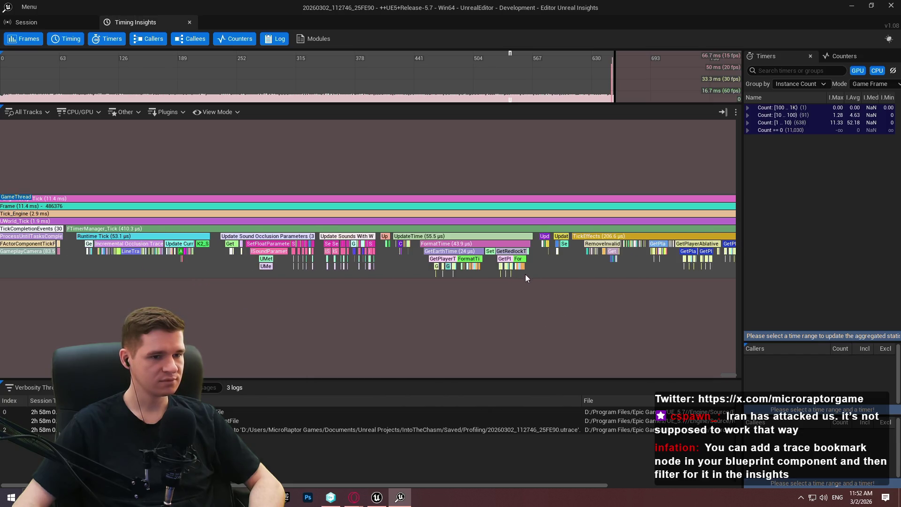
Pan and zoom onto TickEffects to read GetPlayerAblative and GetPlayerResourcesComponent timings.
{"action": "scroll", "coordinate": [540, 279], "scroll_direction": "down", "scroll_amount": 4}
{"action": "scroll", "coordinate": [583, 283], "scroll_direction": "down", "scroll_amount": 1}
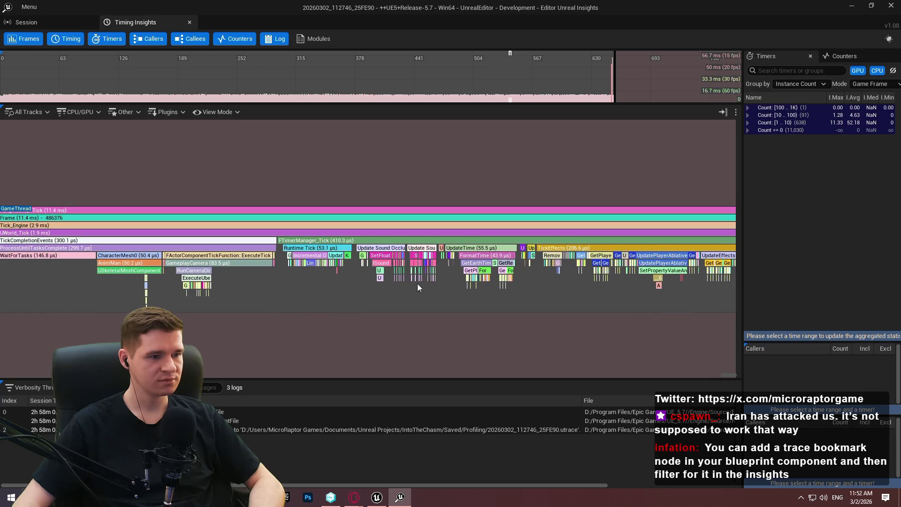
{"action": "mouse_move", "coordinate": [373, 275]}
{"action": "left_mouse_down"}
{"action": "mouse_move", "coordinate": [384, 277]}
{"action": "mouse_move", "coordinate": [64, 253]}
{"action": "left_mouse_up"}
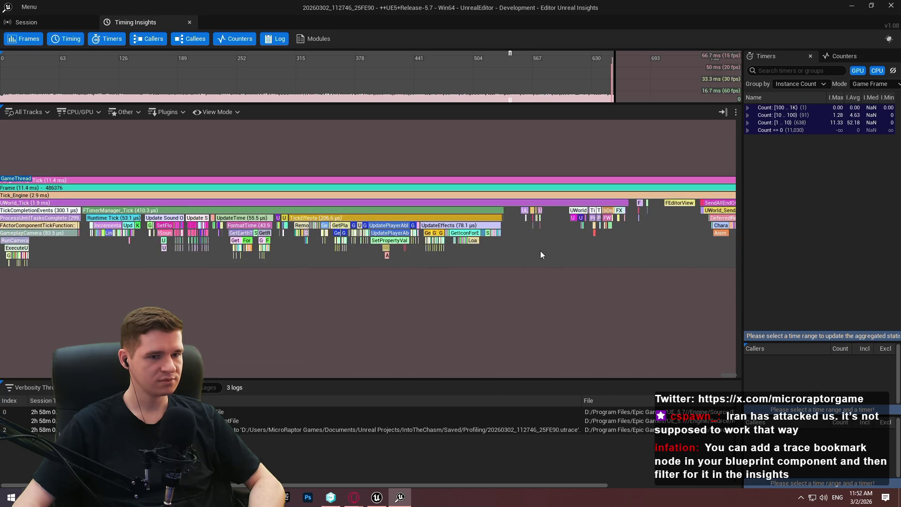
{"action": "scroll", "coordinate": [541, 249], "scroll_direction": "up", "scroll_amount": 1}
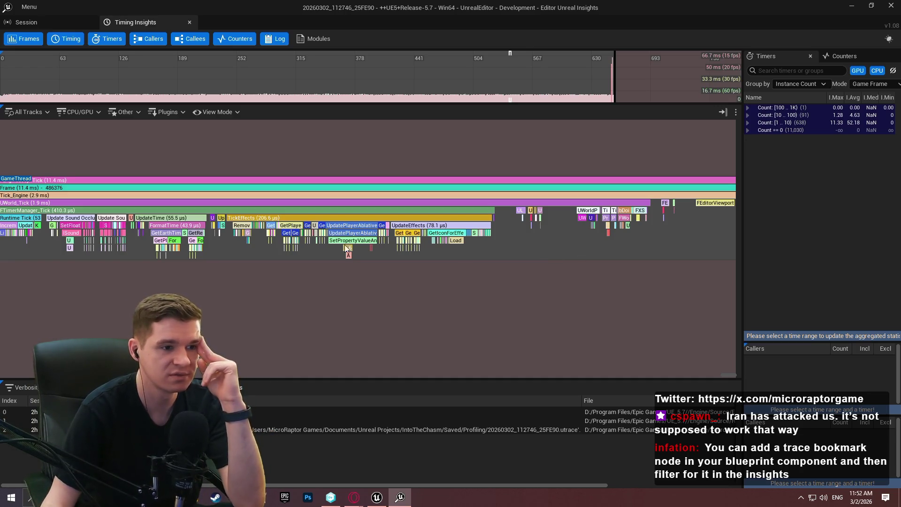
{"action": "scroll", "coordinate": [378, 250], "scroll_direction": "up", "scroll_amount": 5}
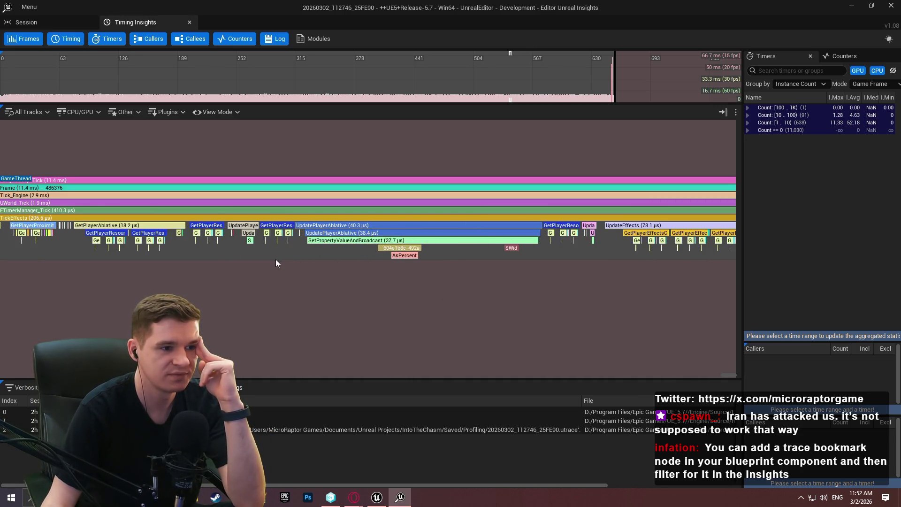
{"action": "mouse_move", "coordinate": [255, 247]}
{"action": "left_mouse_down"}
{"action": "mouse_move", "coordinate": [551, 290]}
{"action": "mouse_move", "coordinate": [508, 222]}
{"action": "left_mouse_up"}
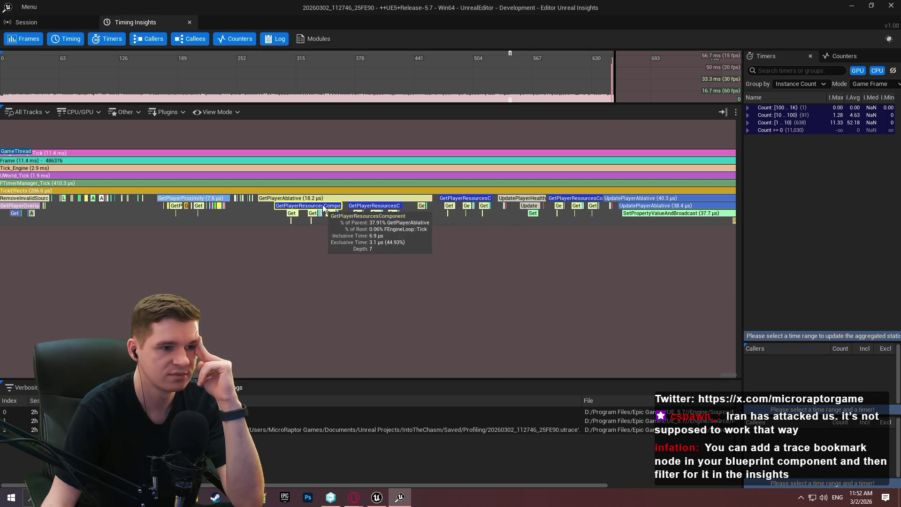
{"action": "scroll", "coordinate": [348, 221], "scroll_direction": "up", "scroll_amount": 3}
{"action": "scroll", "coordinate": [337, 210], "scroll_direction": "down", "scroll_amount": 2}
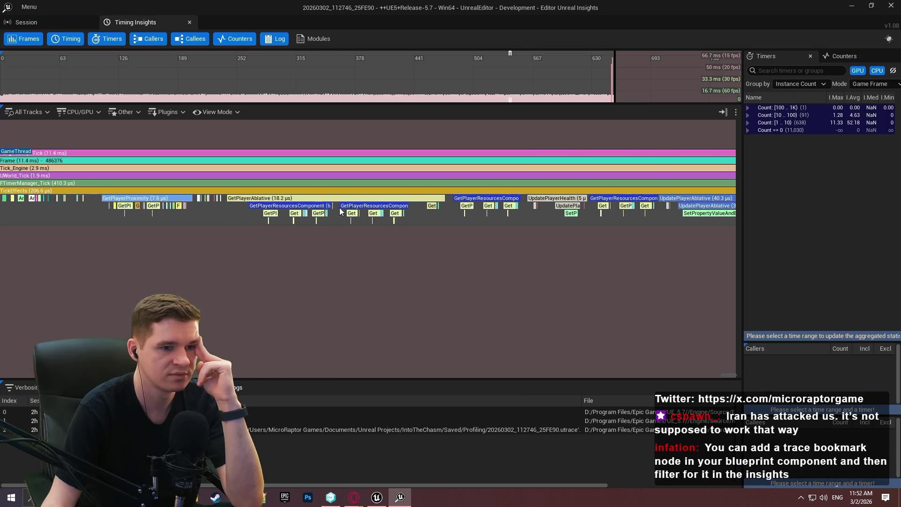
{"action": "scroll", "coordinate": [480, 218], "scroll_direction": "down", "scroll_amount": 2}
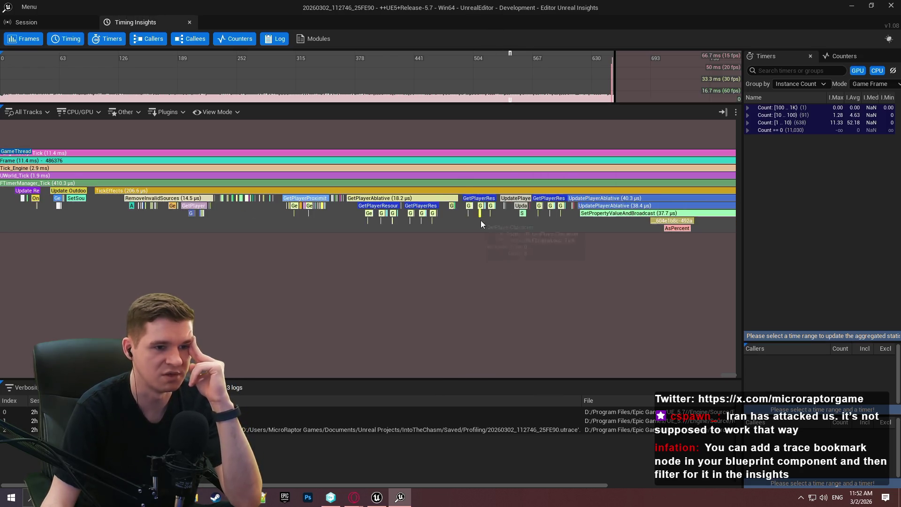
{"action": "left_click", "coordinate": [852, 5]}
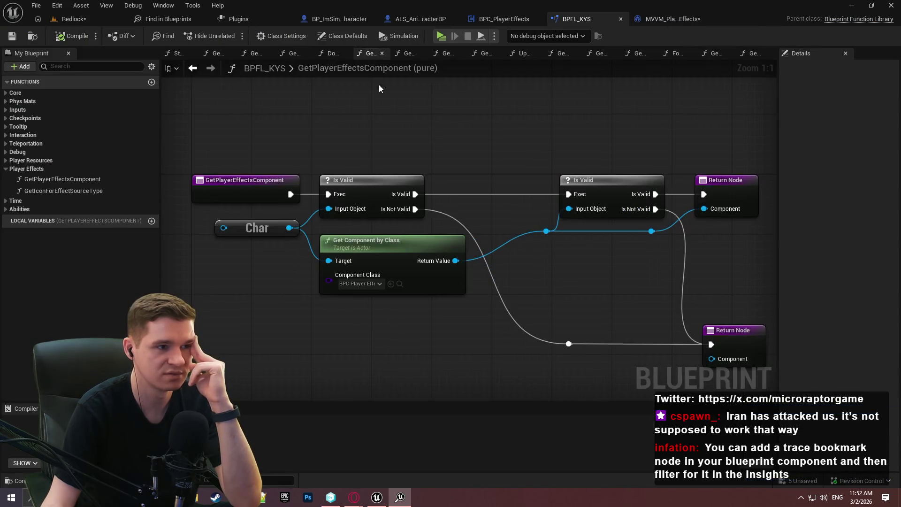
Open GetPlayerAblative from BPFL_KYS's Player Resources group and review its nodes.
{"action": "left_click", "coordinate": [23, 169]}
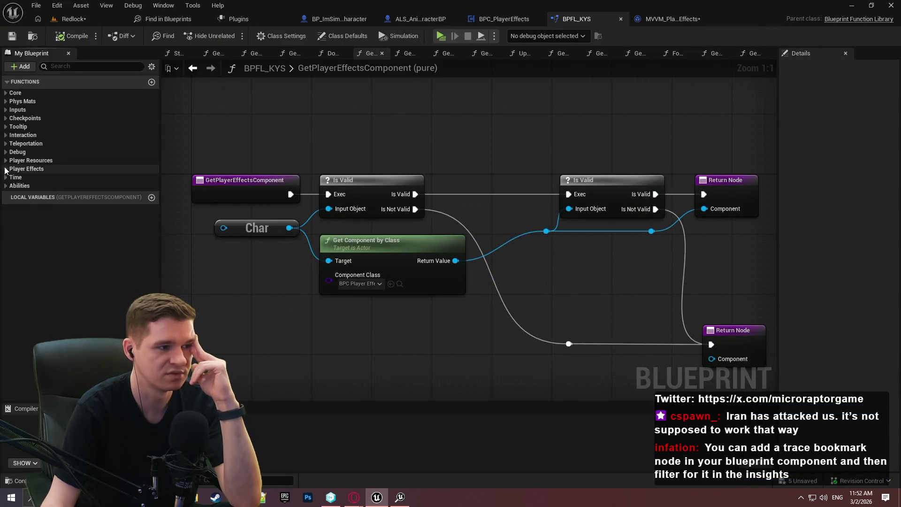
{"action": "left_click", "coordinate": [28, 161]}
{"action": "left_click", "coordinate": [41, 194]}
{"action": "double_click", "coordinate": [41, 197]}
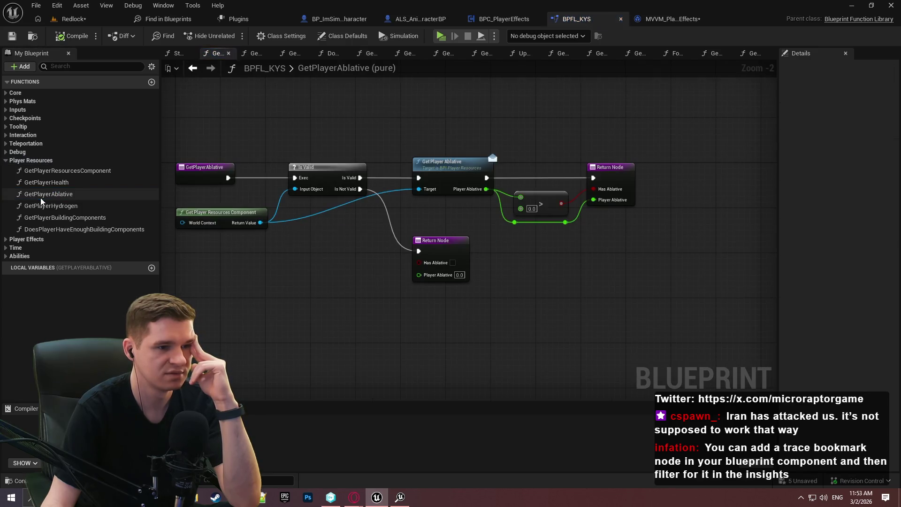
{"action": "left_click_drag", "start_coordinate": [374, 255], "coordinate": [454, 289]}
{"action": "scroll", "coordinate": [422, 280], "scroll_direction": "up", "scroll_amount": 2}
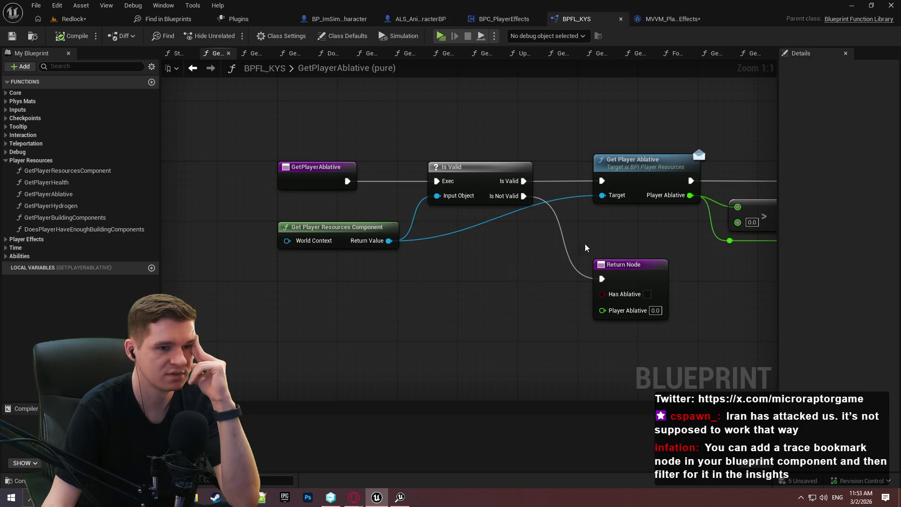
{"action": "left_click_drag", "start_coordinate": [591, 249], "coordinate": [523, 255]}
{"action": "mouse_move", "coordinate": [321, 247]}
{"action": "left_mouse_down"}
{"action": "mouse_move", "coordinate": [410, 301]}
{"action": "mouse_move", "coordinate": [424, 294]}
{"action": "mouse_move", "coordinate": [357, 132]}
{"action": "mouse_move", "coordinate": [411, 298]}
{"action": "mouse_move", "coordinate": [467, 262]}
{"action": "mouse_move", "coordinate": [508, 194]}
{"action": "left_mouse_up"}
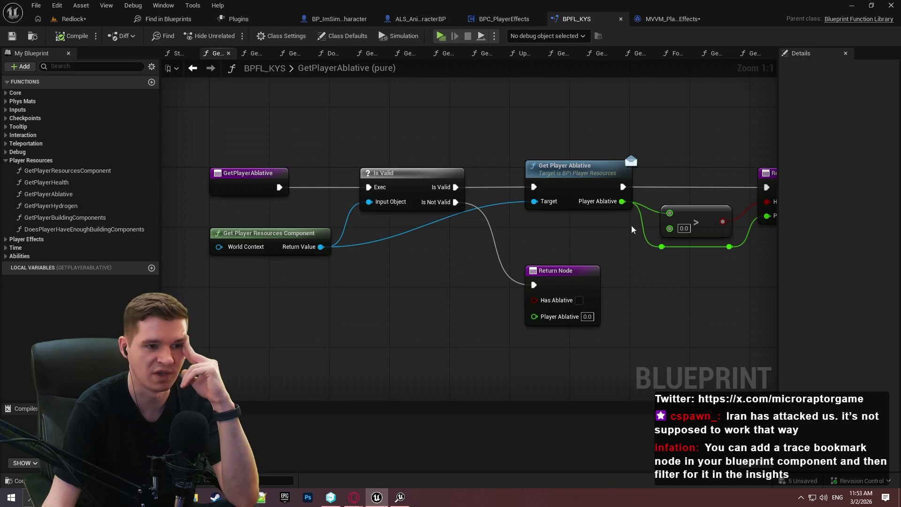
{"action": "key", "text": "alt+Tab"}
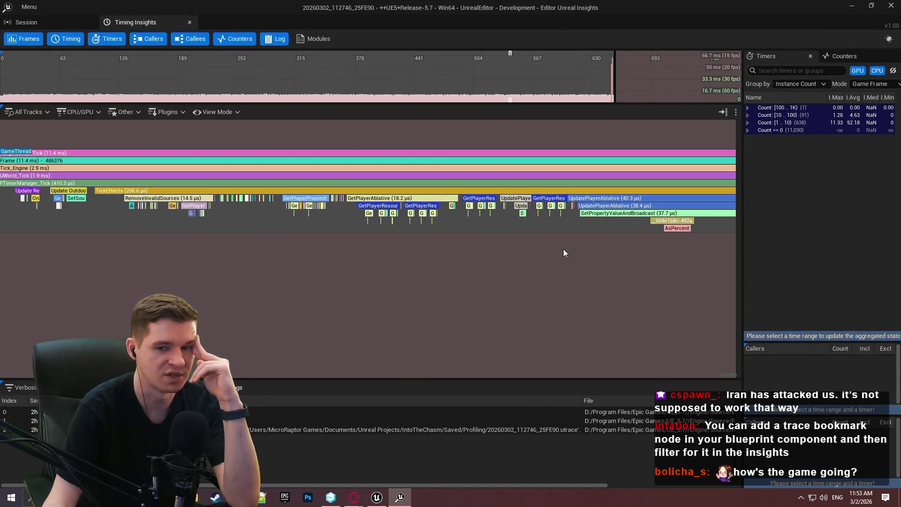
Pan to UpdateEffects' GetIconForEffectSourceType and LoadAsset_Blocking events, zoom out, and close Insights.
{"action": "left_click_drag", "start_coordinate": [556, 247], "coordinate": [267, 247]}
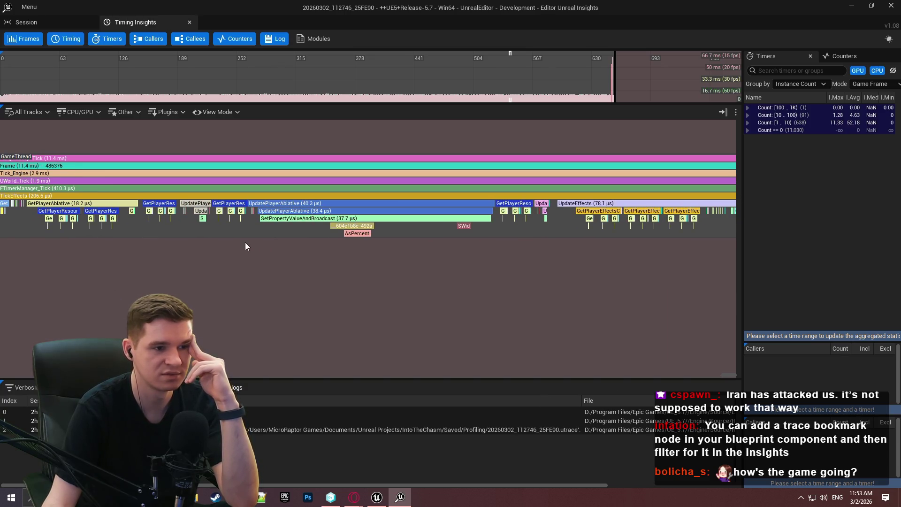
{"action": "left_click_drag", "start_coordinate": [341, 253], "coordinate": [328, 272]}
{"action": "left_click_drag", "start_coordinate": [392, 254], "coordinate": [227, 239]}
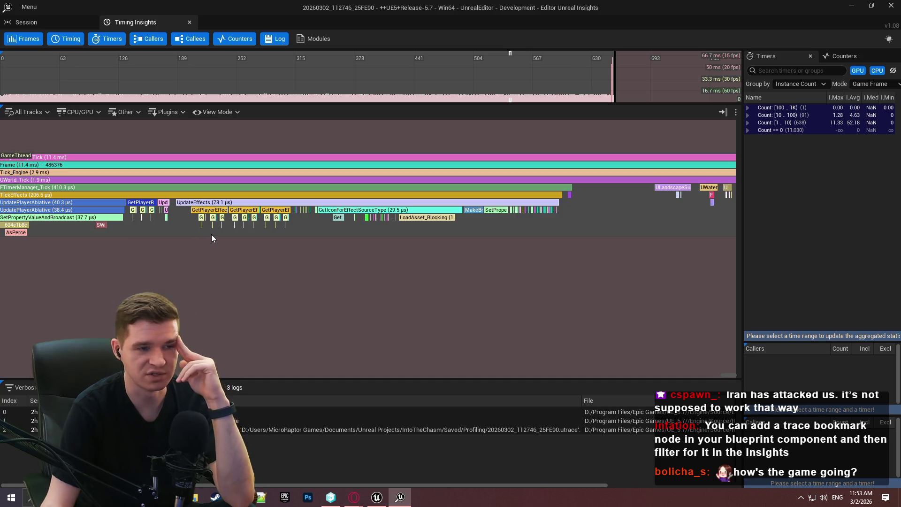
{"action": "scroll", "coordinate": [592, 256], "scroll_direction": "down", "scroll_amount": 4}
{"action": "scroll", "coordinate": [605, 232], "scroll_direction": "down", "scroll_amount": 2}
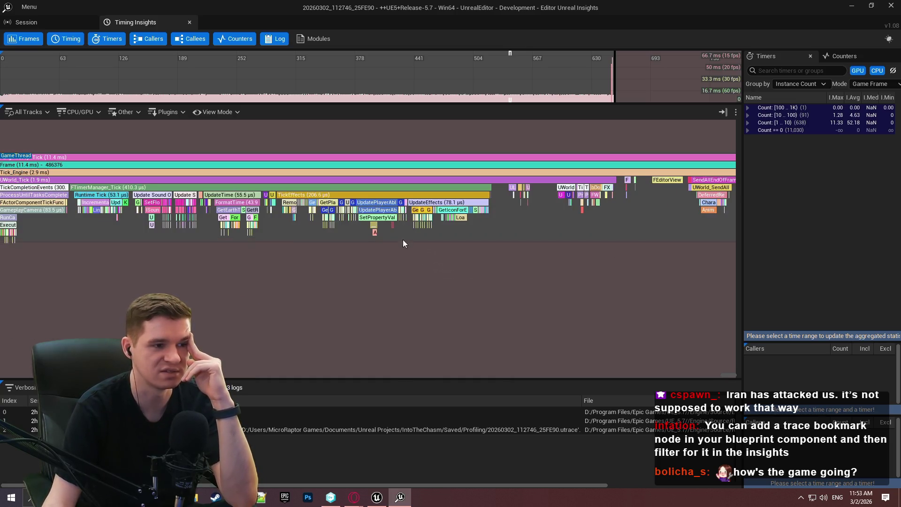
{"action": "scroll", "coordinate": [402, 241], "scroll_direction": "down", "scroll_amount": 2}
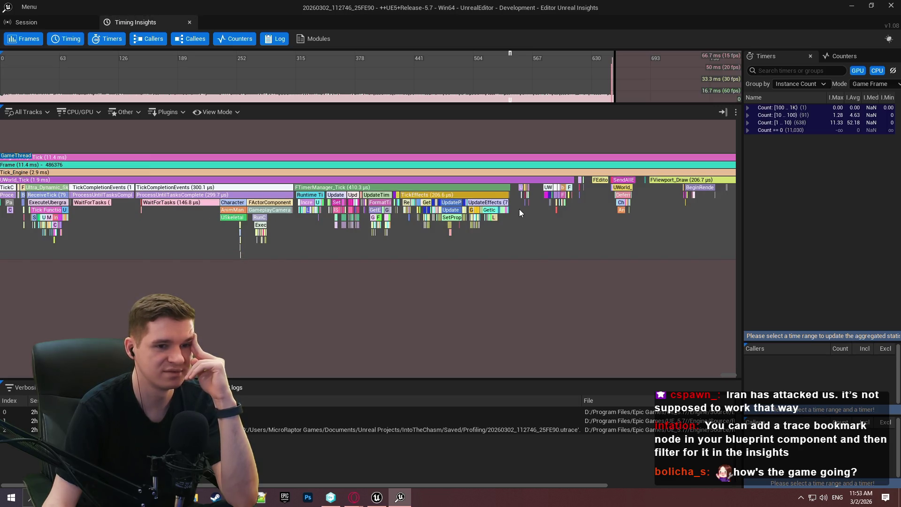
{"action": "left_click", "coordinate": [892, 5]}
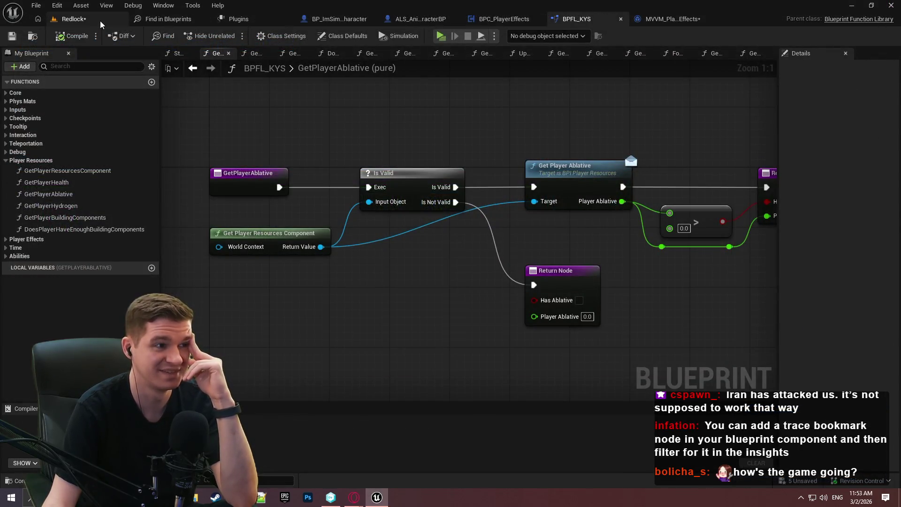
In the Redlock level, select a cavern wall mesh, enlarge the viewport, and focus on it.
{"action": "left_click", "coordinate": [100, 21]}
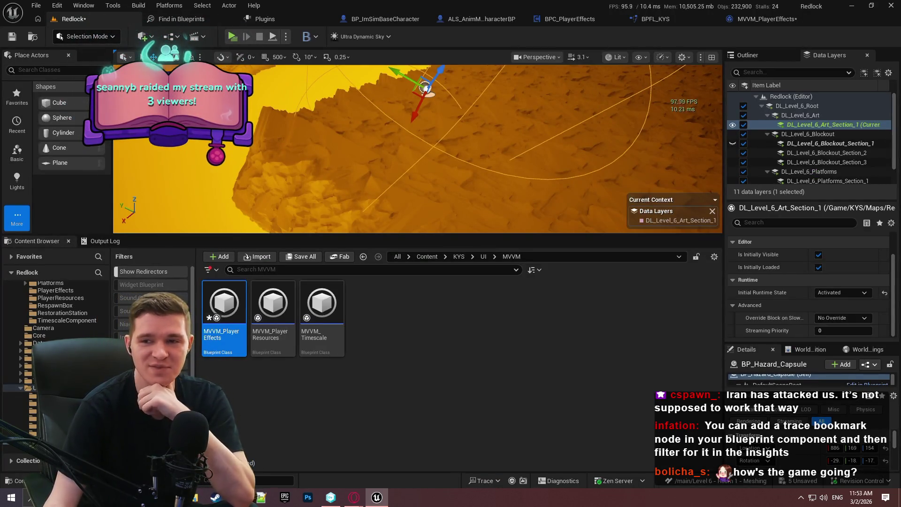
{"action": "left_click", "coordinate": [408, 227]}
{"action": "left_click_drag", "start_coordinate": [408, 233], "coordinate": [408, 315]}
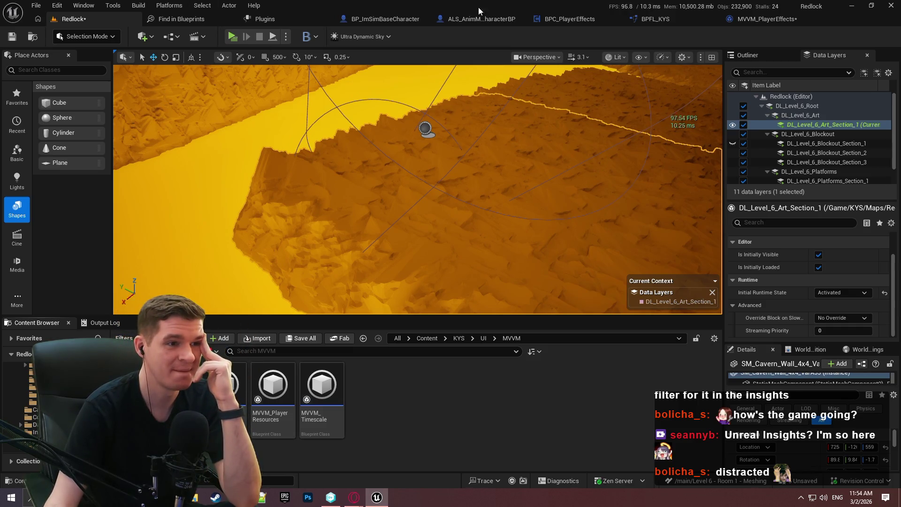
{"action": "key", "text": "f"}
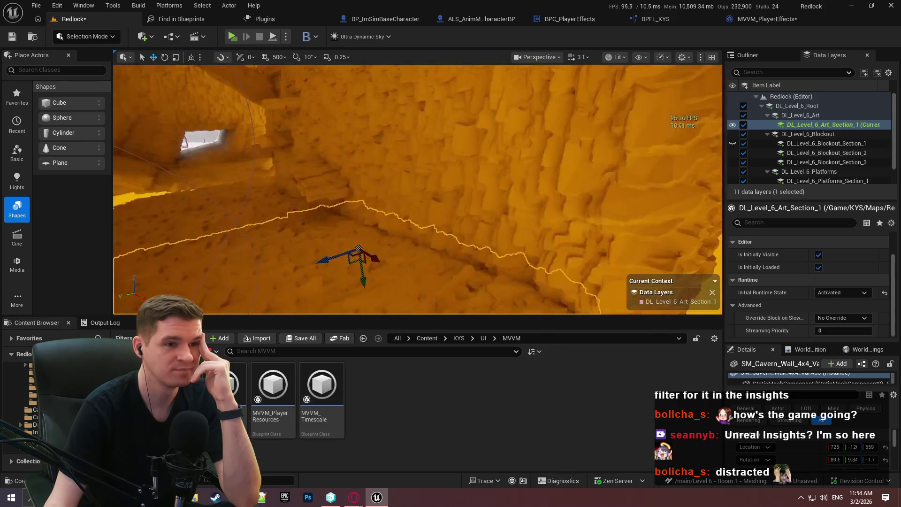